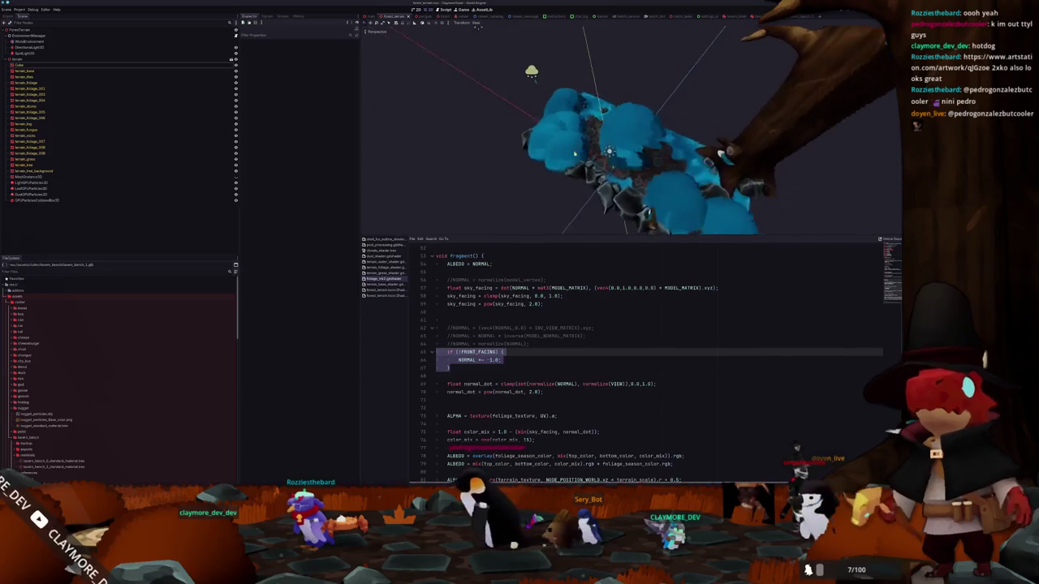
- Add a new line below the pow adjustment and type color_mix = 1.0; there
scroll(571, 153, "up", 3)
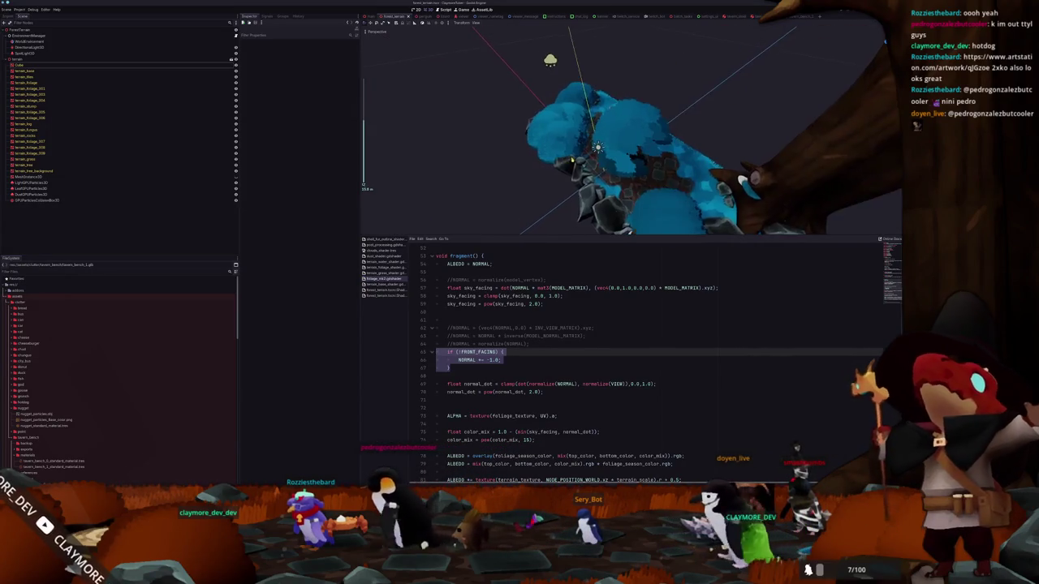
mouse_move(571, 153)
middle_mouse_down()
mouse_move(637, 161)
mouse_move(593, 154)
middle_mouse_up()
scroll(469, 393, "down", 2)
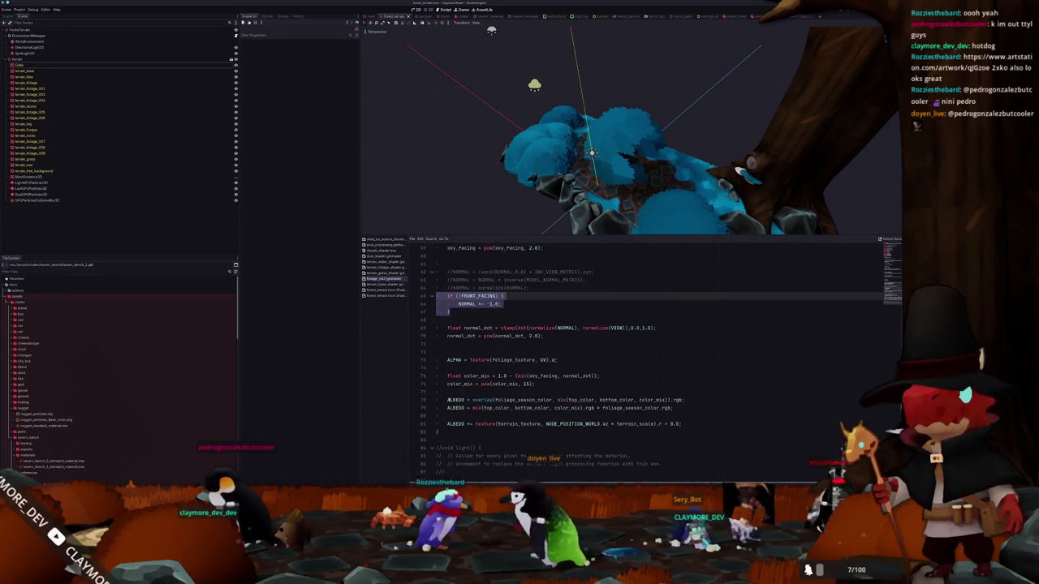
left_click(463, 391)
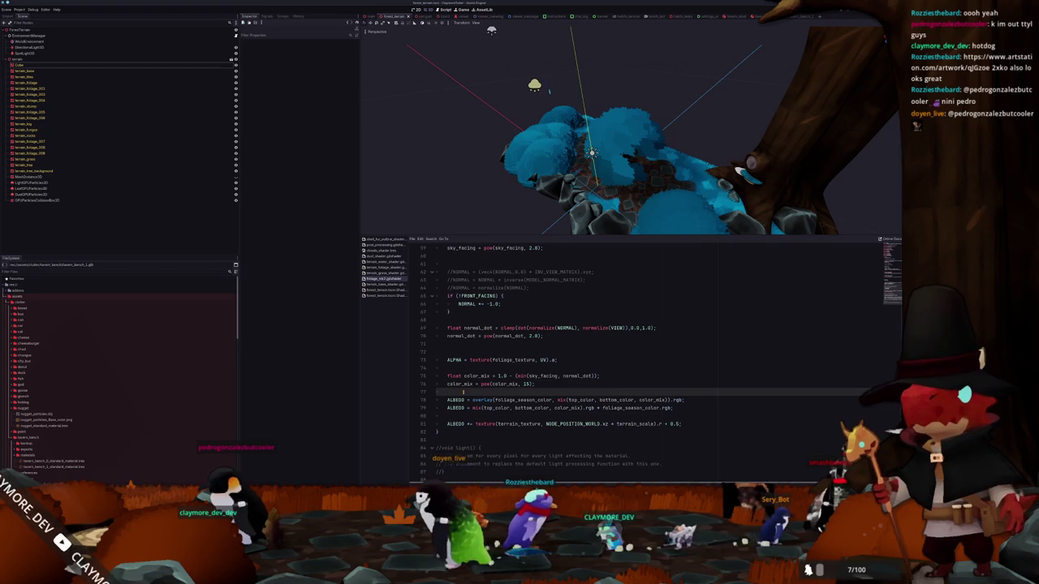
key("Return")
type("color_mix = 1.0;")
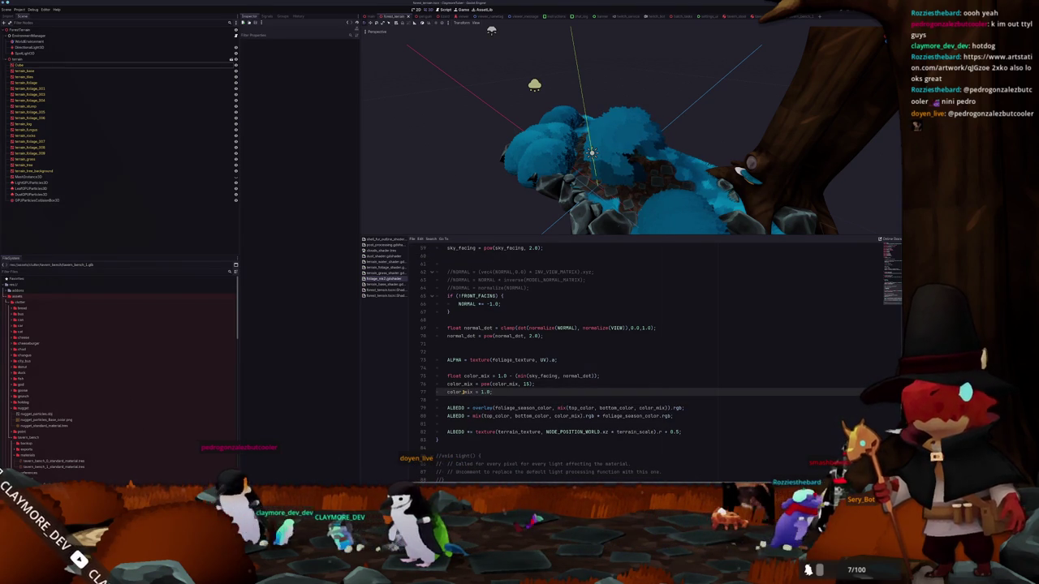
- Orbit and zoom the scene view to inspect the blue foliage clumps on the terrain
mouse_move(545, 219)
middle_mouse_down()
mouse_move(582, 158)
mouse_move(578, 195)
mouse_move(606, 184)
mouse_move(593, 211)
mouse_move(687, 162)
mouse_move(655, 154)
mouse_move(595, 170)
middle_mouse_up()
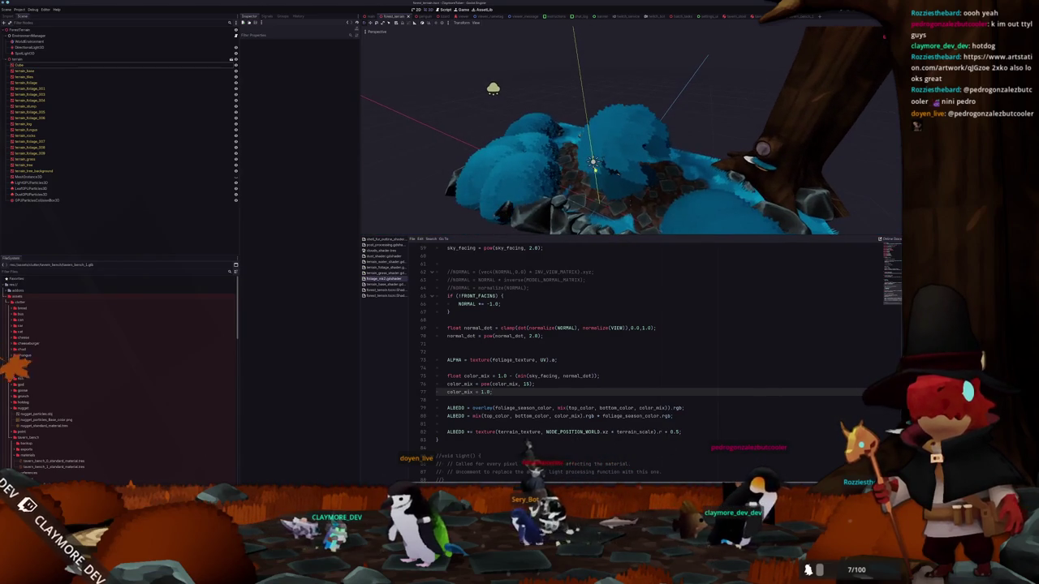
scroll(625, 163, "up", 2)
scroll(641, 158, "up", 2)
scroll(662, 153, "up", 2)
mouse_move(673, 149)
middle_mouse_down()
mouse_move(693, 140)
mouse_move(612, 177)
middle_mouse_up()
scroll(614, 171, "down", 2)
scroll(614, 171, "up", 2)
scroll(612, 172, "down", 2)
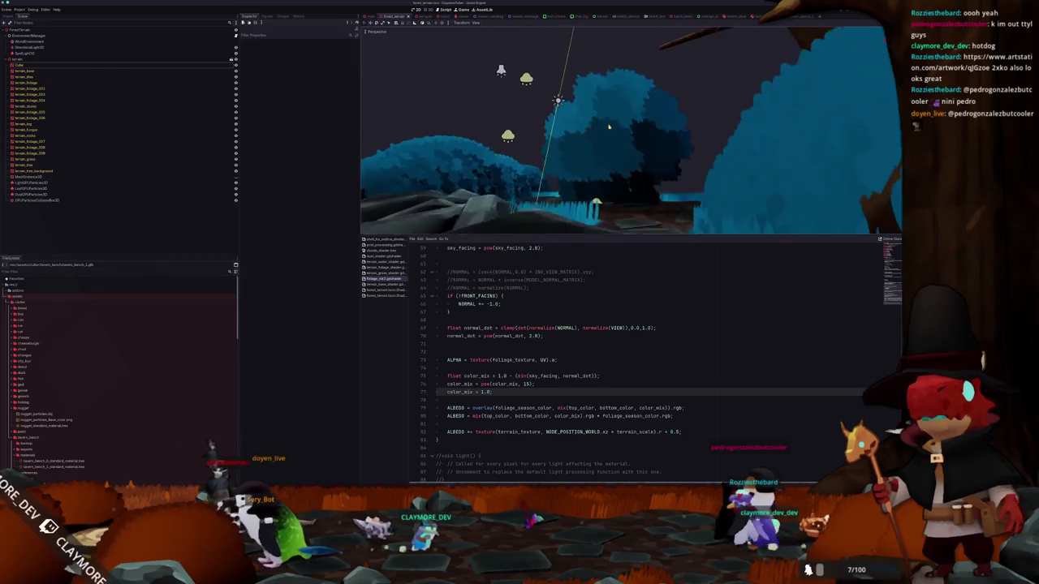
scroll(612, 172, "up", 2)
scroll(612, 171, "down", 2)
scroll(611, 170, "up", 2)
scroll(611, 172, "down", 2)
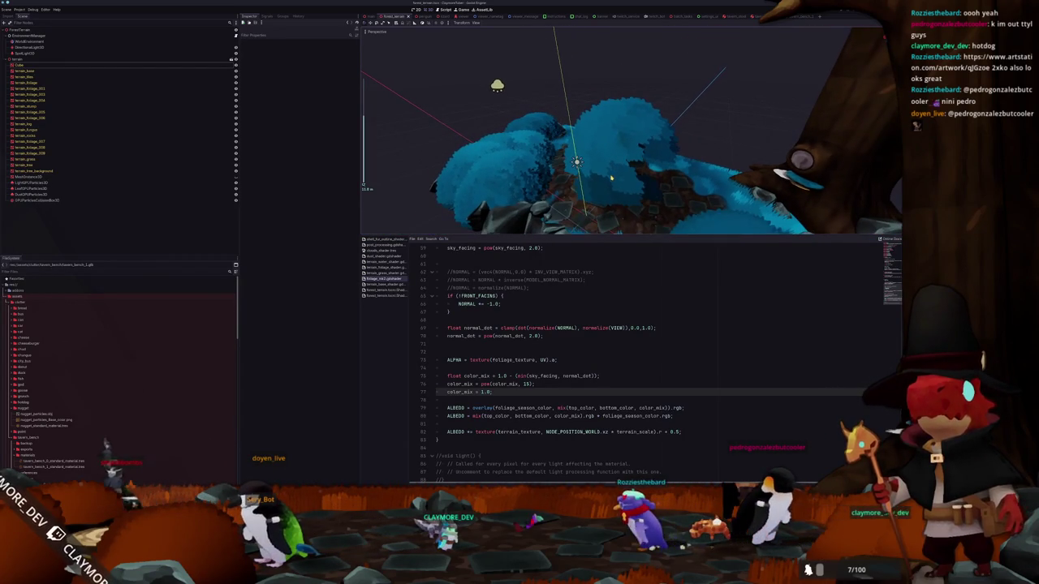
scroll(538, 311, "up", 6)
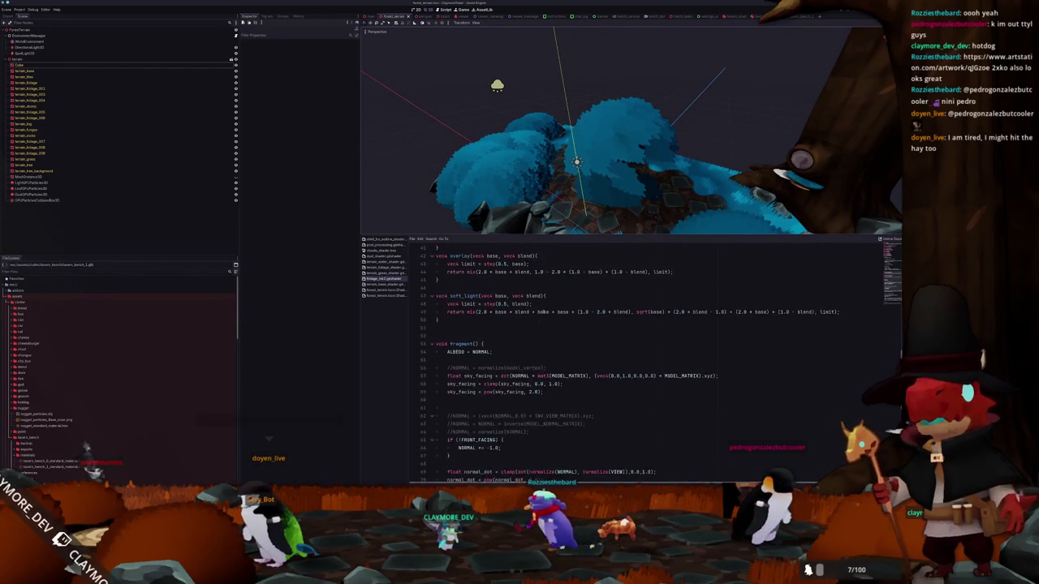
scroll(528, 345, "up", 3)
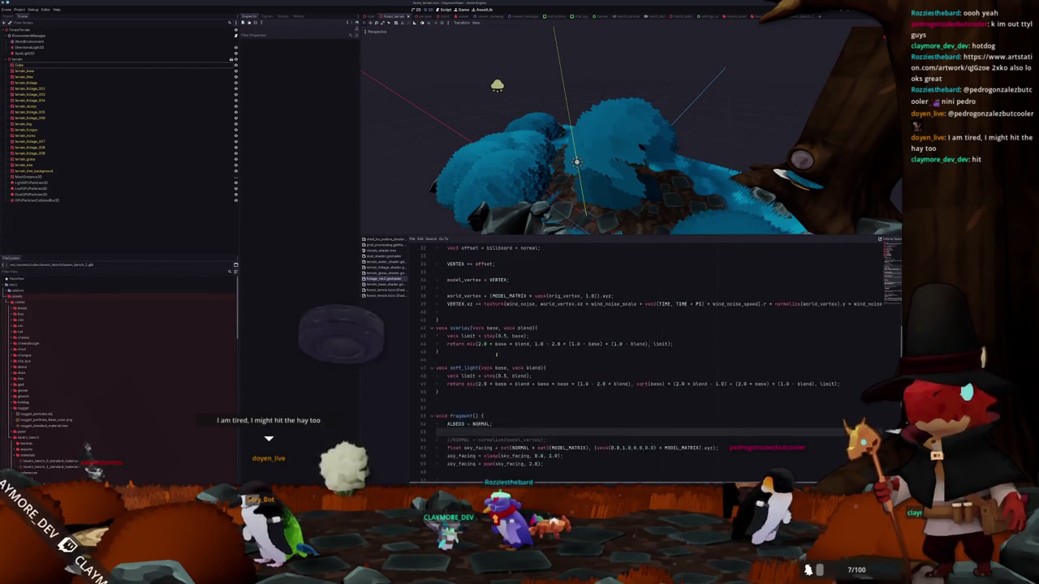
scroll(497, 351, "up", 3)
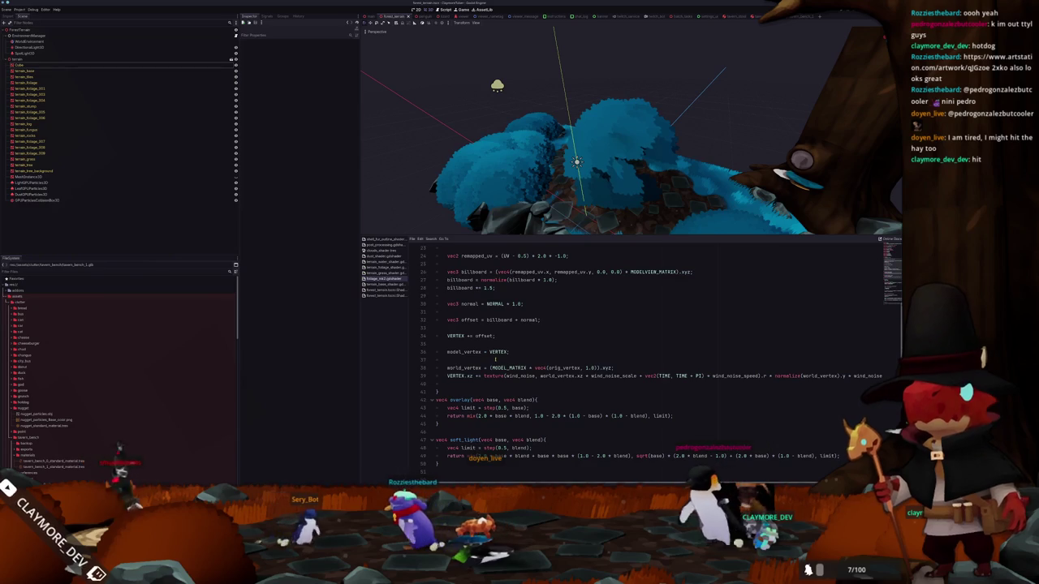
left_click(772, 377)
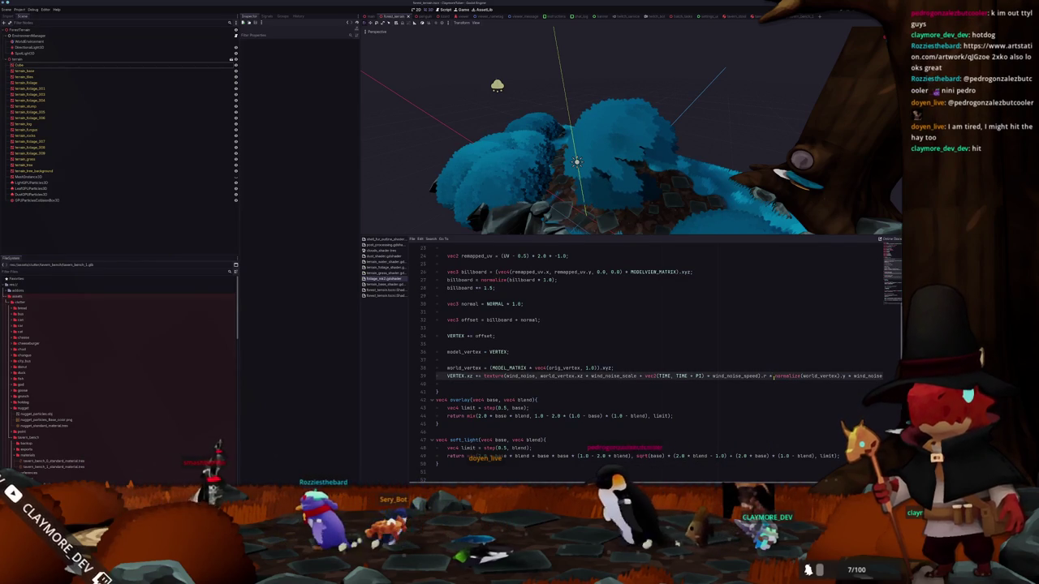
left_click_drag(769, 377, 845, 376)
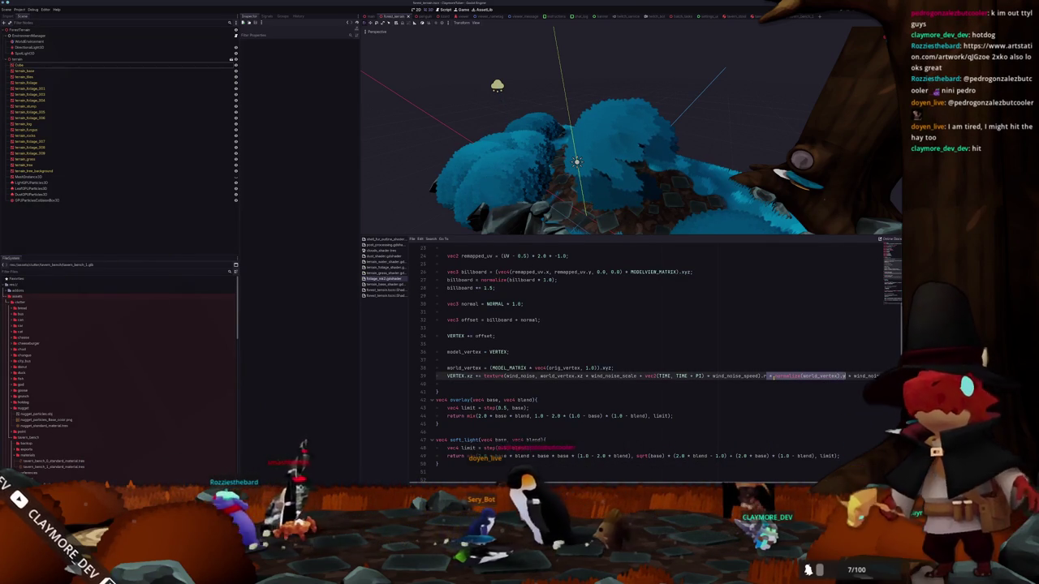
key("BackSpace")
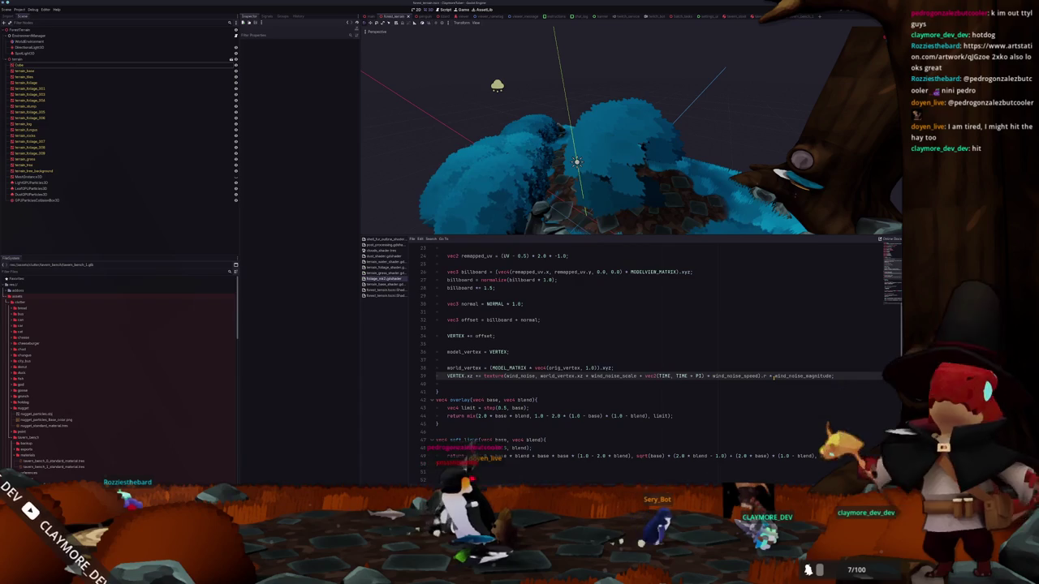
key("ctrl+z")
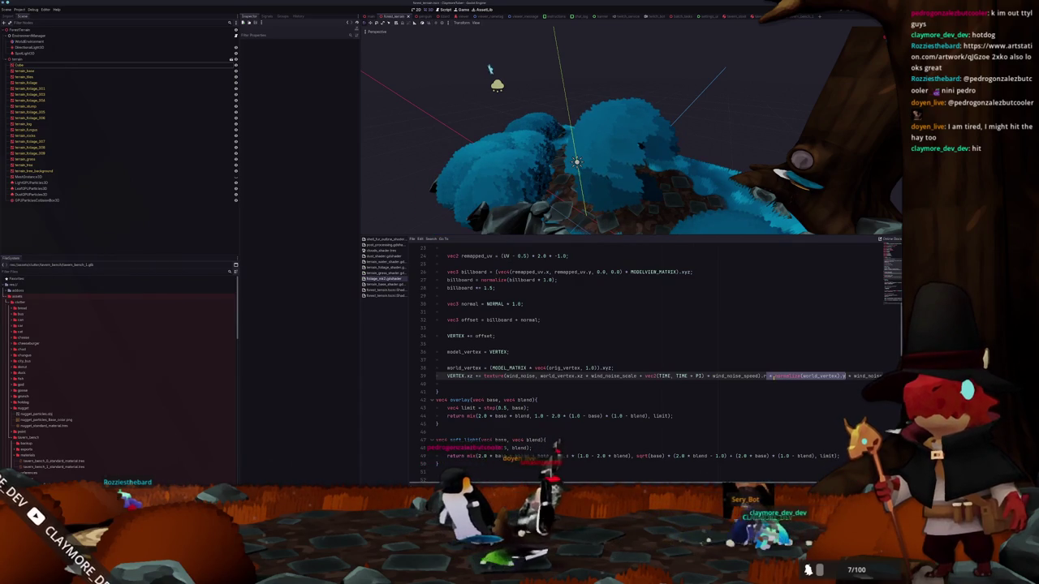
scroll(774, 378, "down", 3)
scroll(774, 378, "down", 2)
scroll(774, 377, "up", 4)
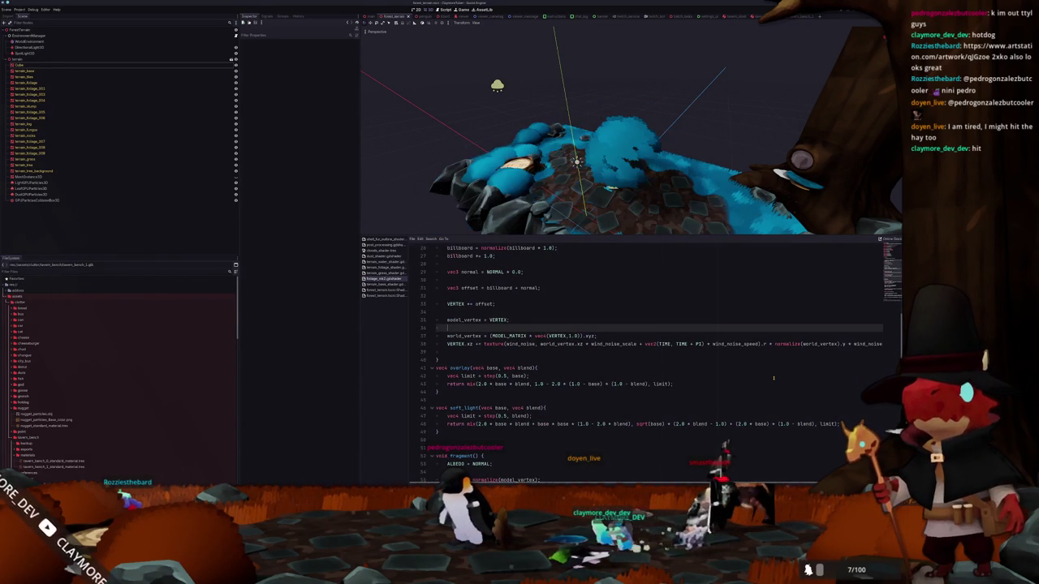
left_click(519, 187)
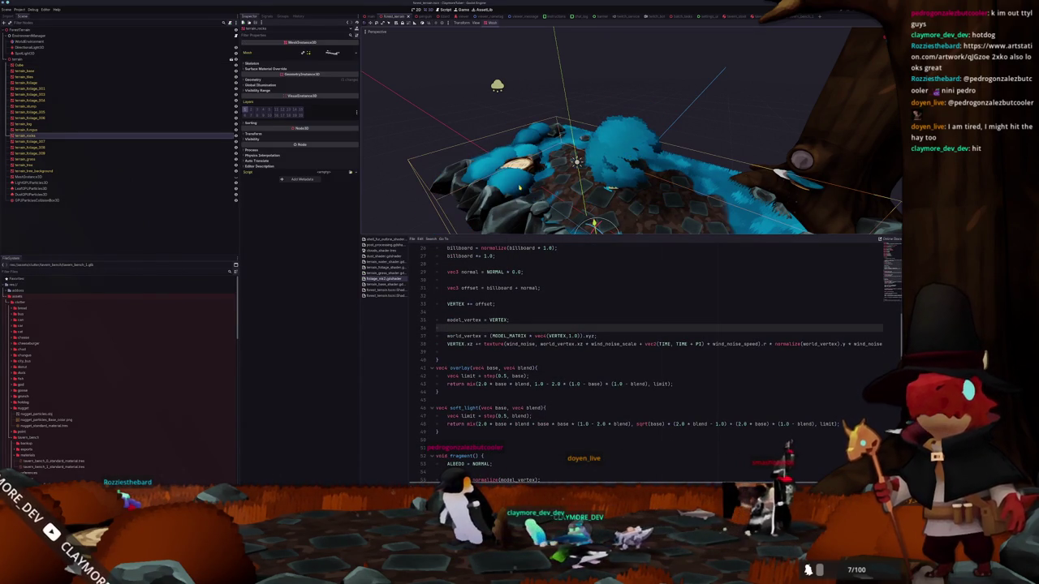
left_click(159, 67)
left_click(454, 195)
middle_click_drag(454, 195, 482, 248)
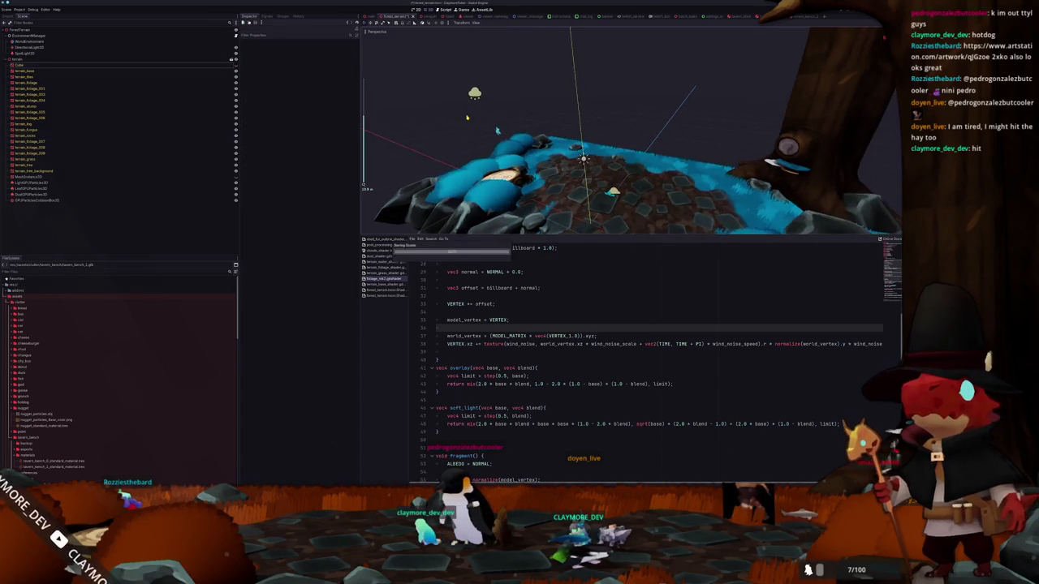
key("alt+Tab")
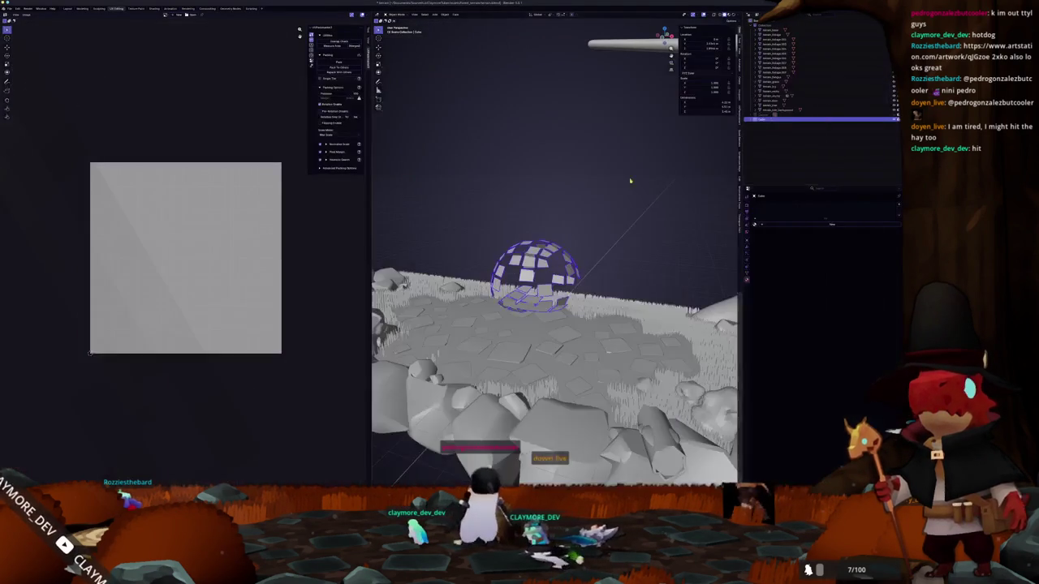
- Open the recent bear character file, discarding unsaved changes in the current one
mouse_move(21, 28)
left_click(70, 34)
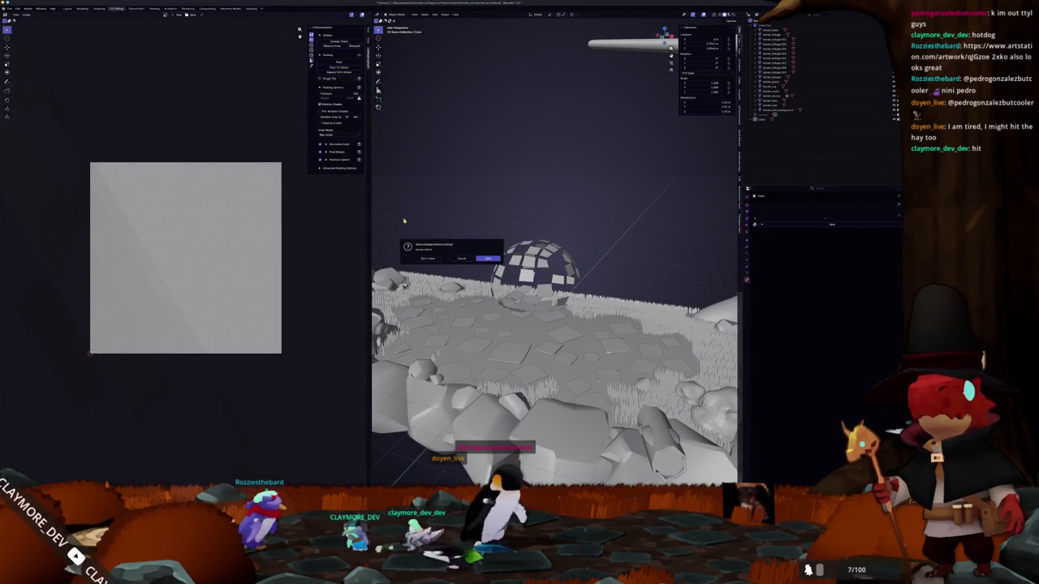
left_click(427, 258)
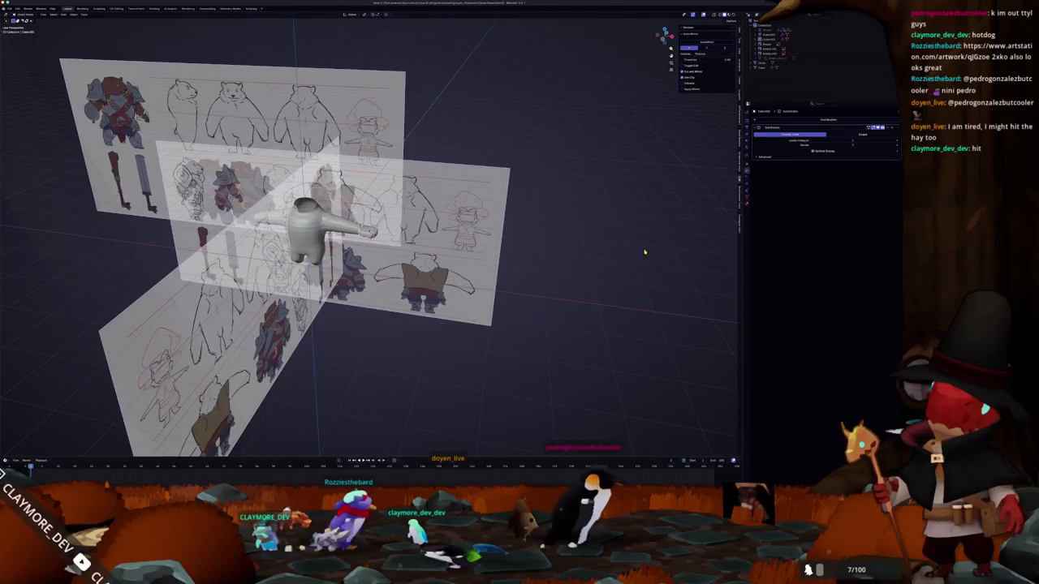
scroll(645, 253, "up", 2)
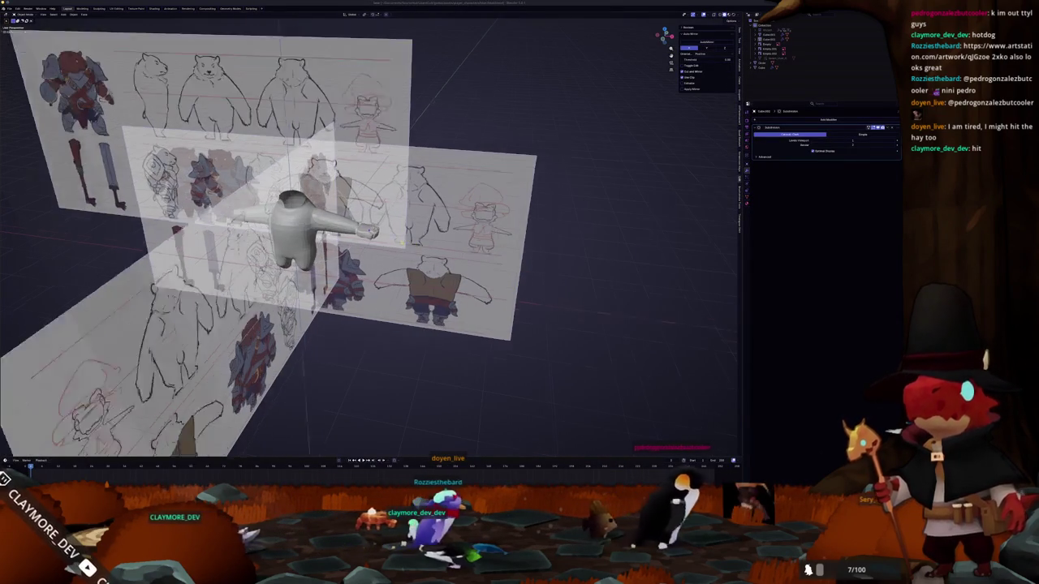
middle_click_drag(370, 235, 406, 244)
scroll(369, 235, "up", 2)
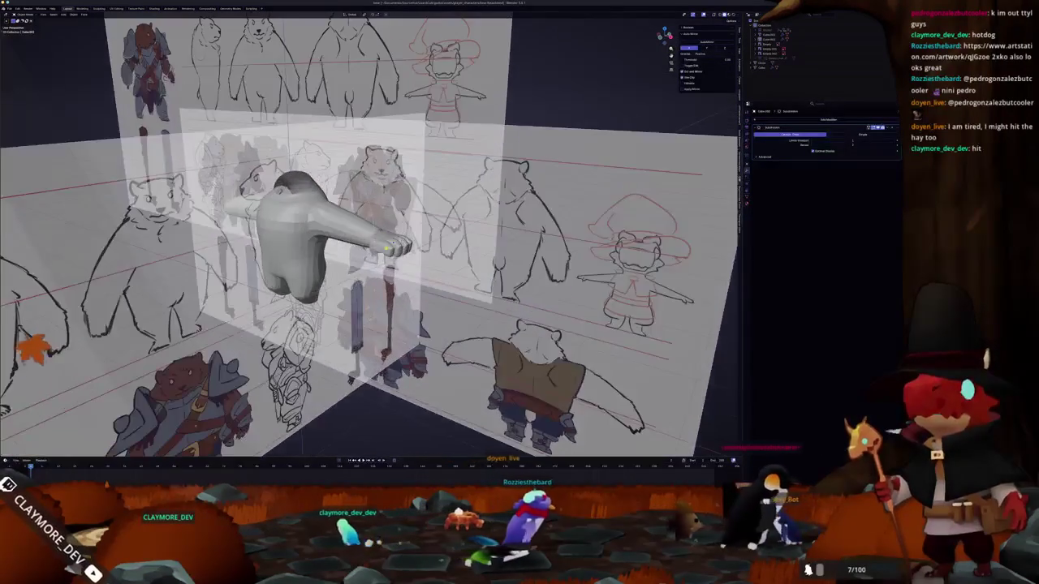
- Select the blocky hand mesh and enter Edit Mode on it, viewed from the top
left_click(387, 249)
scroll(387, 249, "up", 2)
key("KP_7")
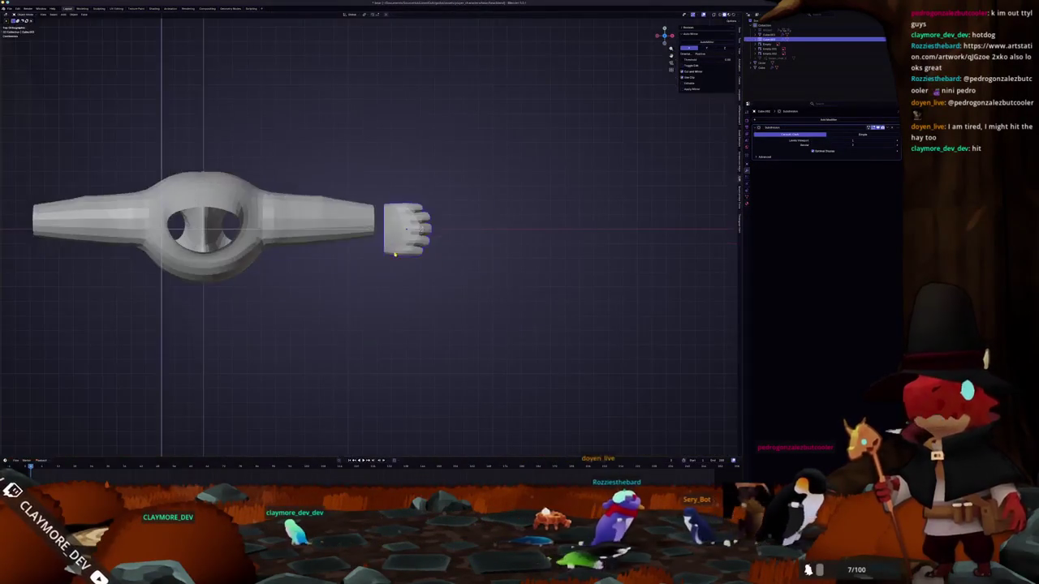
key("Tab")
scroll(369, 235, "up", 3)
scroll(373, 235, "up", 2)
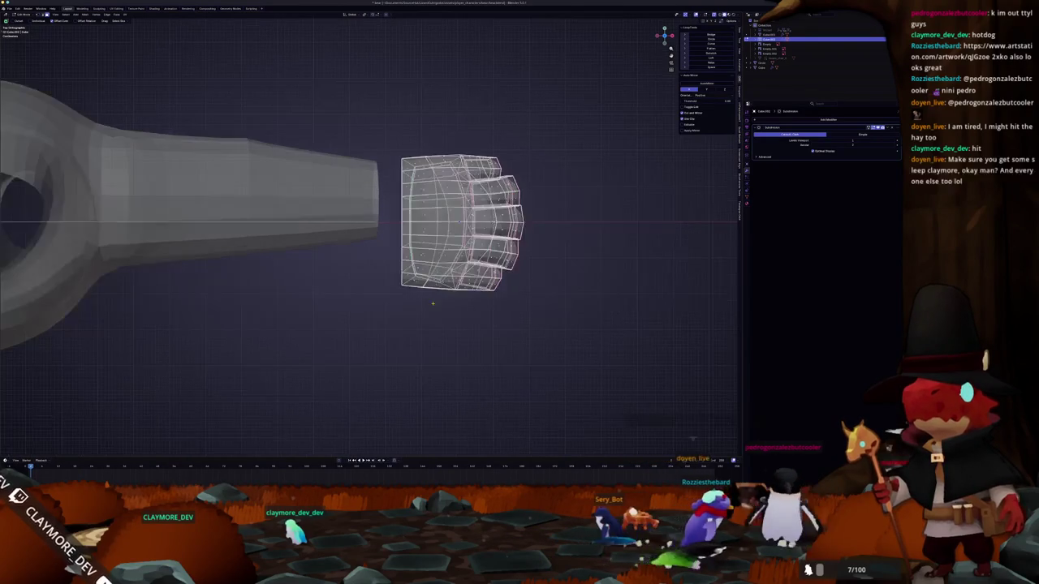
middle_click_drag(427, 304, 400, 316, "shift")
key("alt+z")
key("Tab")
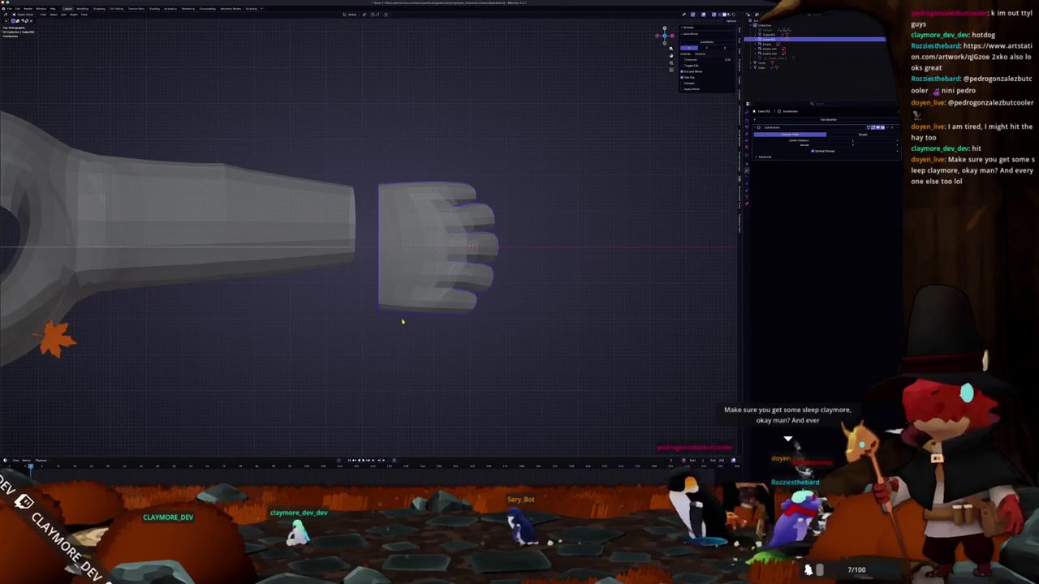
key("Tab")
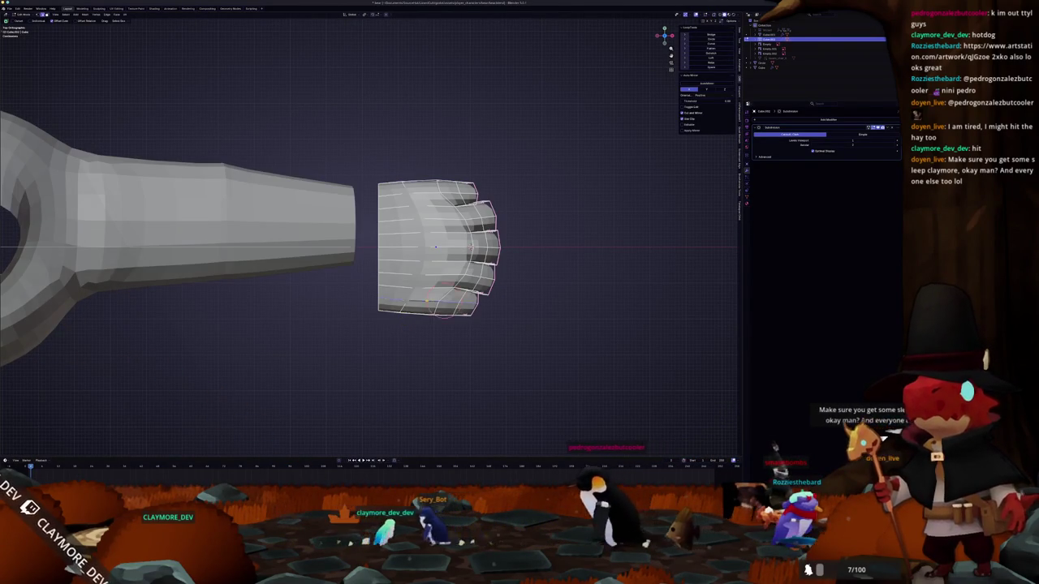
middle_click_drag(435, 246, 376, 301)
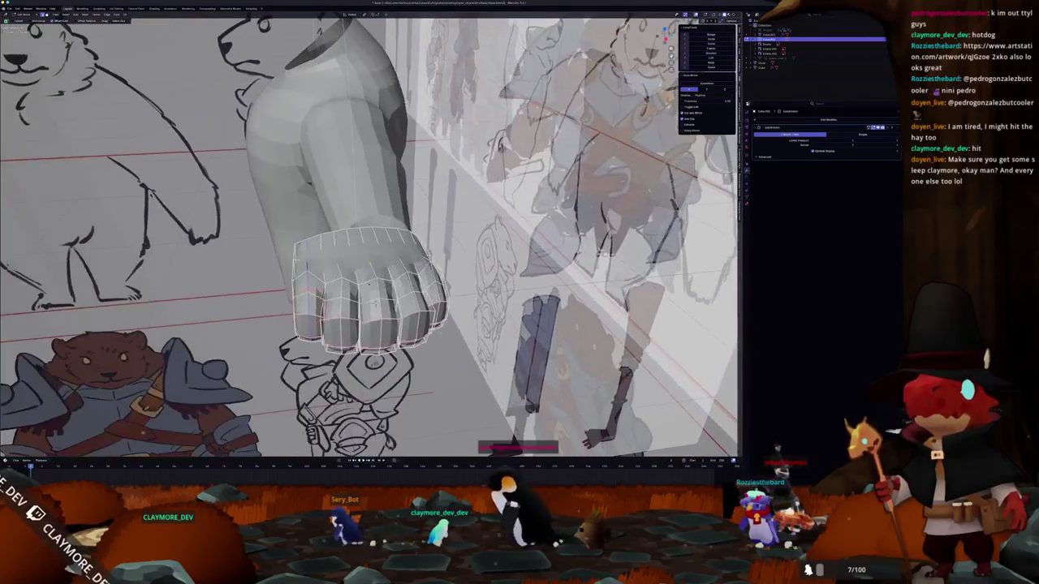
- Apply an edge operation to the fist from its right-click edge menu
mouse_move(375, 302)
middle_mouse_down()
mouse_move(339, 349)
mouse_move(330, 93)
mouse_move(333, 318)
mouse_move(332, 159)
mouse_move(333, 309)
middle_mouse_up()
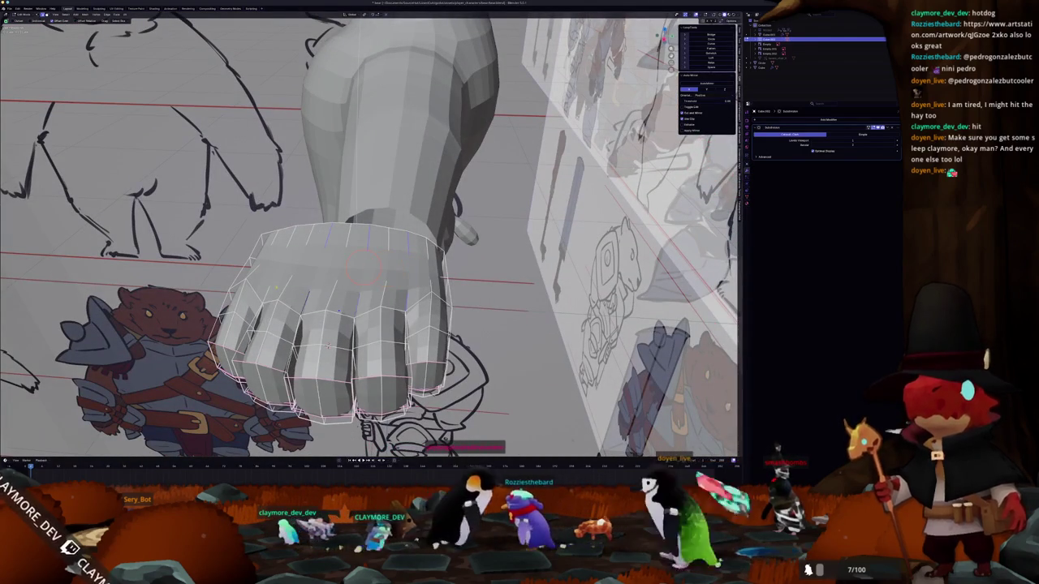
right_click(264, 307)
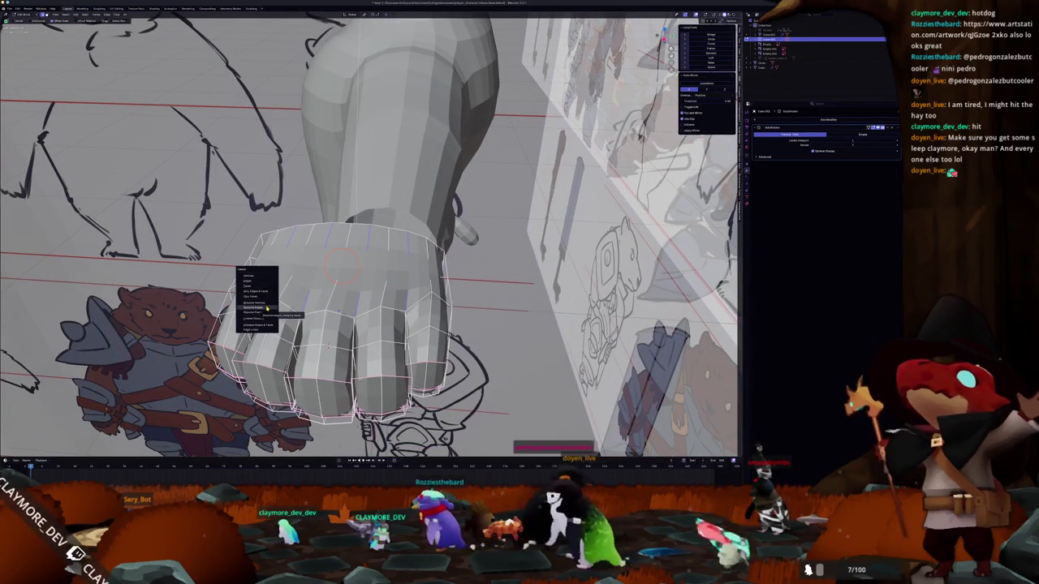
left_click(266, 307)
- Place knife cut points across the back of the fist mesh
mouse_move(266, 308)
middle_mouse_down()
mouse_move(379, 305)
mouse_move(398, 412)
mouse_move(399, 337)
middle_mouse_up()
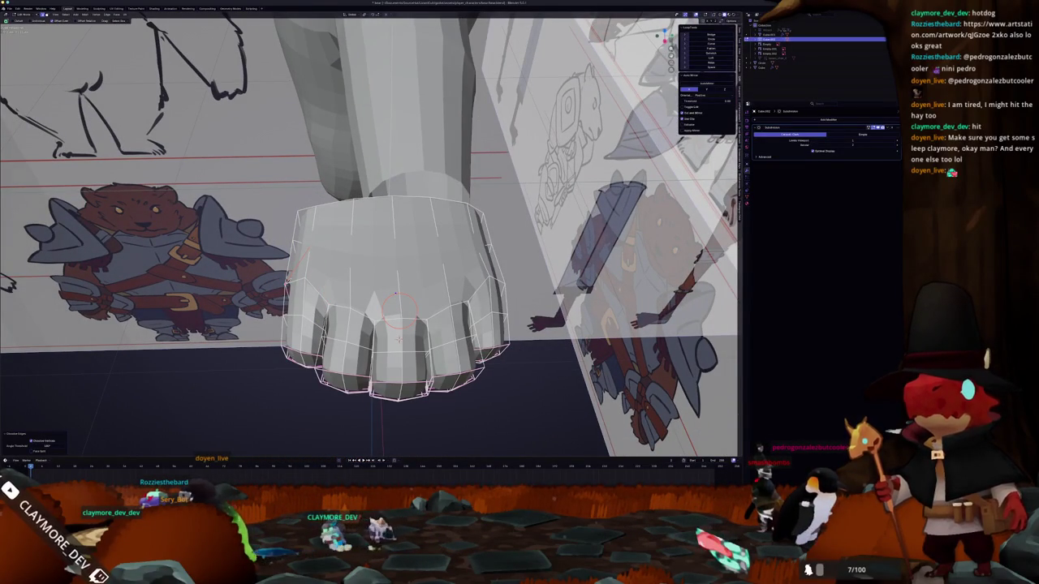
scroll(399, 338, "up", 2)
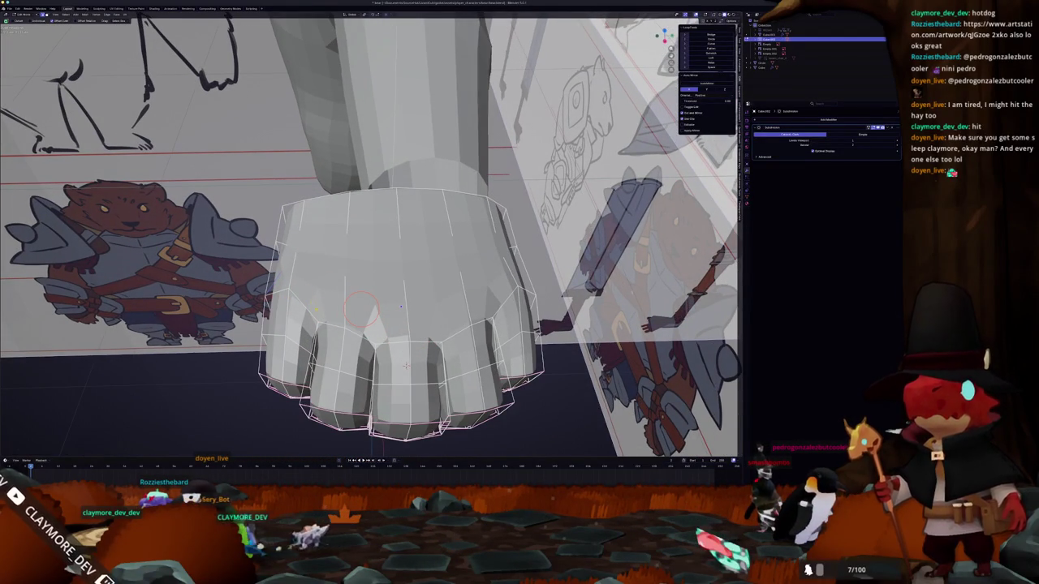
middle_click_drag(406, 366, 404, 368)
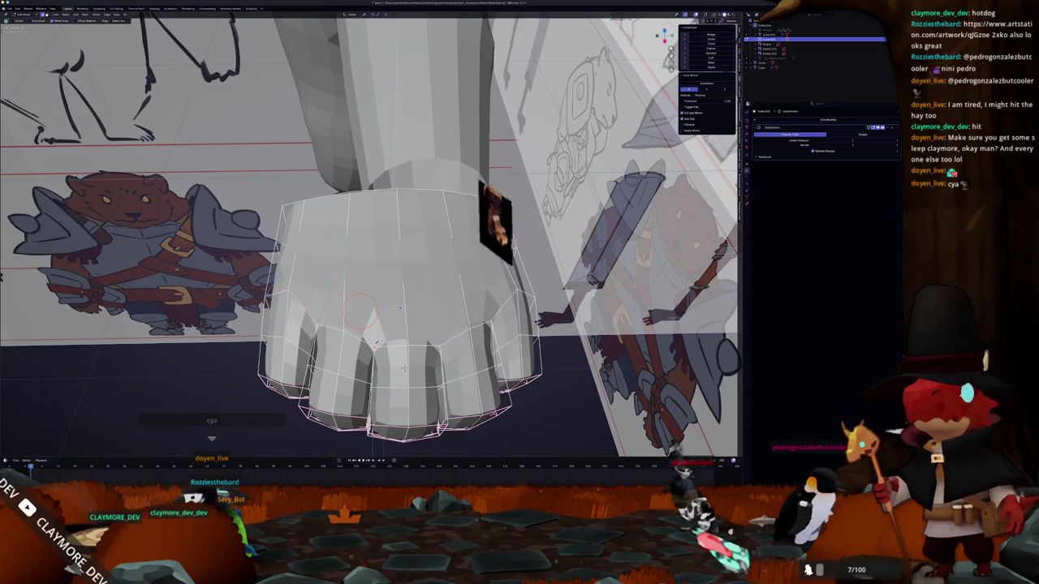
left_click(401, 263)
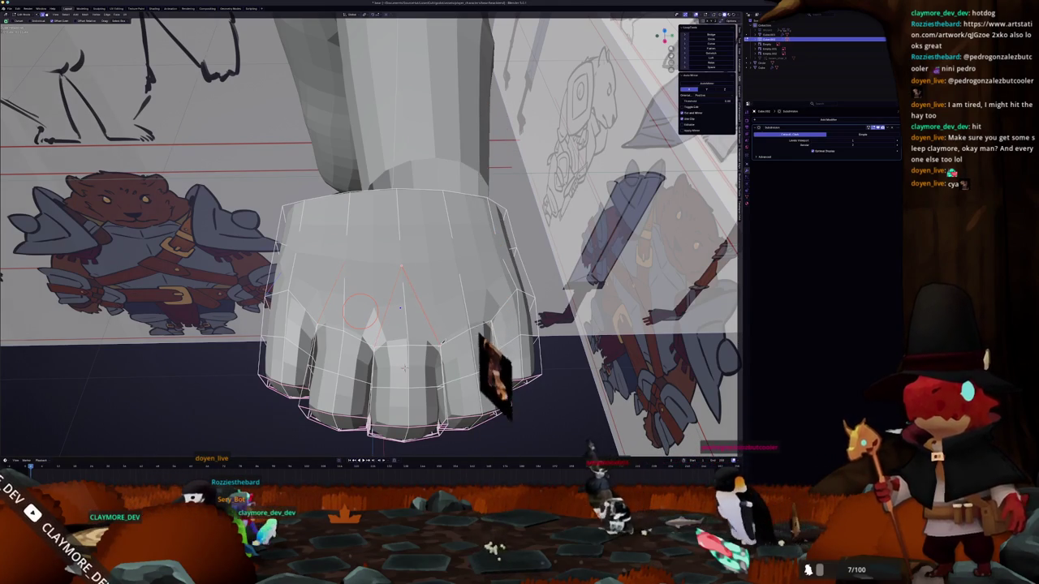
left_click(439, 344)
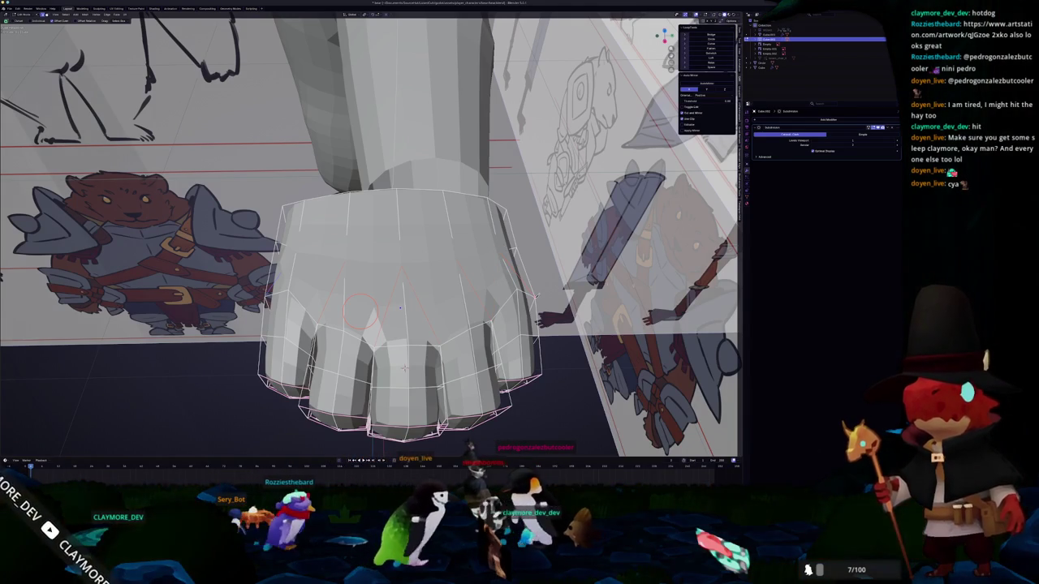
- Confirm the knife cut on the fist and return to Edit Mode
key("Return")
key("Tab")
mouse_move(399, 307)
middle_mouse_down()
mouse_move(435, 241)
mouse_move(454, 284)
middle_mouse_up()
key("Tab")
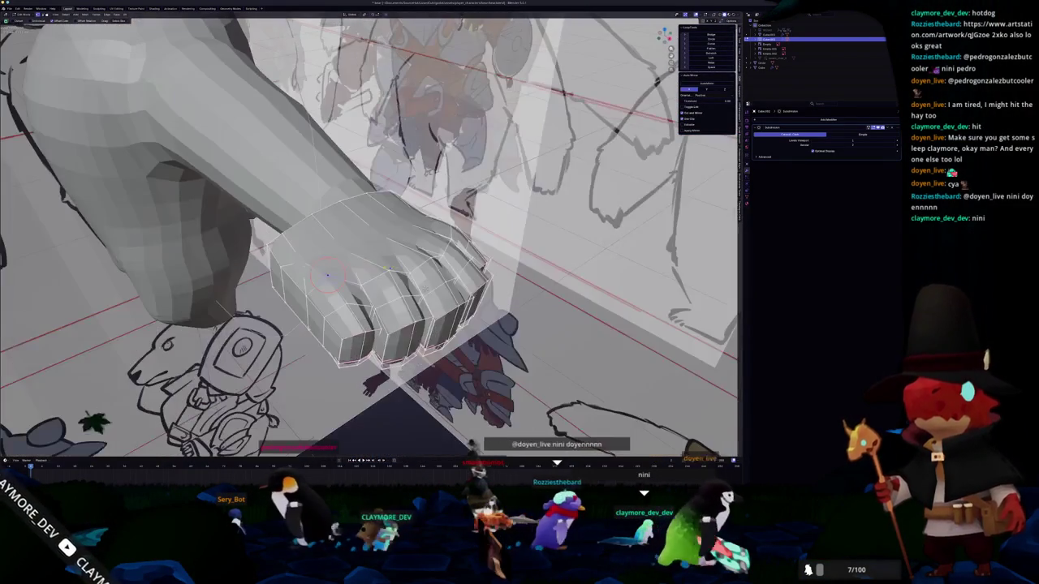
- Select the front faces of the first two fingers
middle_click_drag(390, 270, 419, 260)
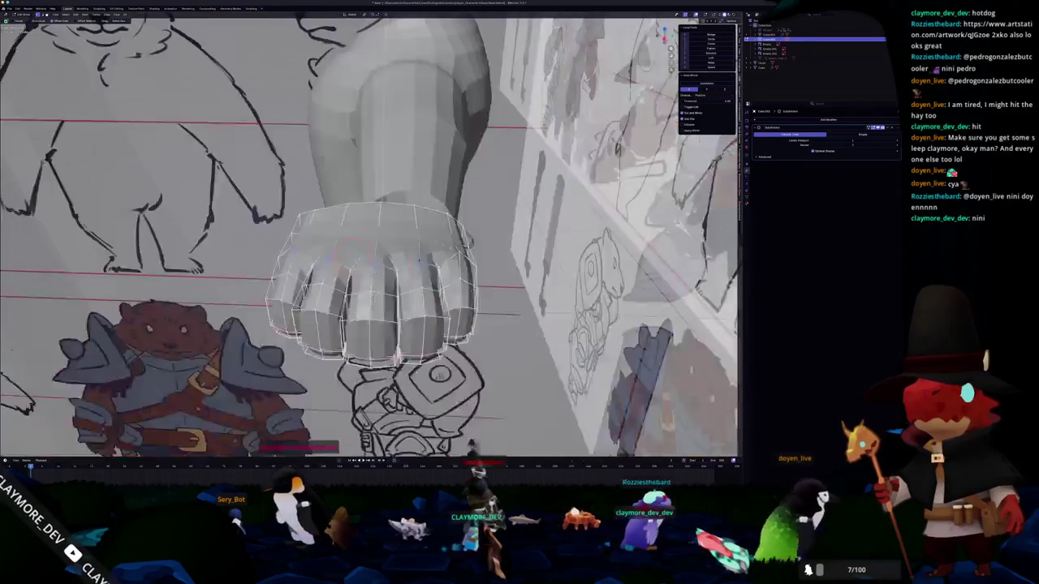
mouse_move(371, 298)
middle_mouse_down()
mouse_move(415, 280)
mouse_move(422, 243)
mouse_move(459, 235)
middle_mouse_up()
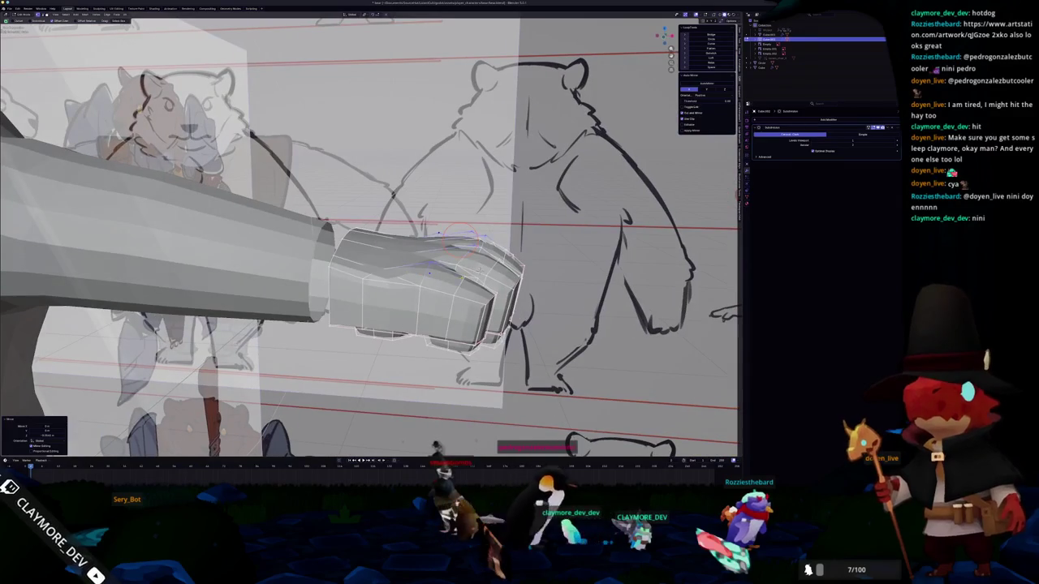
mouse_move(496, 265)
middle_mouse_down()
mouse_move(351, 292)
mouse_move(340, 284)
mouse_move(393, 288)
middle_mouse_up()
left_click(358, 290)
left_click(392, 287, "shift")
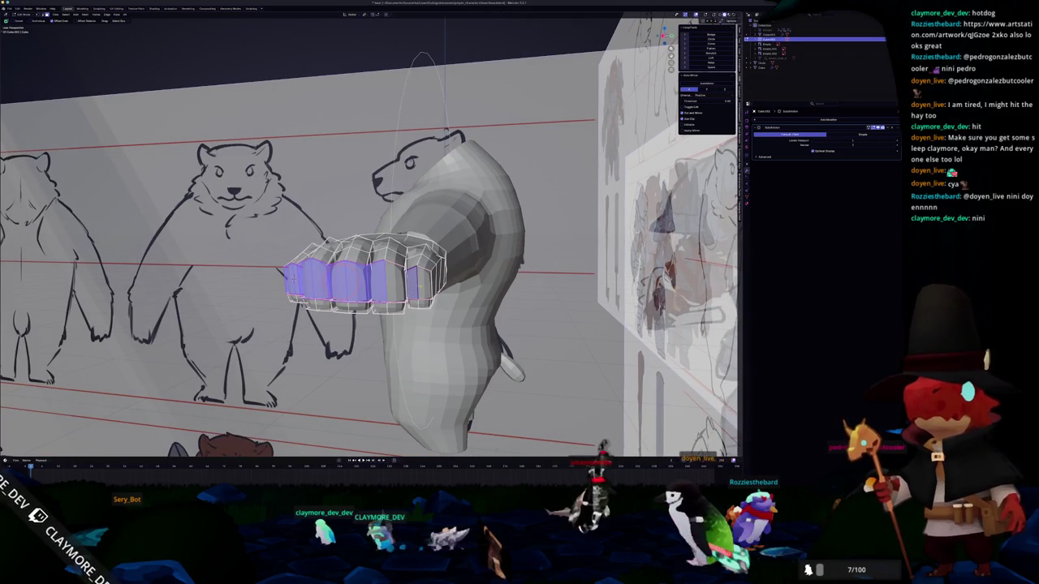
- Add the rightmost finger face and inset all selected finger faces, thickening the inset
left_click(422, 284, "shift")
key("i")
left_click(217, 331)
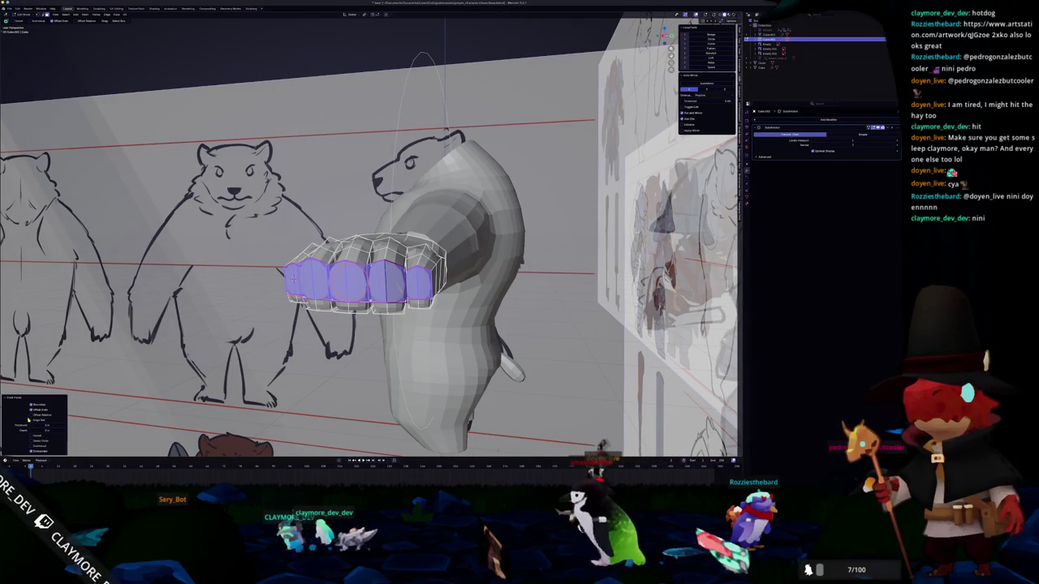
left_click_drag(45, 424, 57, 425)
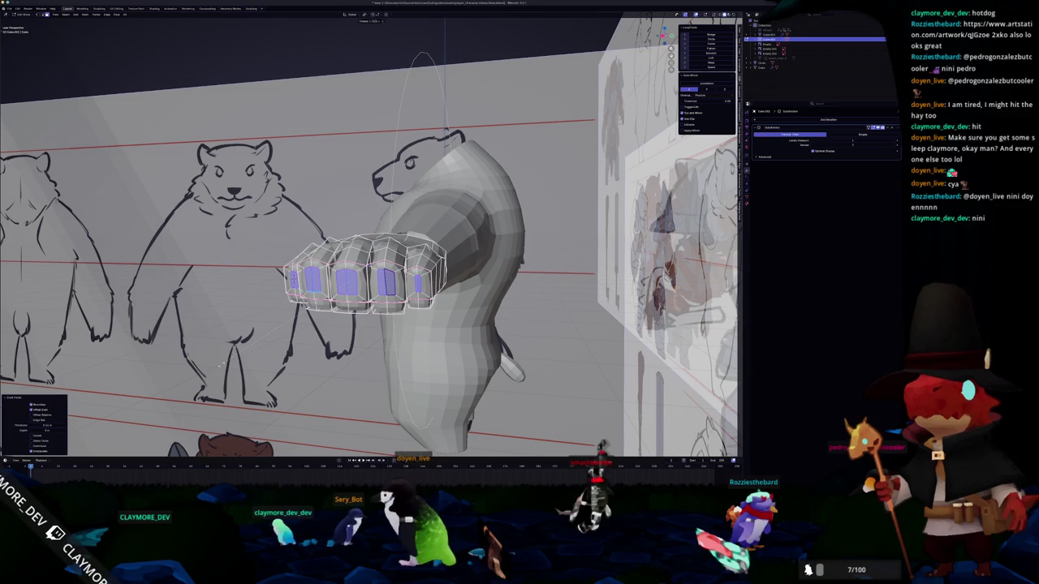
- In front view, round the right finger's inset loop into a circle with LoopTools
scroll(371, 236, "up", 2)
mouse_move(389, 309)
middle_mouse_down()
mouse_move(475, 329)
mouse_move(509, 316)
middle_mouse_up()
left_click(474, 325)
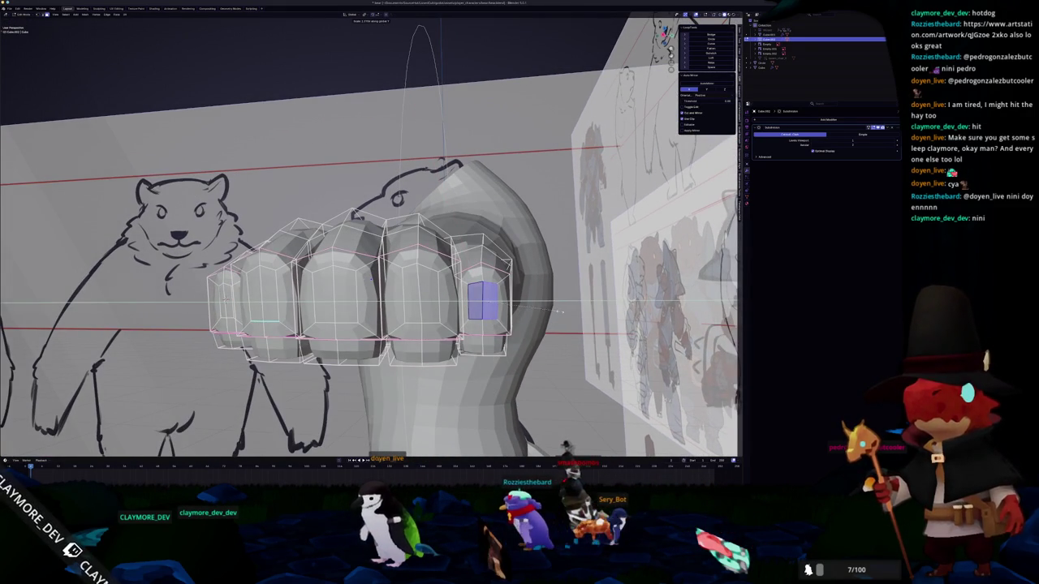
middle_click_drag(487, 308, 519, 312)
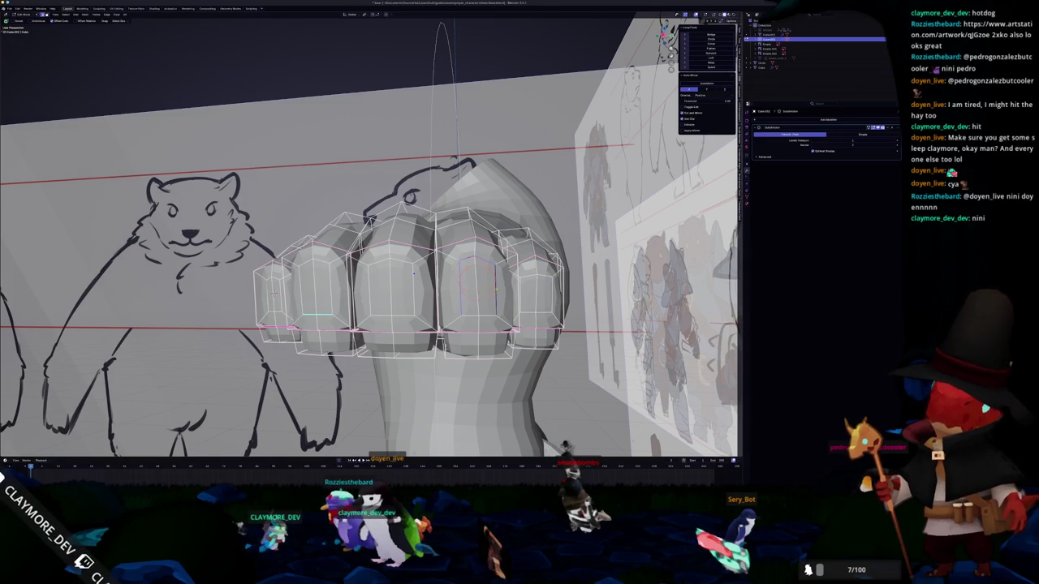
key("KP_1")
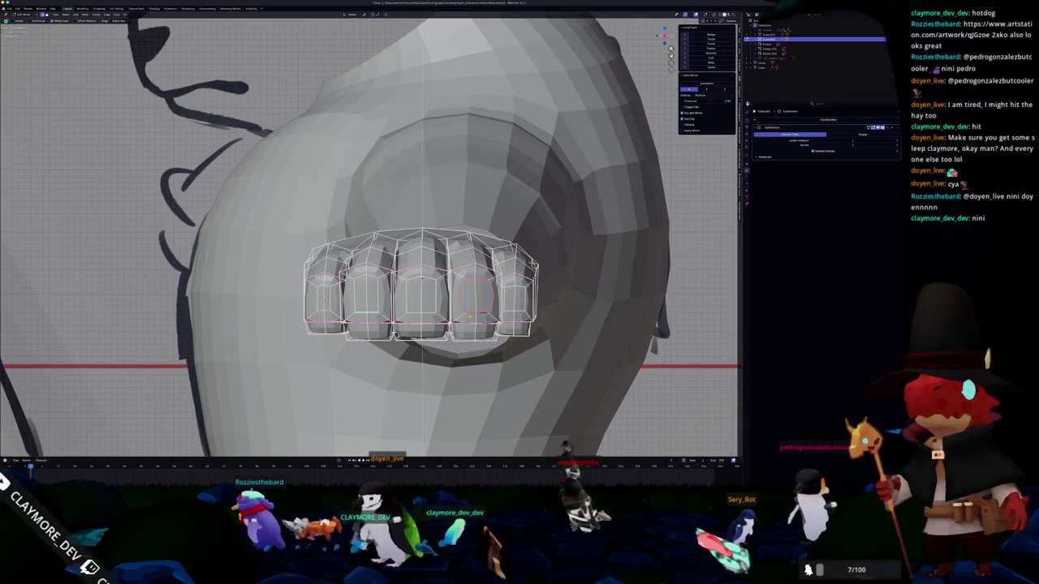
scroll(479, 293, "up", 1)
left_click(709, 41)
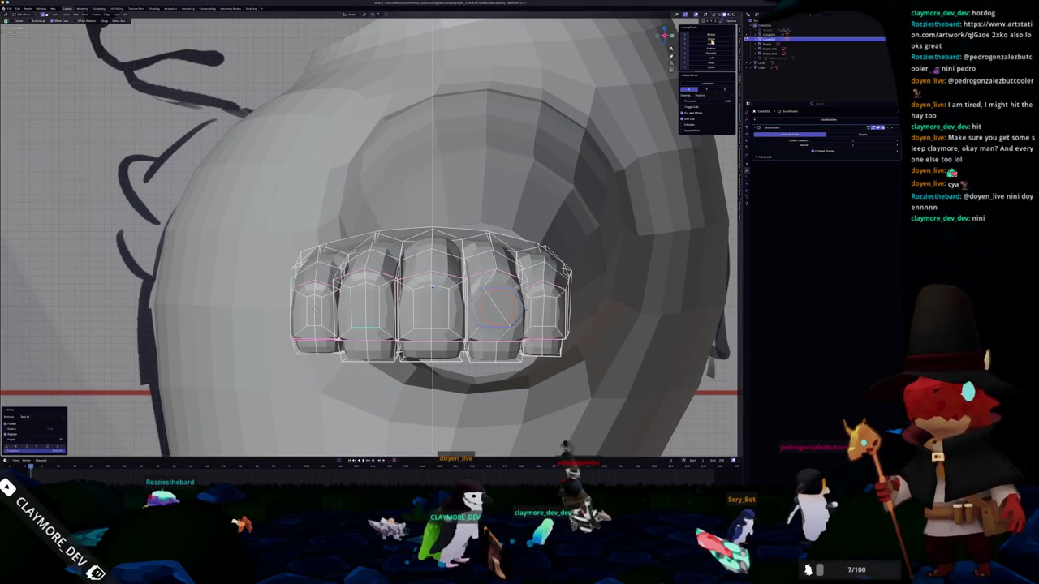
middle_click_drag(496, 304, 588, 196)
key("s")
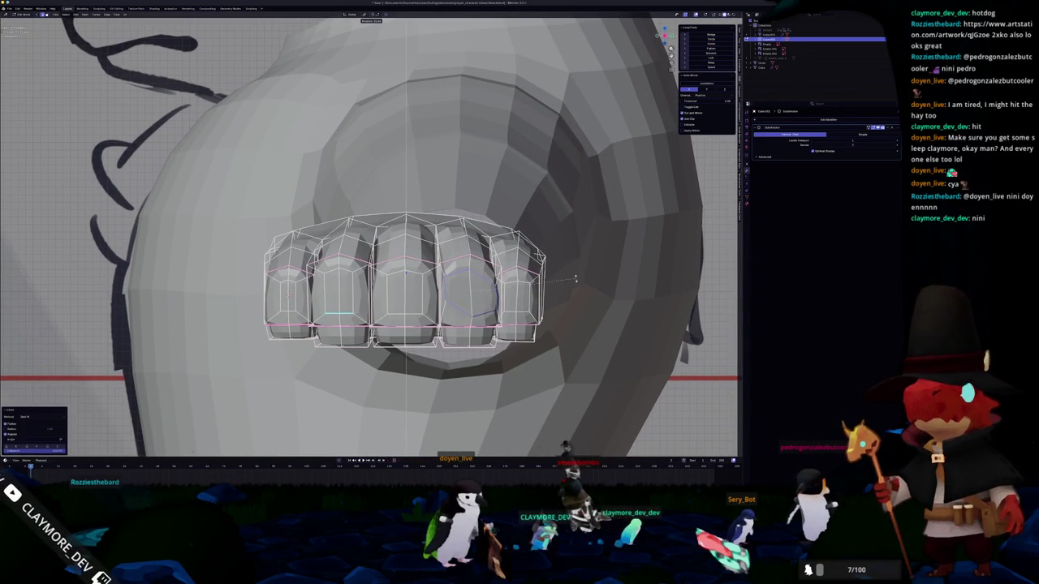
left_click(574, 280)
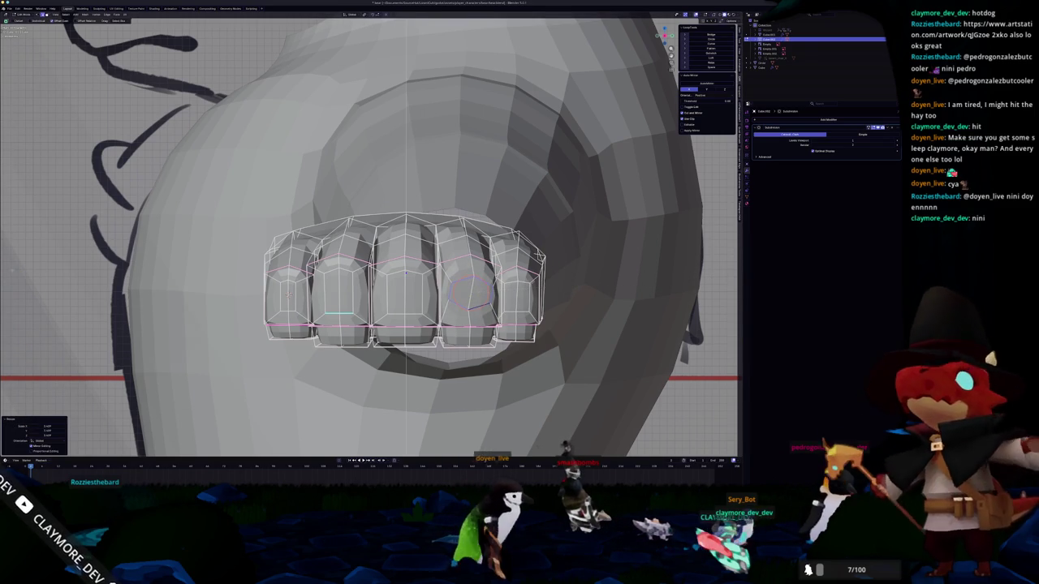
- Scale, rotate and re-circle the loop, then inset the finger face again
key("s")
key("r")
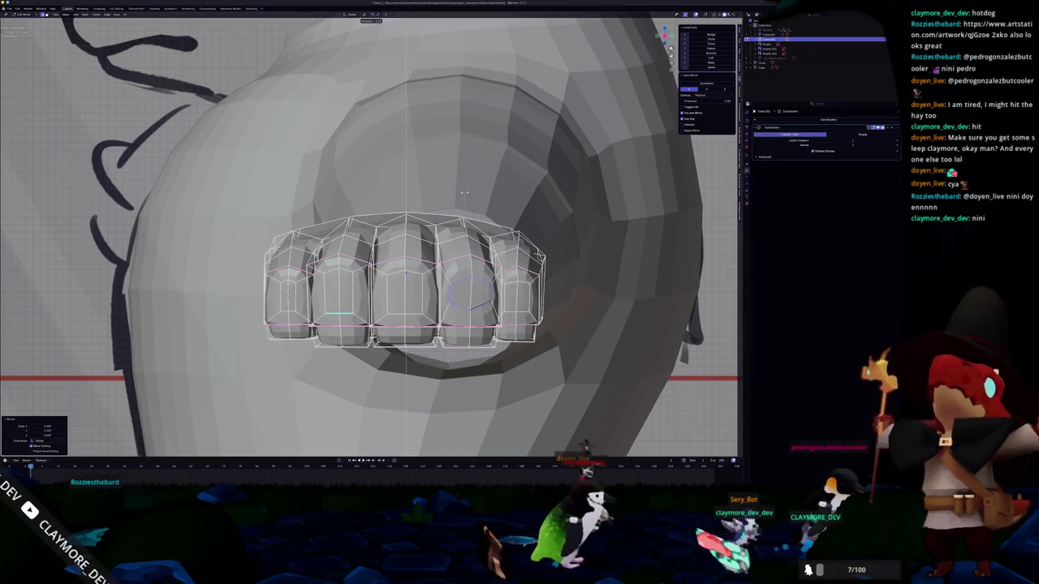
key("Return")
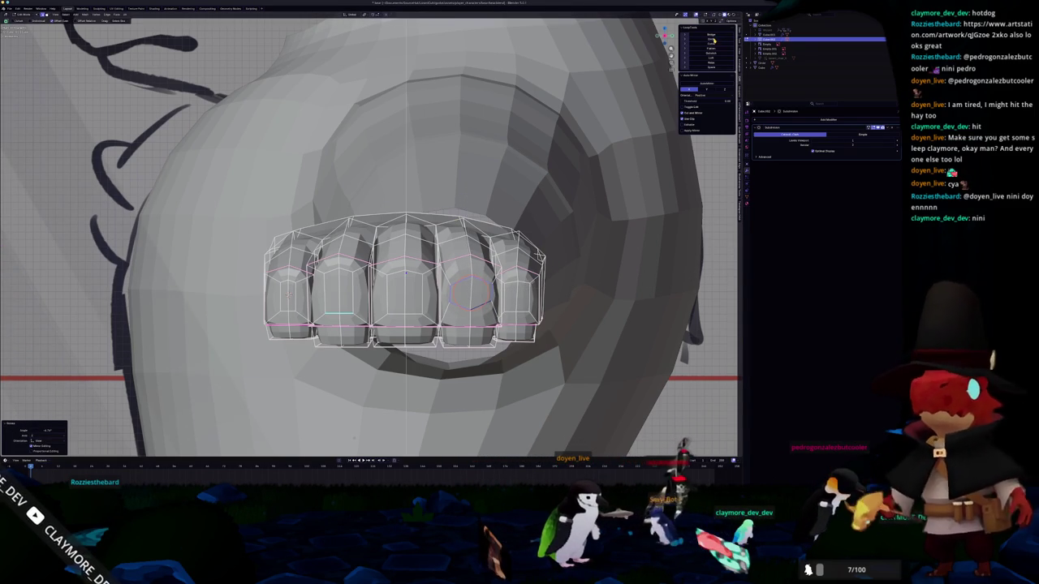
left_click(712, 41)
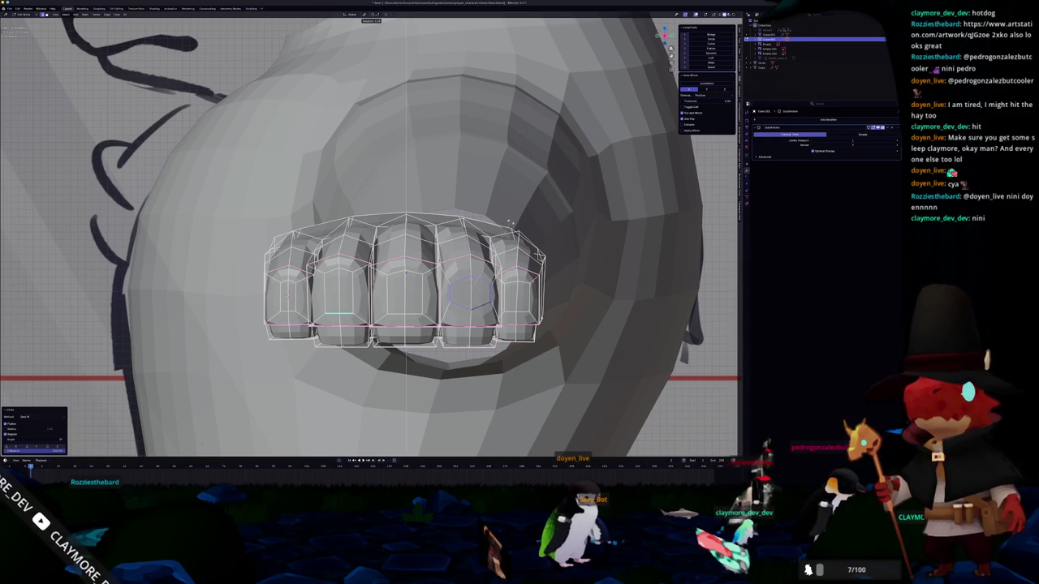
key("r")
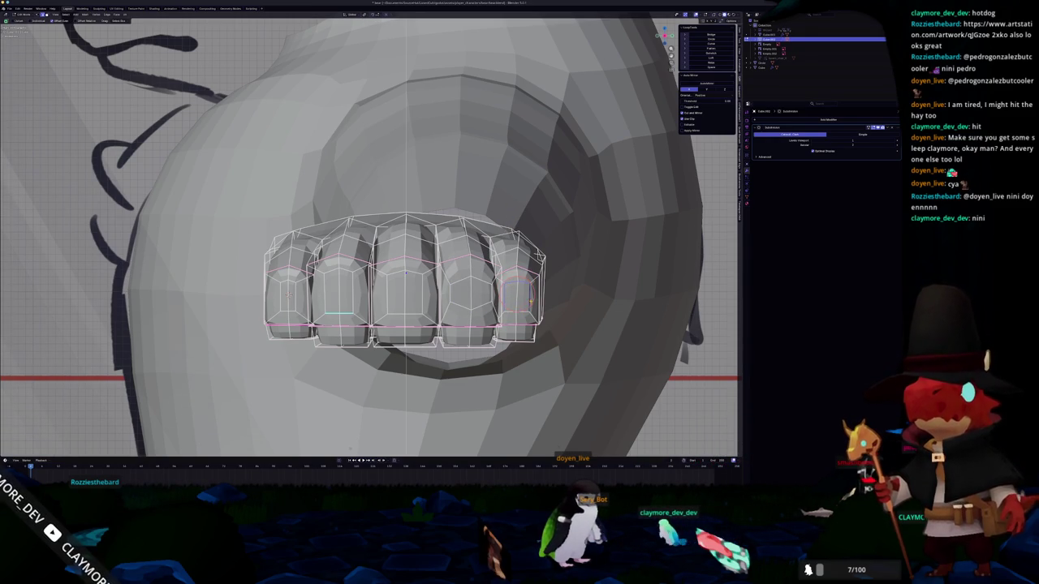
middle_click_drag(586, 262, 632, 95)
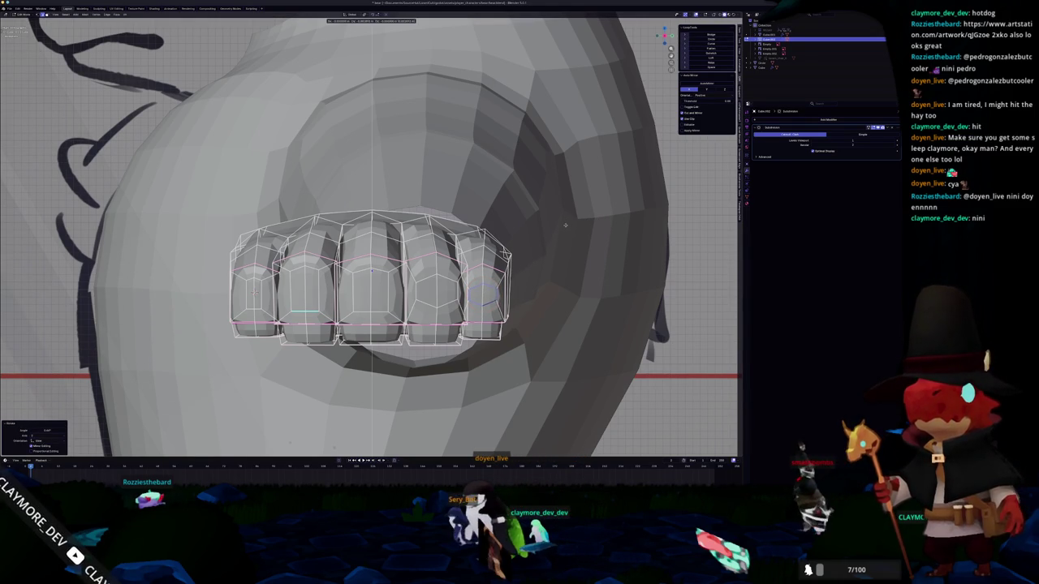
key("i")
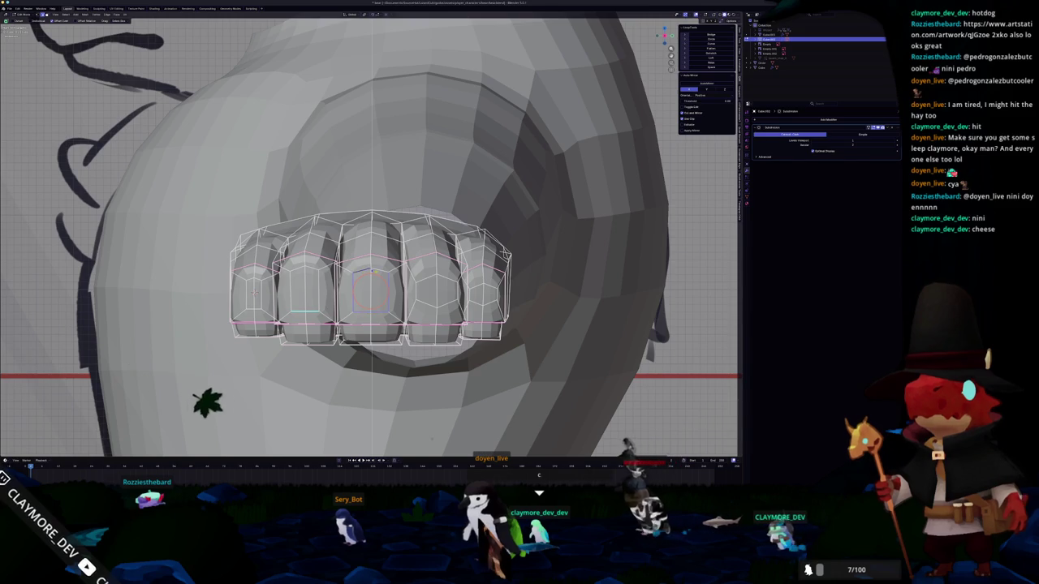
middle_click_drag(328, 49, 328, 319)
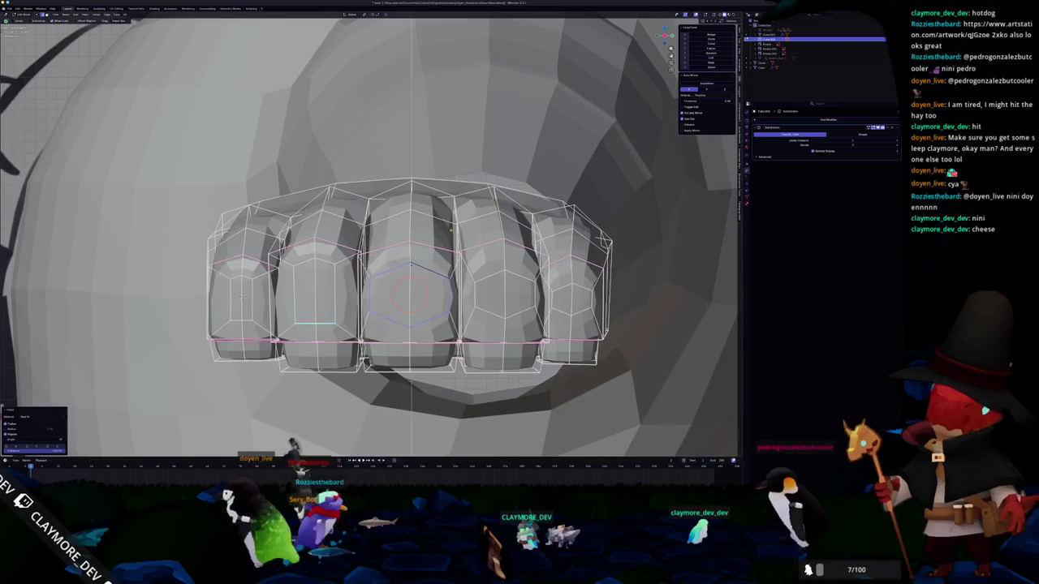
- Move and scale the centre finger's circular face
scroll(503, 236, "up", 2)
key("g")
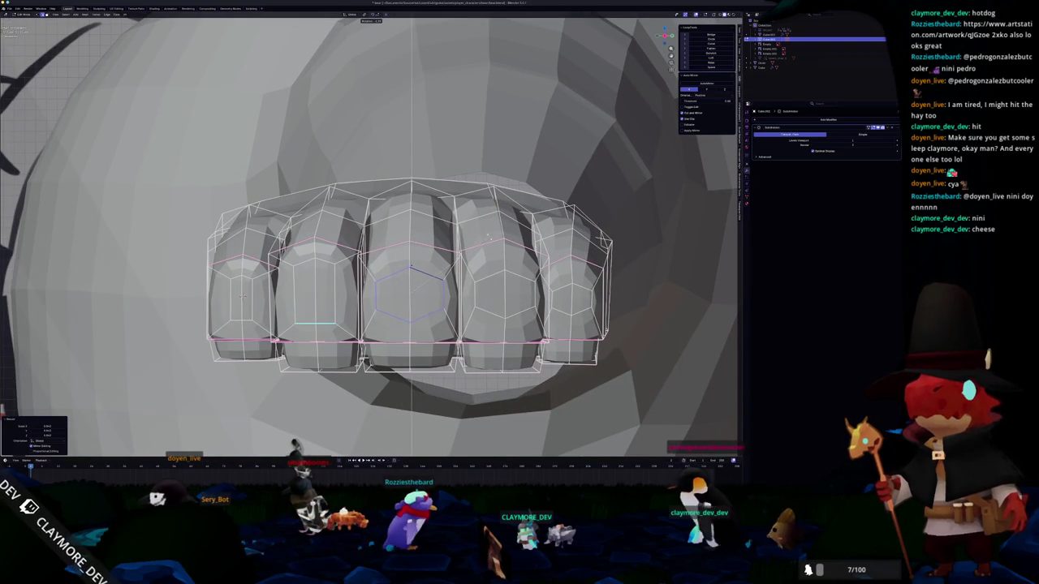
left_click(488, 237)
key("s")
left_click(513, 230)
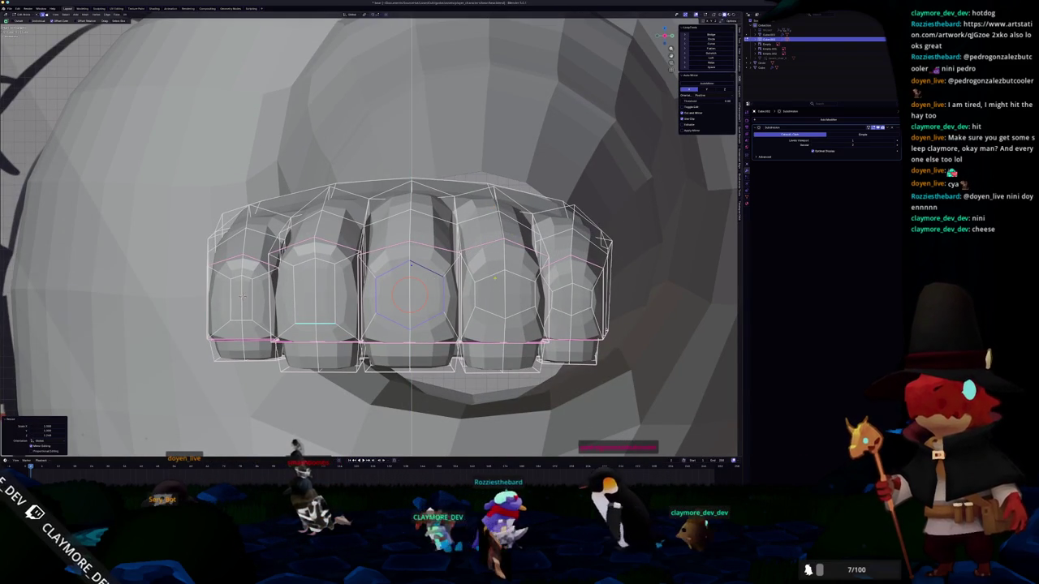
- Scale the right finger's face, then narrow it along the X axis
left_click(494, 278)
key("s")
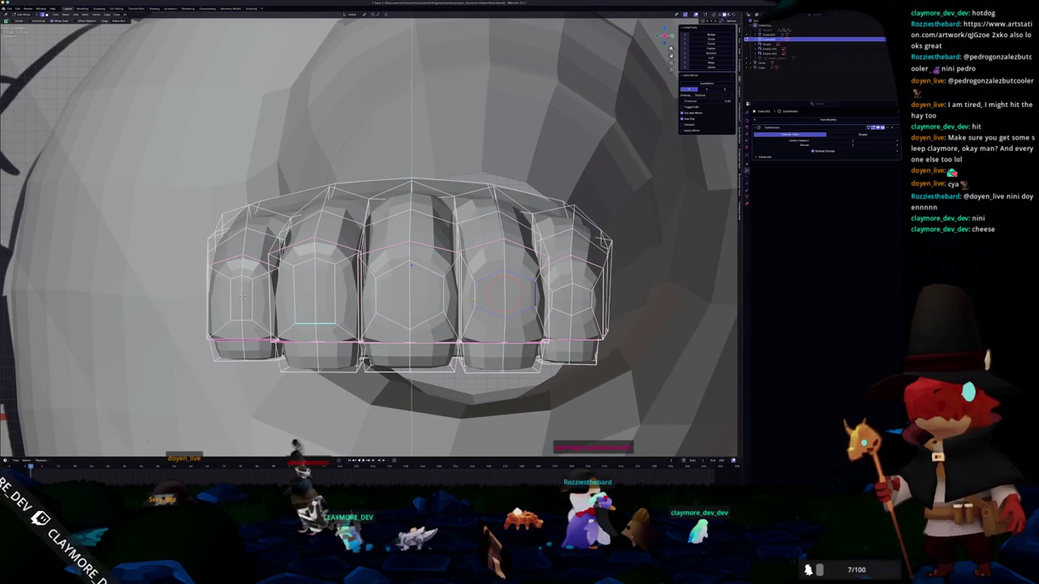
left_click(586, 254)
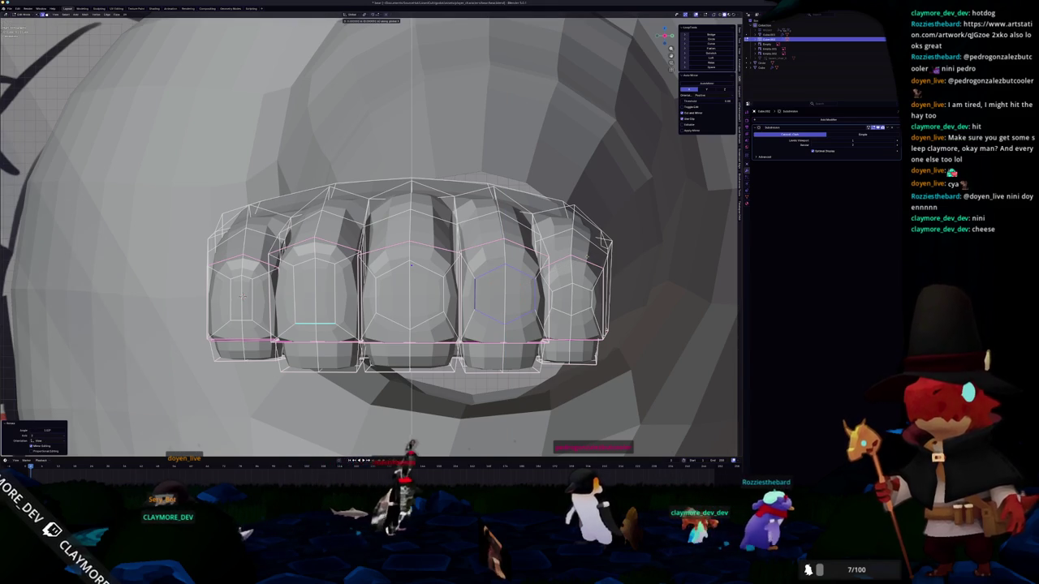
key("s")
key("x")
key("Return")
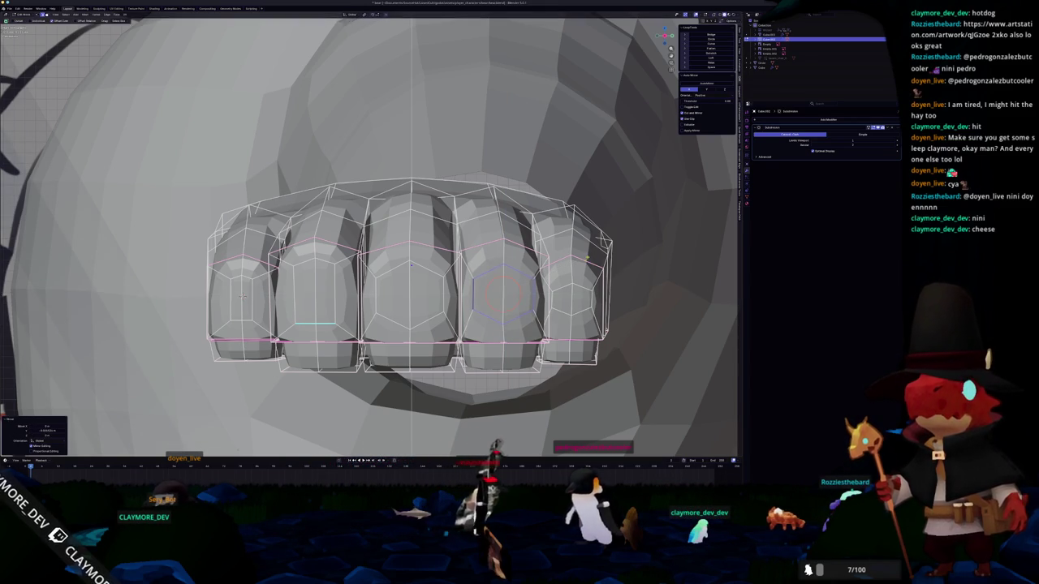
mouse_move(411, 265)
middle_mouse_down()
mouse_move(424, 265)
mouse_move(330, 250)
middle_mouse_up()
key("s")
key("x")
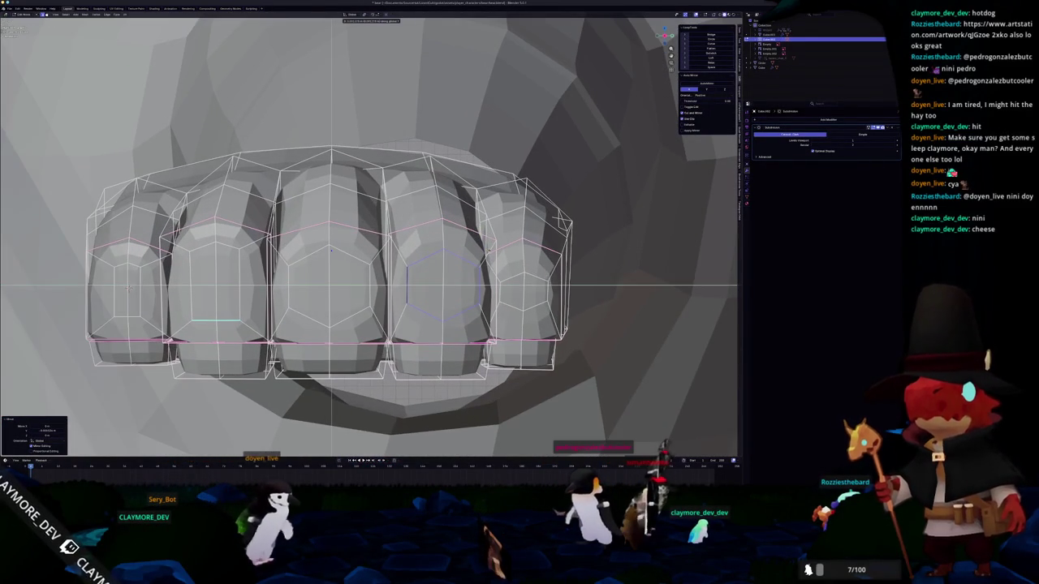
key("Escape")
- Resize the right finger's loop again and narrow it horizontally
right_click(524, 277, "shift")
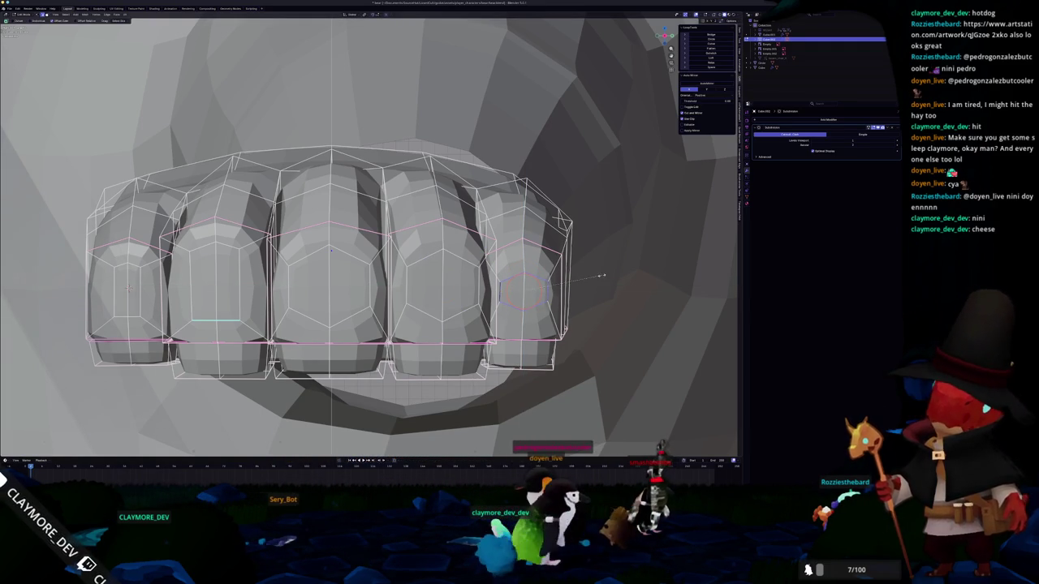
key("s")
left_click(633, 270)
key("s")
key("x")
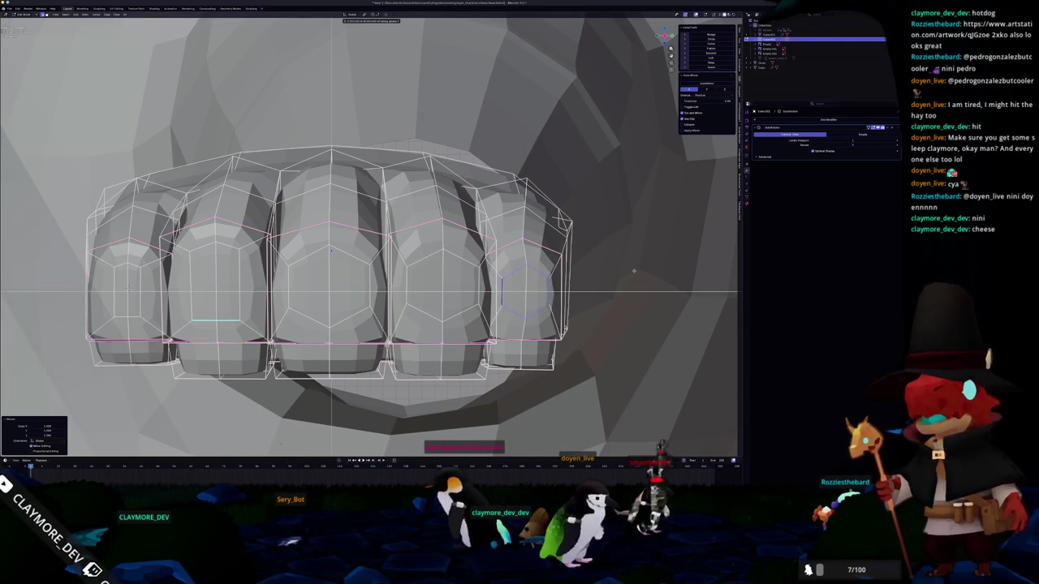
left_click(631, 270)
middle_click_drag(632, 270, 698, 259)
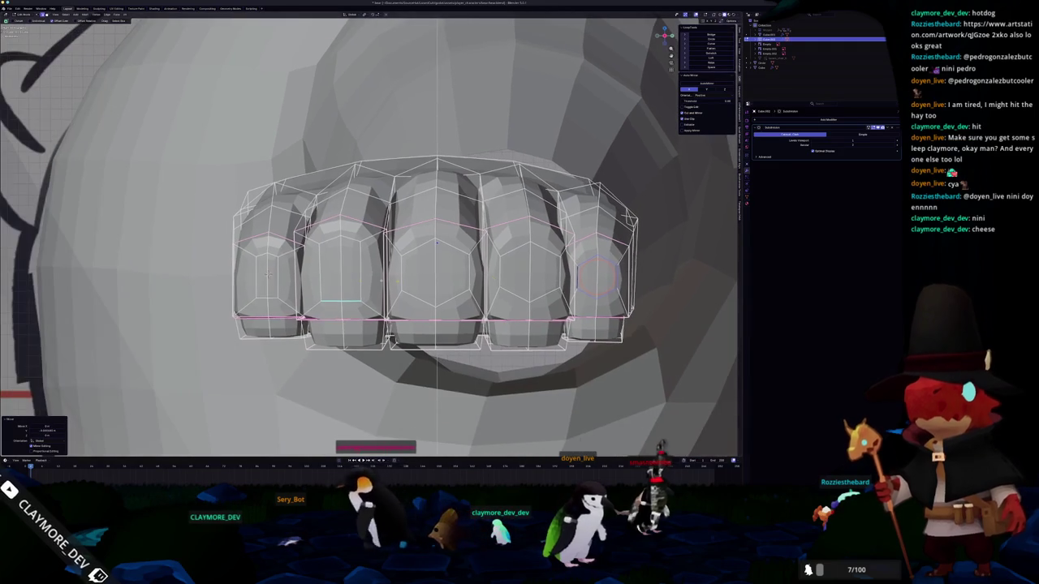
- Squash the second finger's hexagon loop vertically with S then Z
left_click(345, 280)
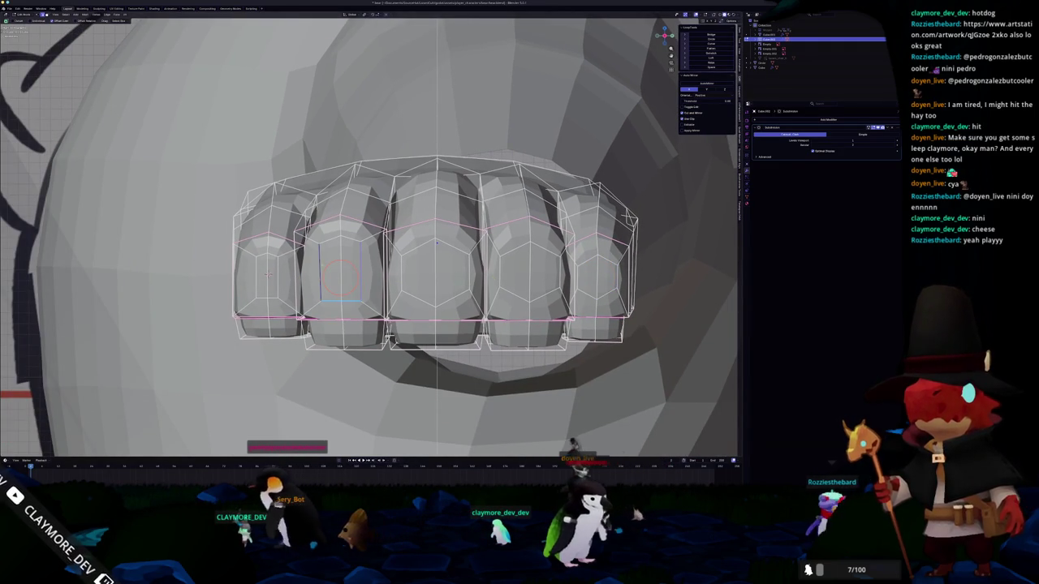
middle_click_drag(435, 241, 508, 239, "shift")
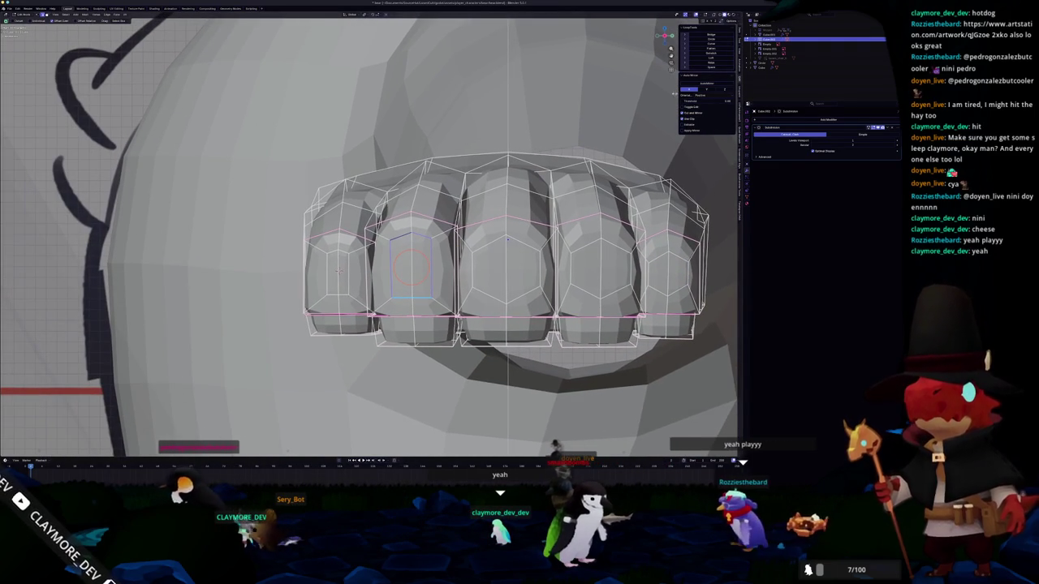
left_click(414, 268)
scroll(418, 276, "up", 2)
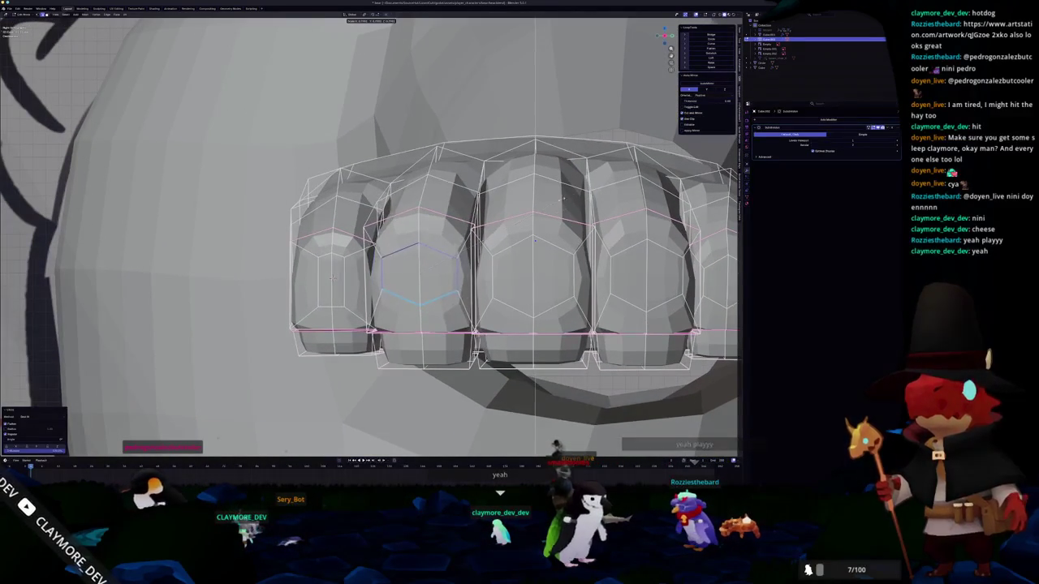
key("s")
key("z")
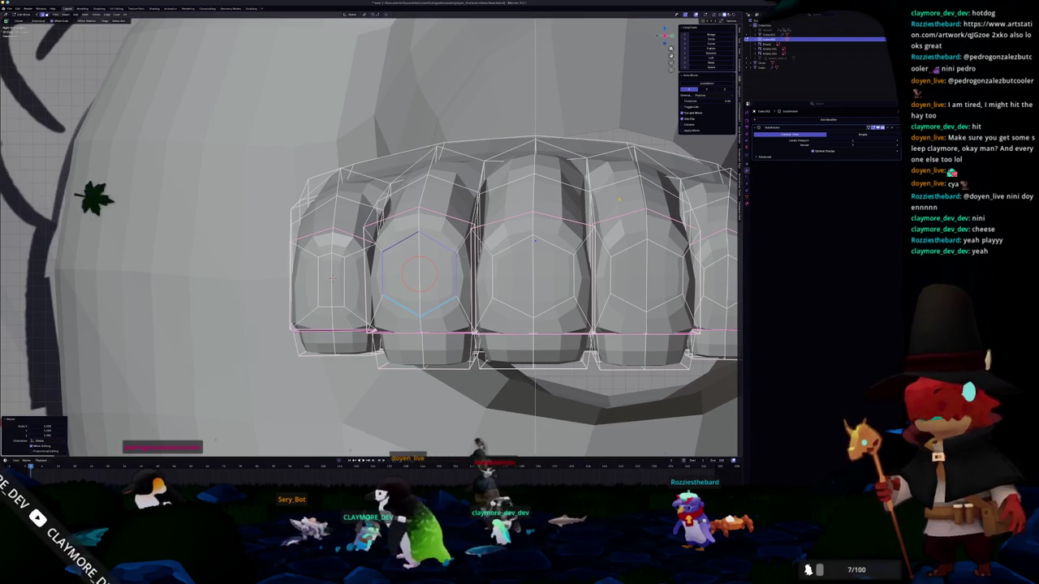
key("Return")
scroll(511, 251, "down", 2)
- Scale the middle and fourth fingers' hexagon loops, then select the outermost finger's loop
left_click(507, 238, "alt")
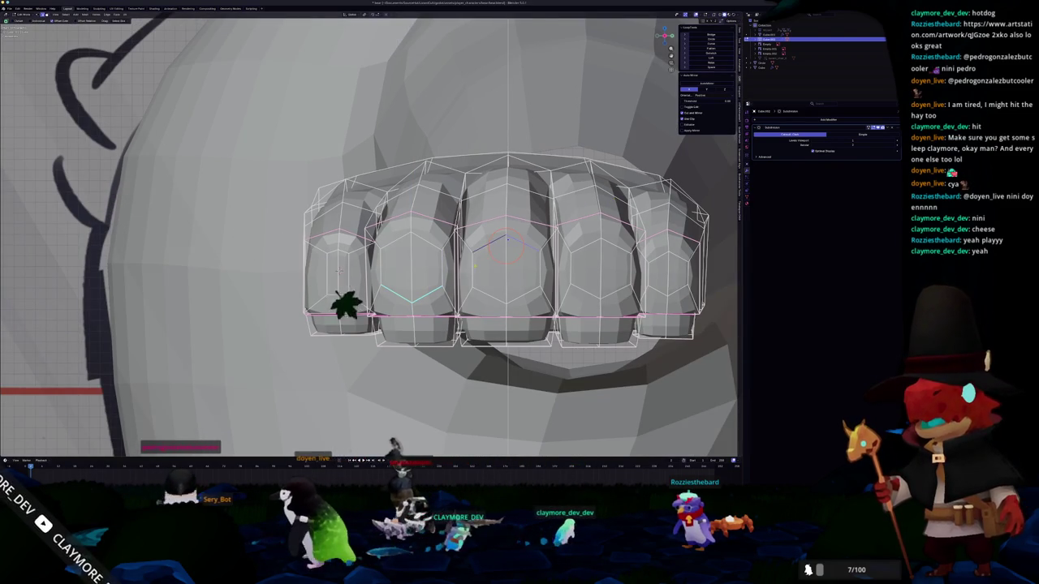
key("s")
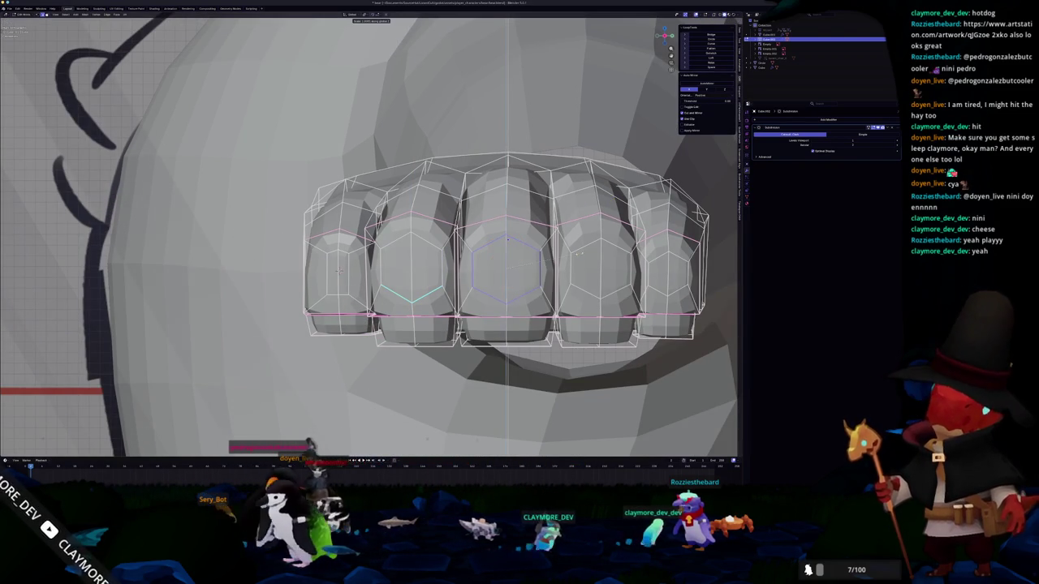
left_click(586, 252)
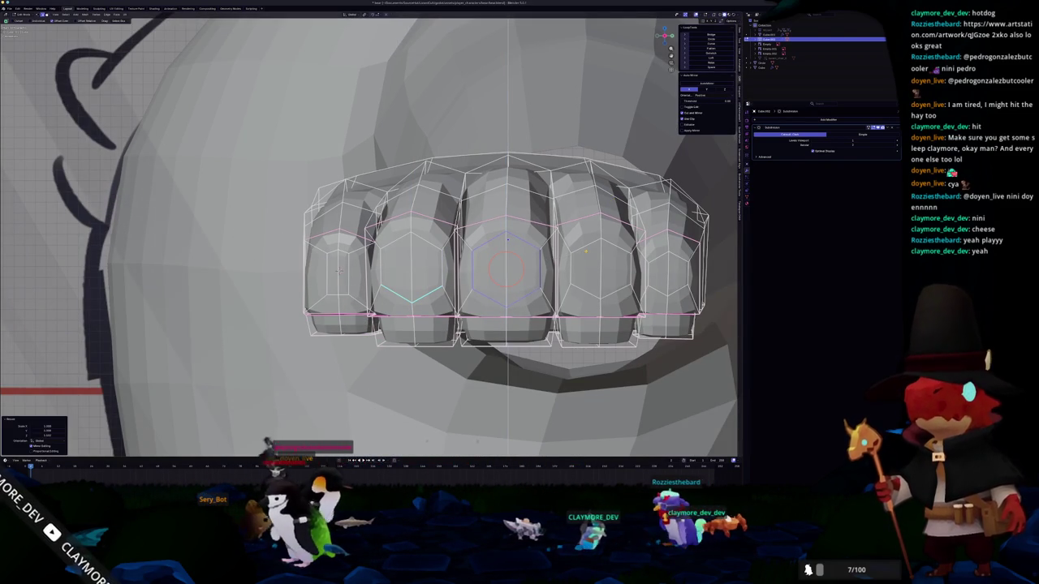
left_click(605, 259)
left_click(583, 284, "alt")
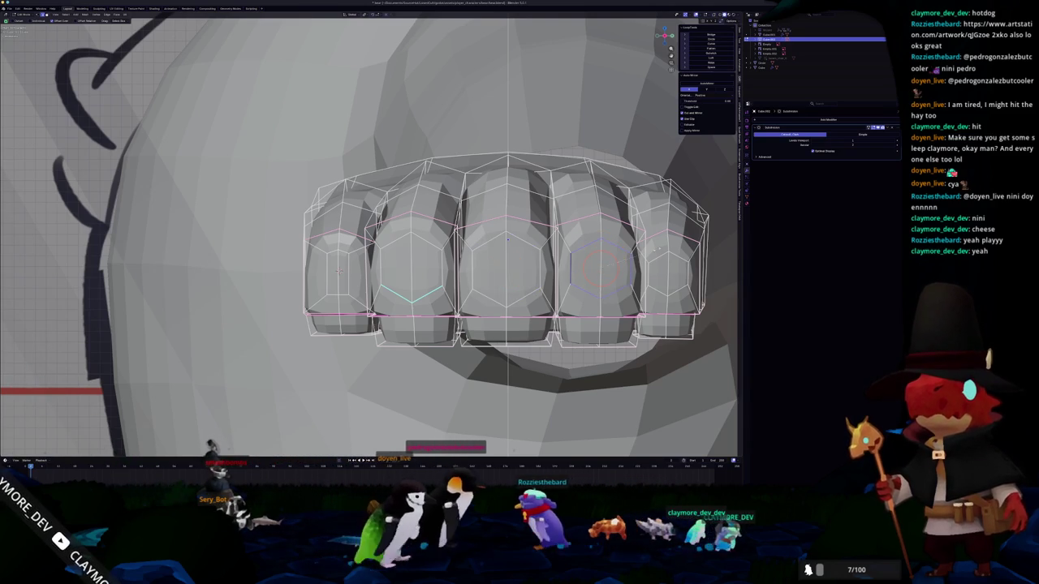
key("s")
left_click(583, 284)
left_click(665, 272)
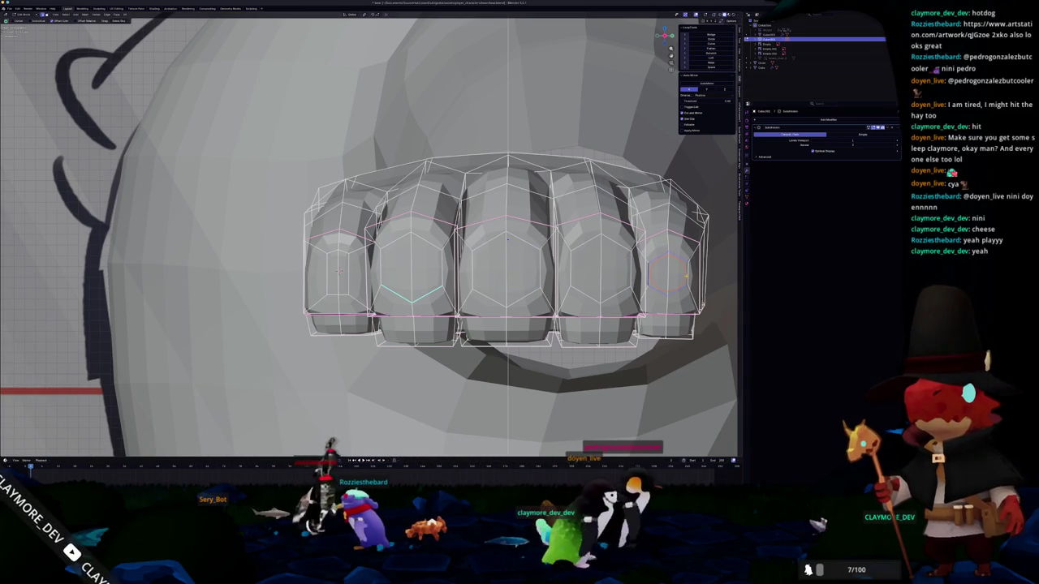
key("c")
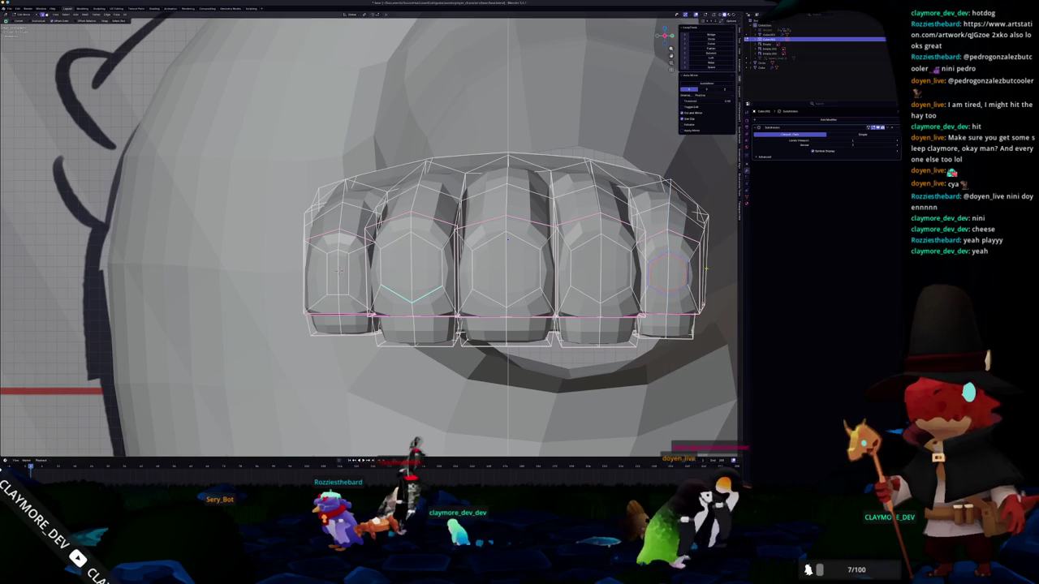
scroll(667, 274, "up", 3, "ctrl")
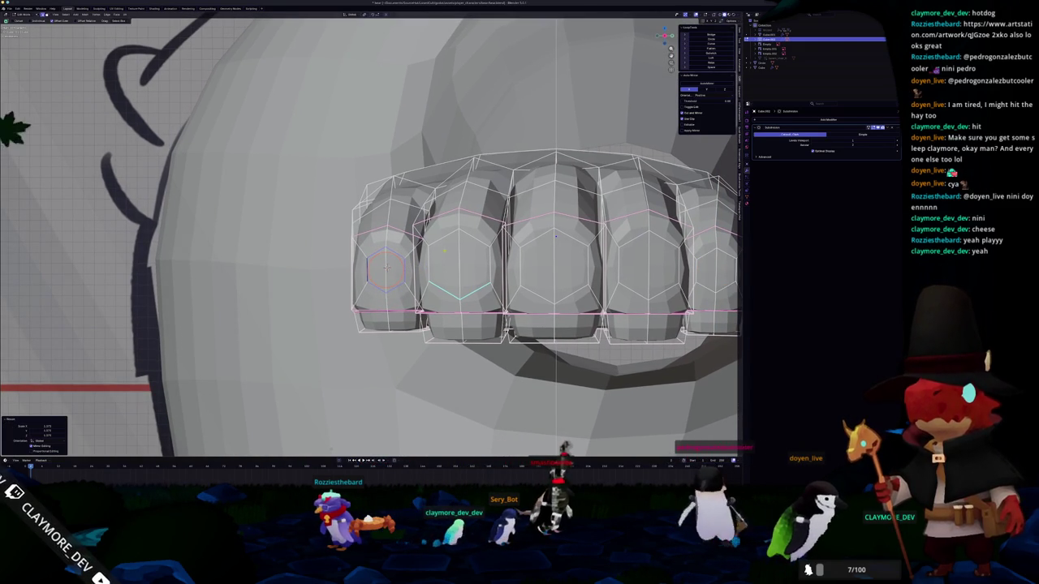
- Circle-select the outer finger's hexagon loop and scale it down
left_click_drag(385, 270, 458, 242)
key("Escape")
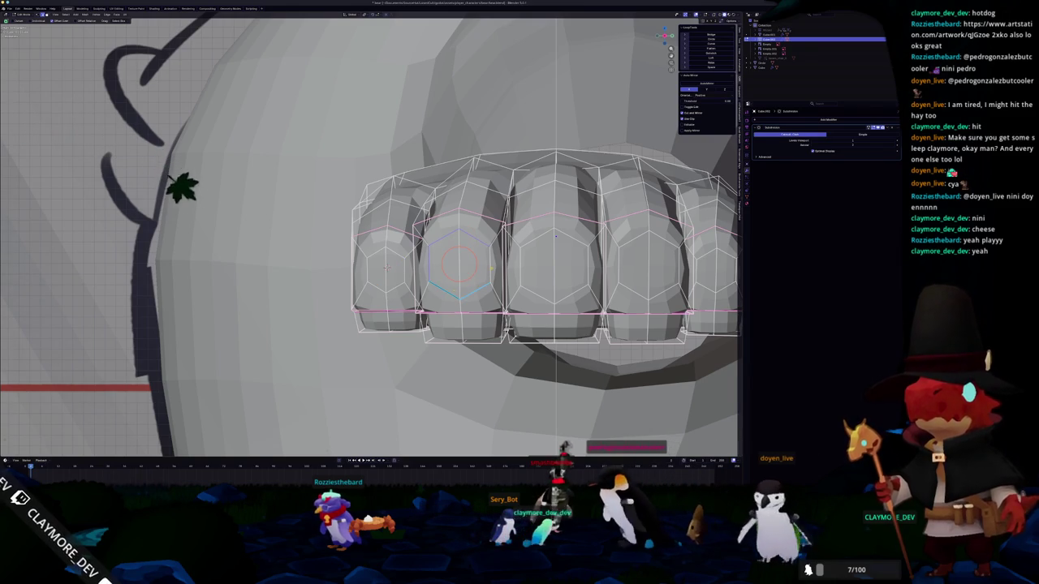
middle_click_drag(387, 268, 258, 260, "shift")
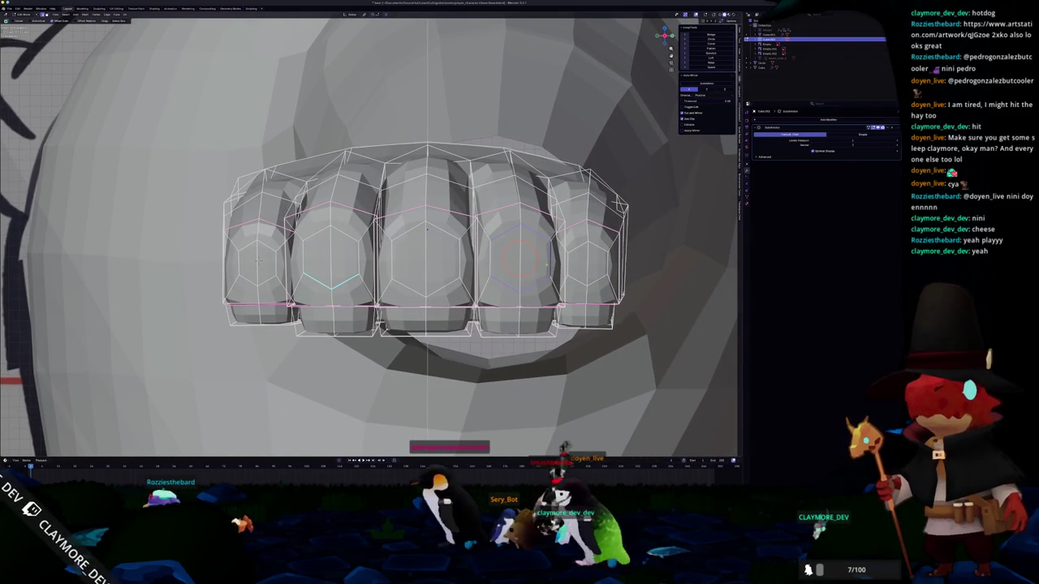
key("s")
key("c")
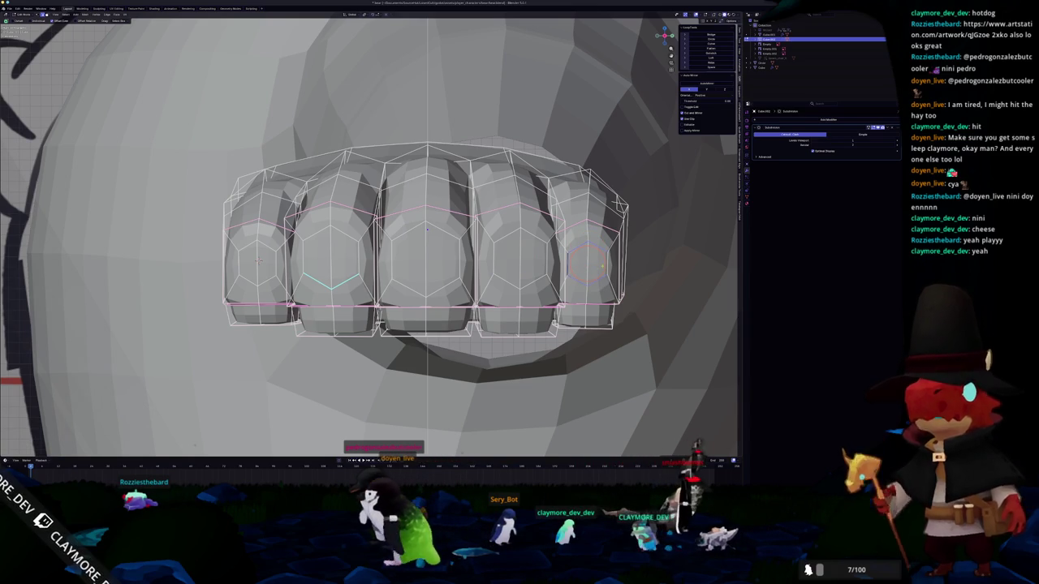
key("s")
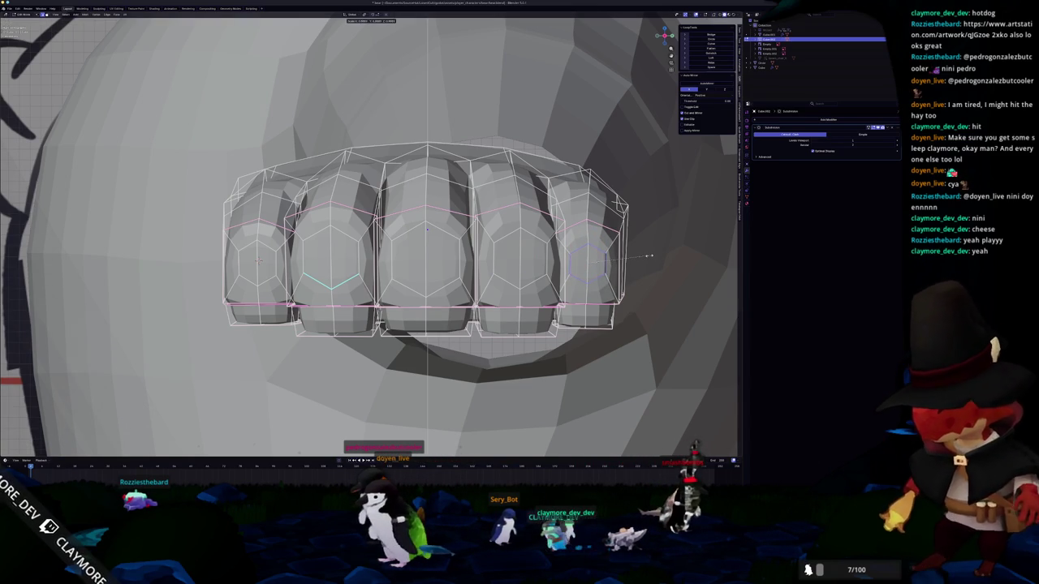
left_click(650, 256)
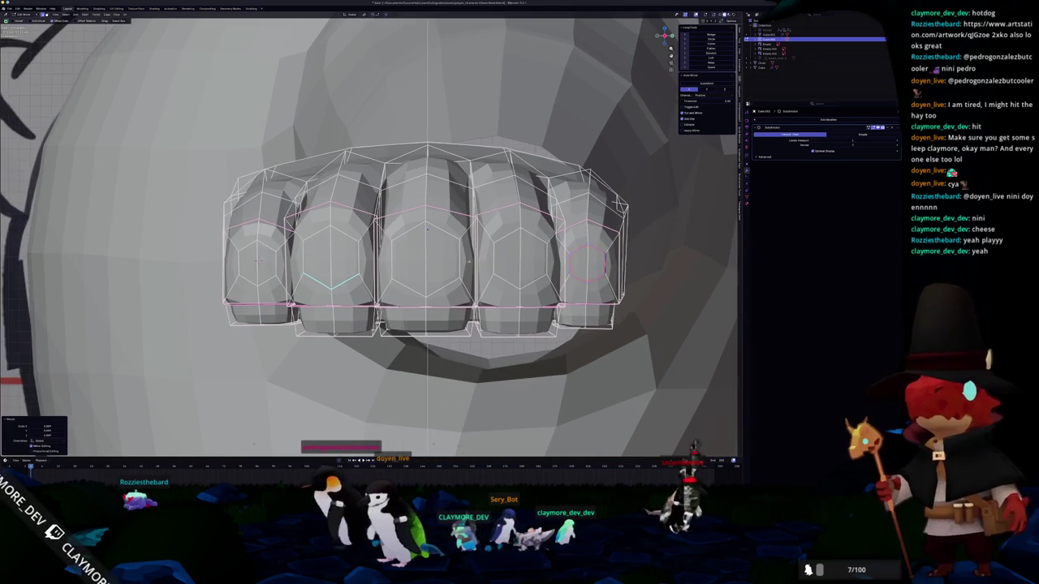
- Select and scale the middle and leftmost fingers' hexagon loops
left_click(435, 268)
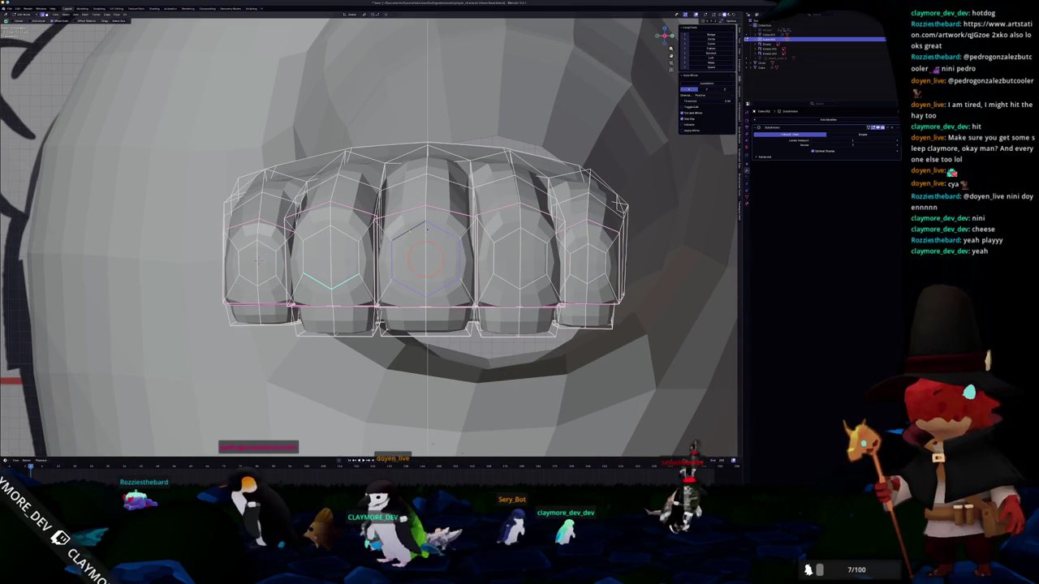
left_click(422, 253)
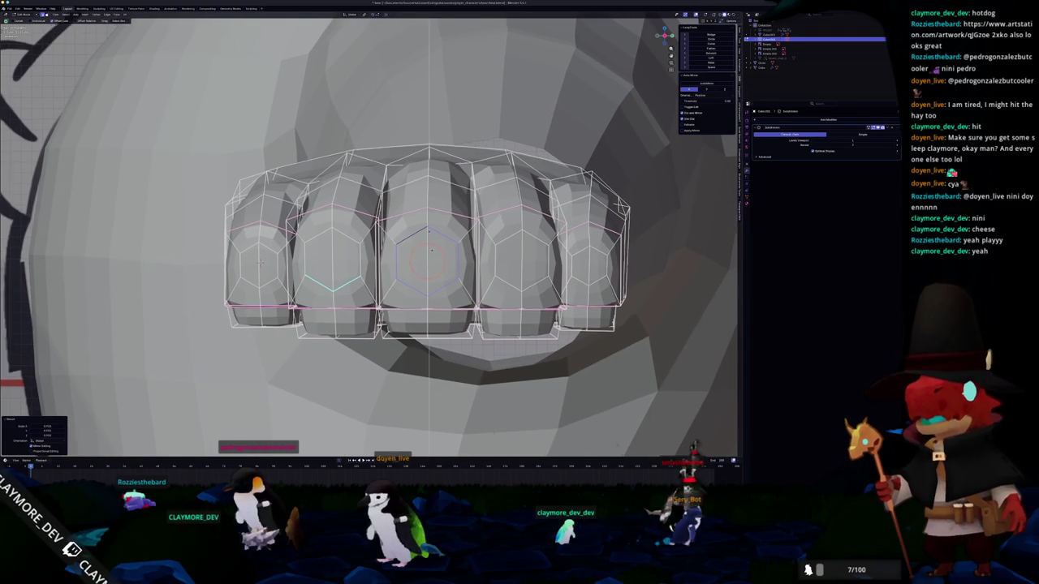
middle_click_drag(429, 256, 459, 258, "shift")
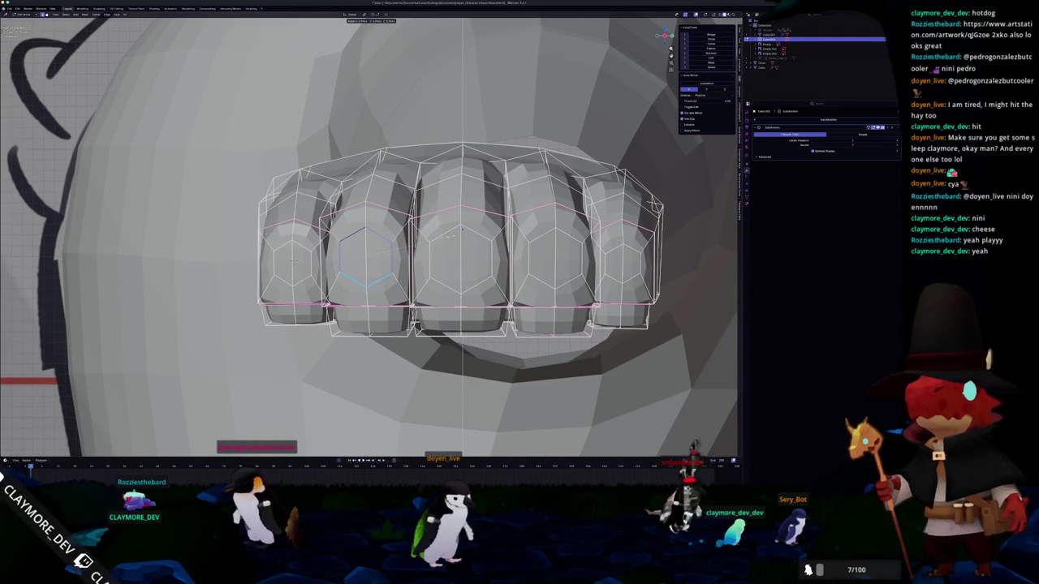
key("s")
left_click(310, 262)
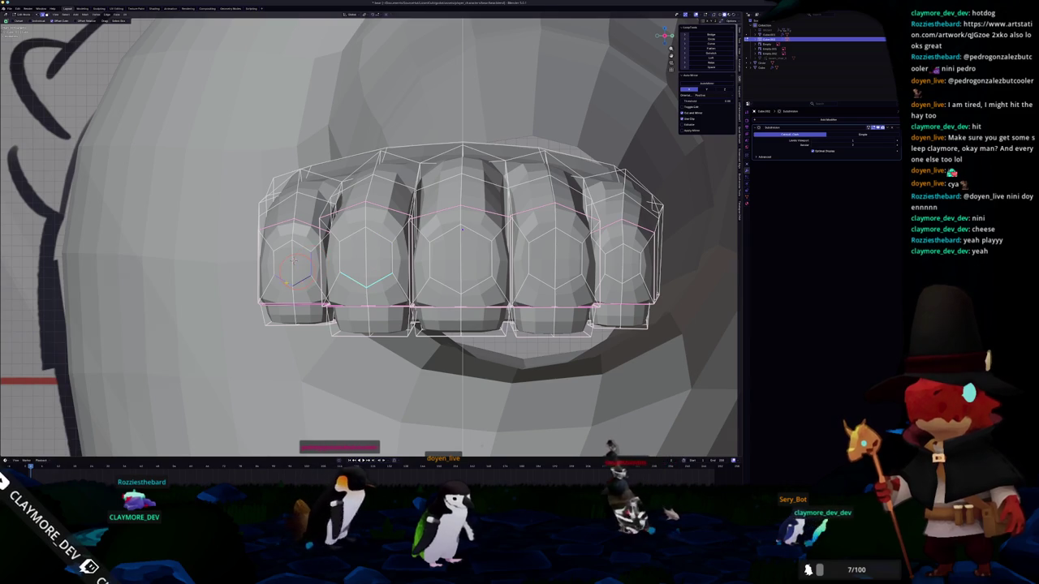
key("s")
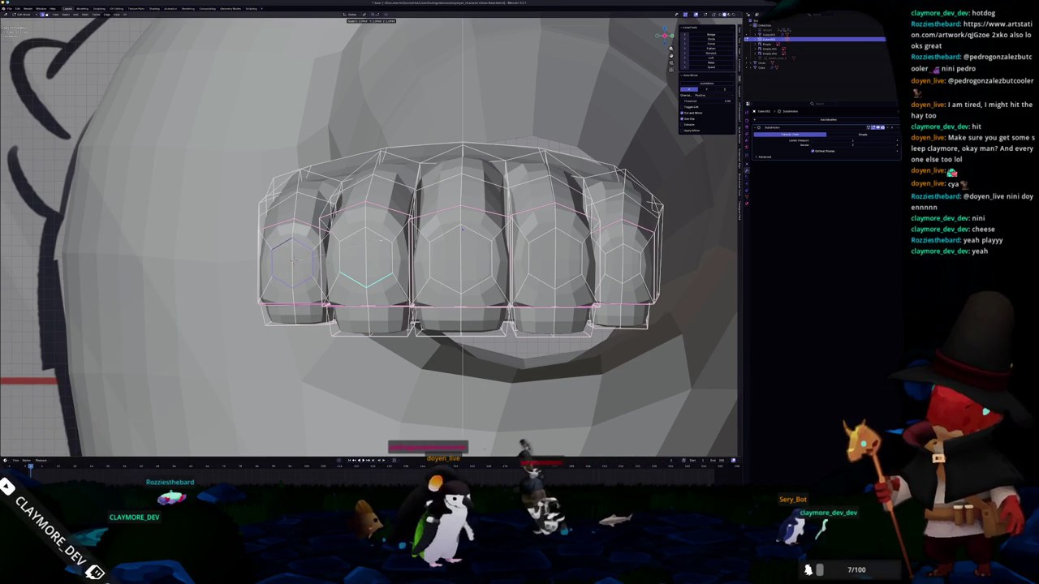
key("Return")
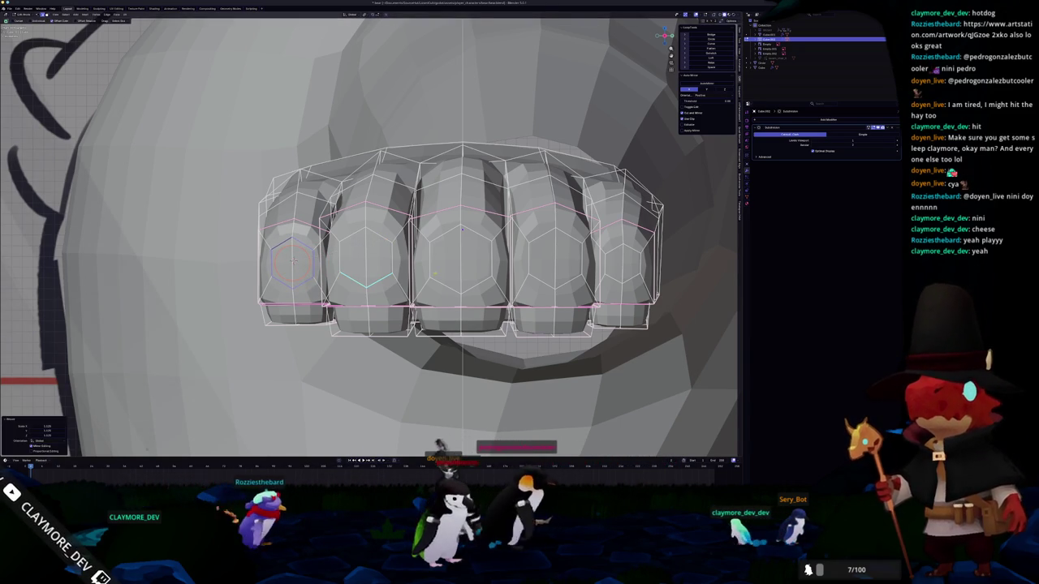
- Flatten the fourth finger's hexagon loop vertically with S Z
middle_click_drag(463, 229, 417, 238)
left_click(447, 274, "alt")
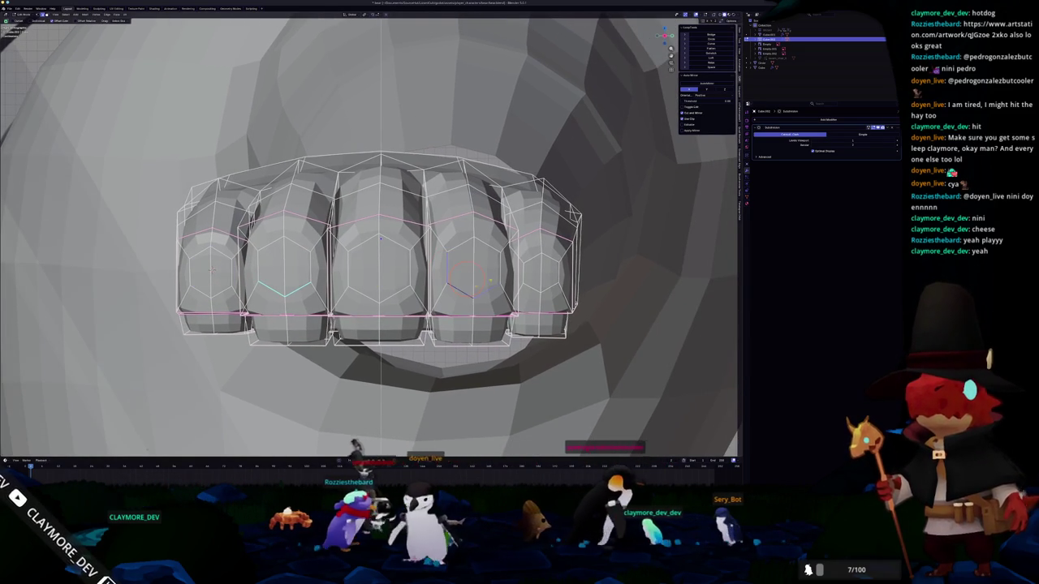
key("s")
key("z")
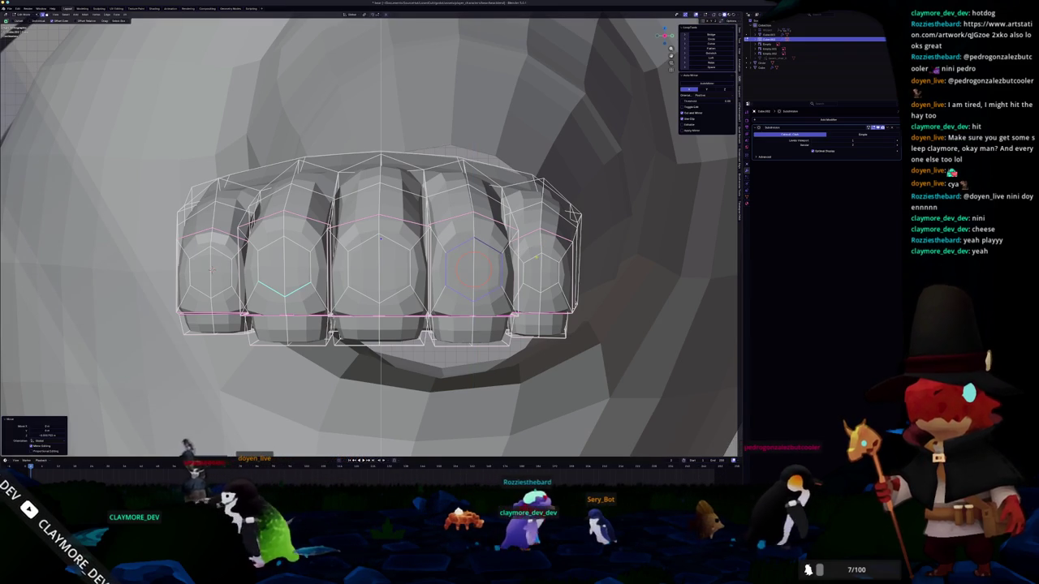
key("Escape")
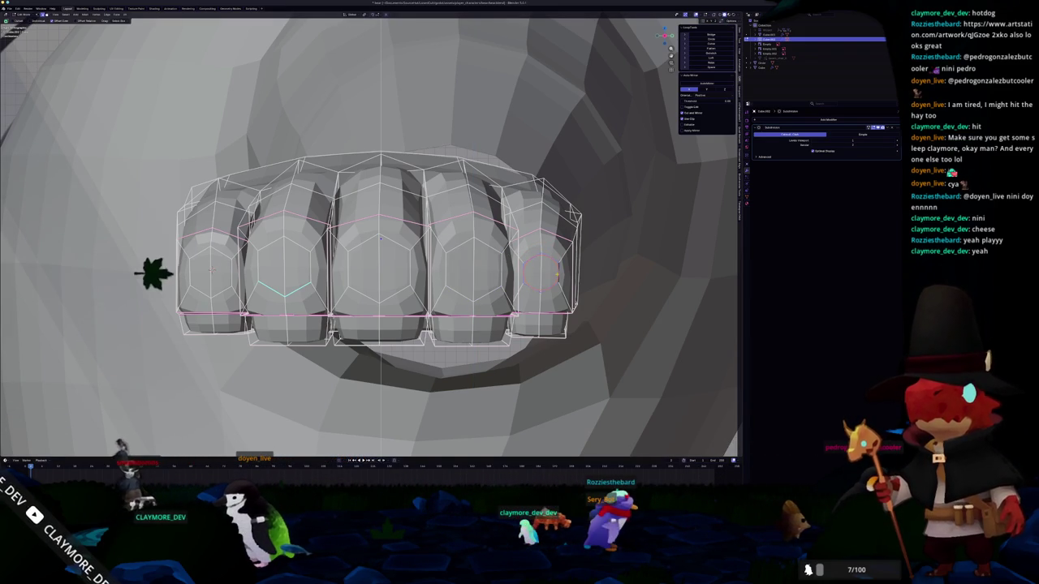
key("s")
key("z")
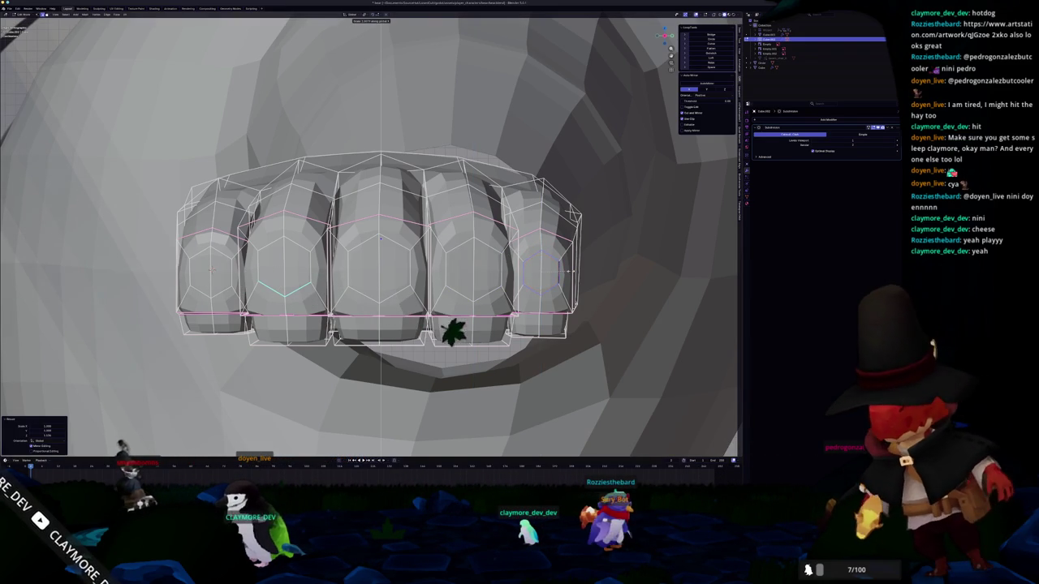
key("Return")
- Check the whole fist in Object Mode, then select the fourth and fifth fingertip faces
scroll(508, 397, "down", 2)
scroll(510, 446, "down", 2)
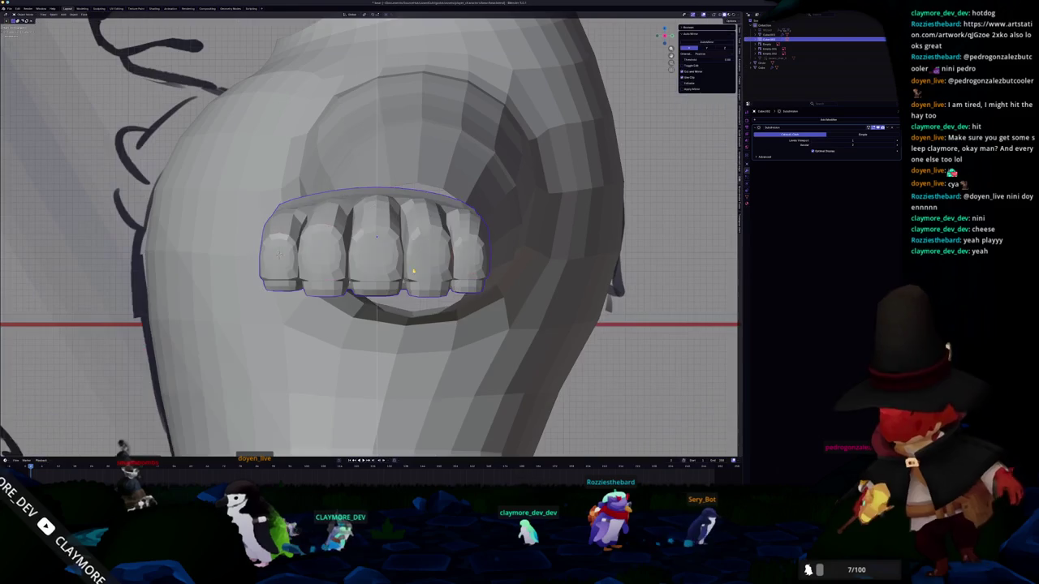
scroll(511, 446, "down", 2)
key("Tab")
key("Tab")
scroll(371, 235, "up", 3)
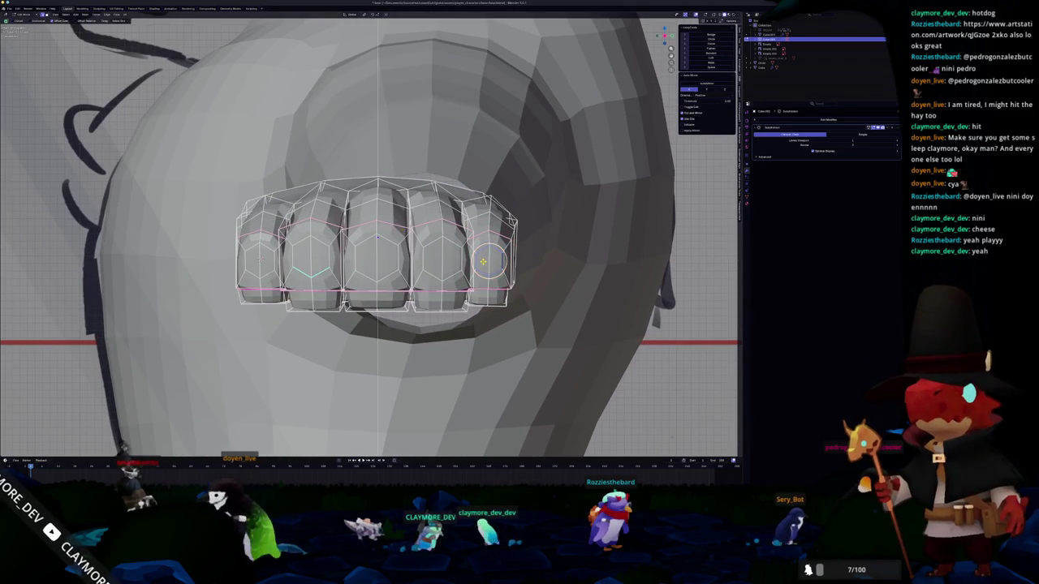
left_click(489, 259)
left_click(443, 258, "shift")
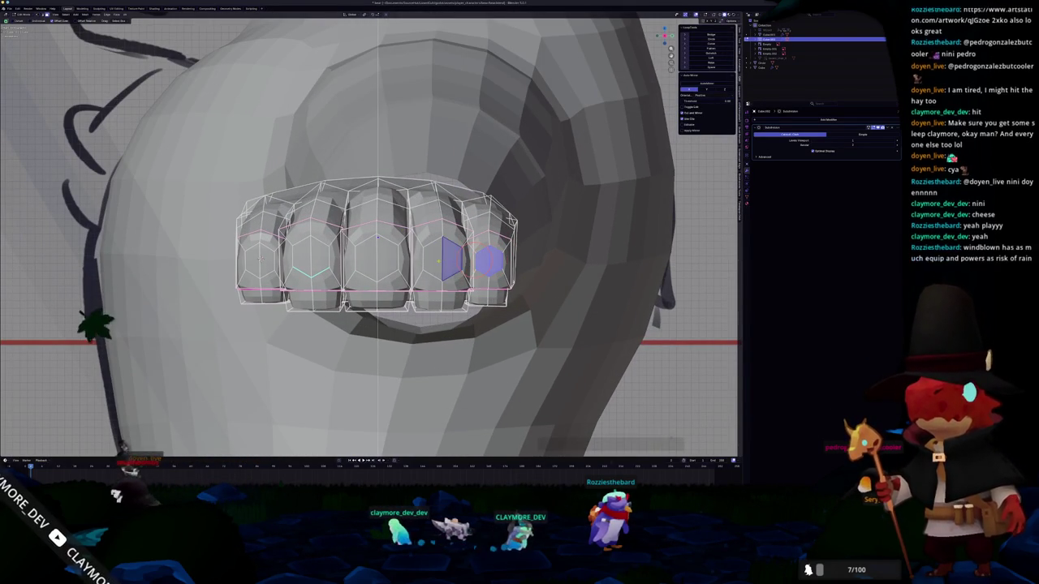
- Add the middle fingertip face to the selection and turn the view to the fist's side
key("w")
left_click(390, 259, "shift")
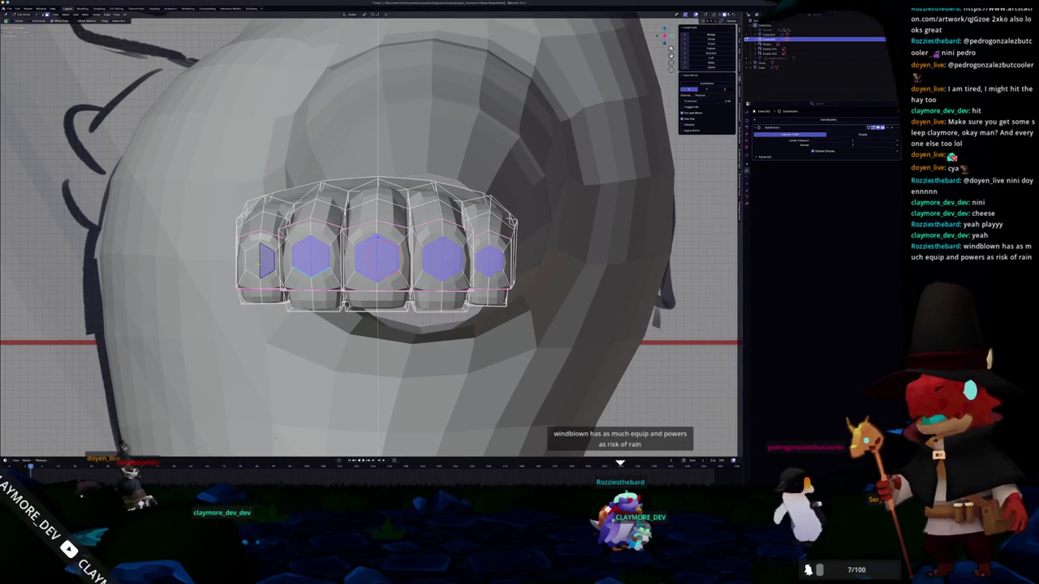
scroll(377, 252, "up", 1)
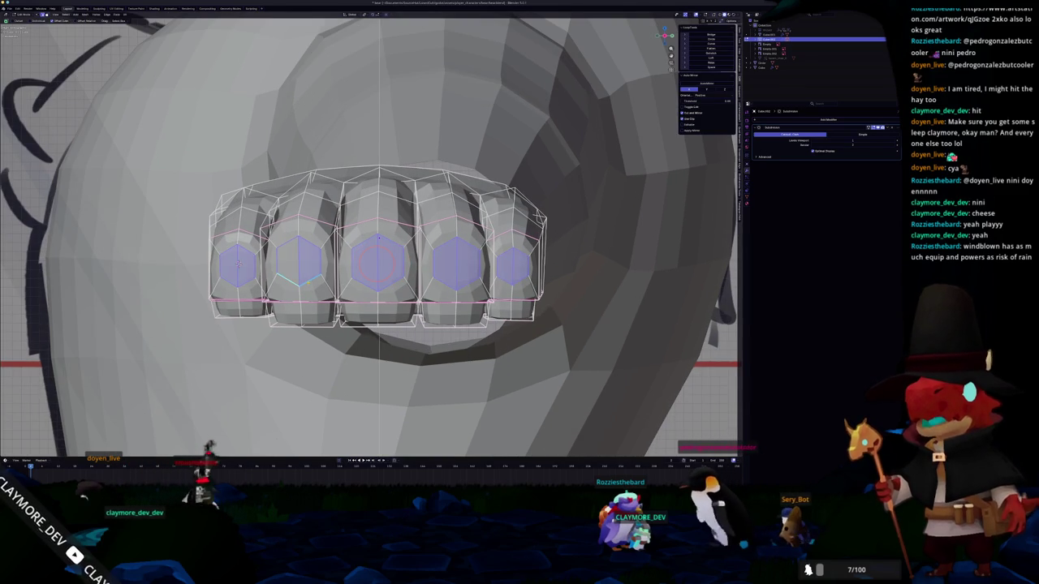
right_click(272, 273)
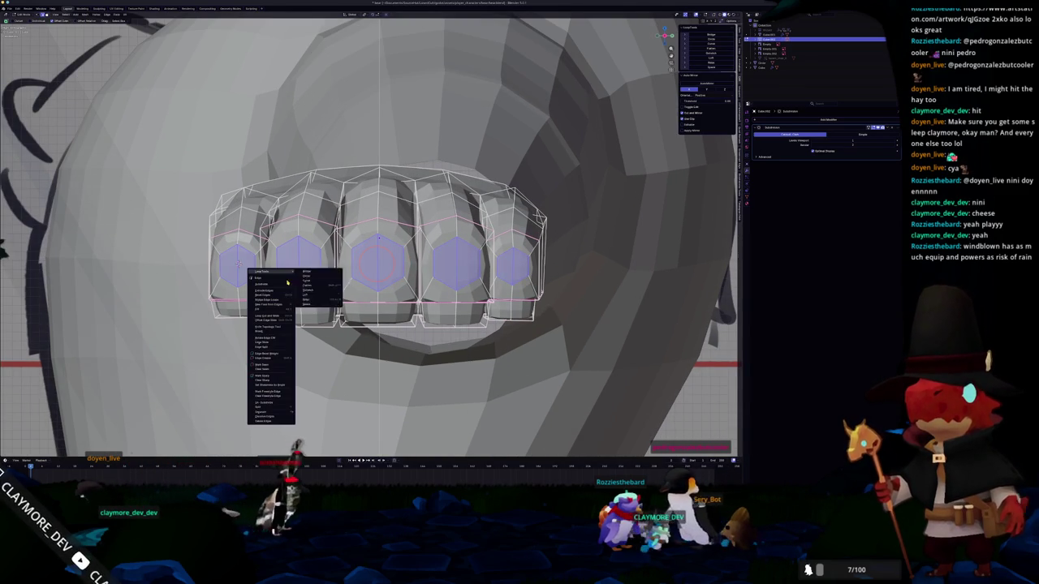
left_click(266, 373)
mouse_move(267, 369)
middle_mouse_down()
mouse_move(296, 346)
mouse_move(268, 349)
middle_mouse_up()
- Extrude the five fingertip faces outward and shrink the stubs into points
key("e")
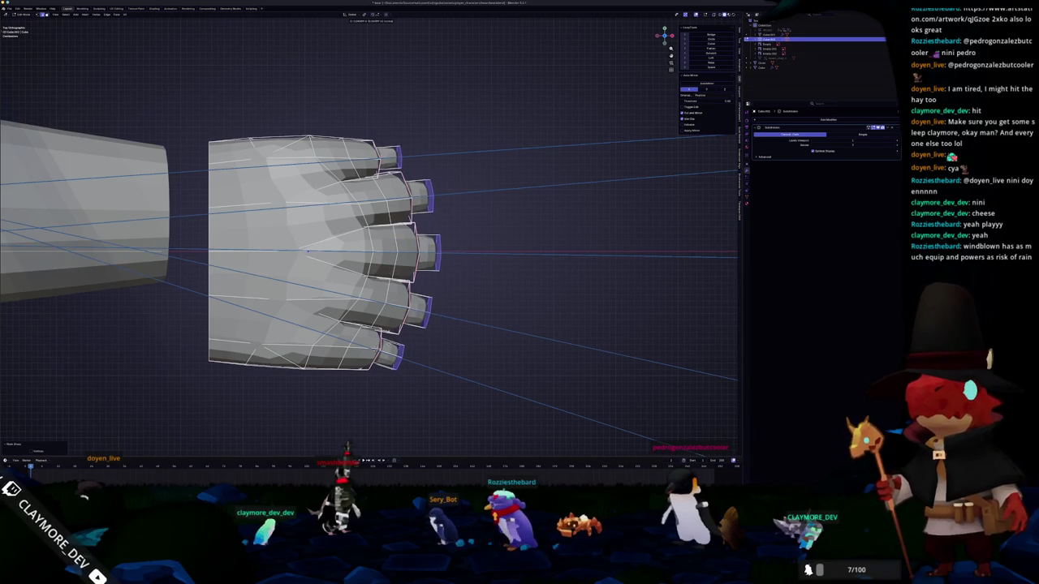
left_click(307, 251)
middle_click_drag(306, 251, 309, 243)
key("s")
left_click(305, 238)
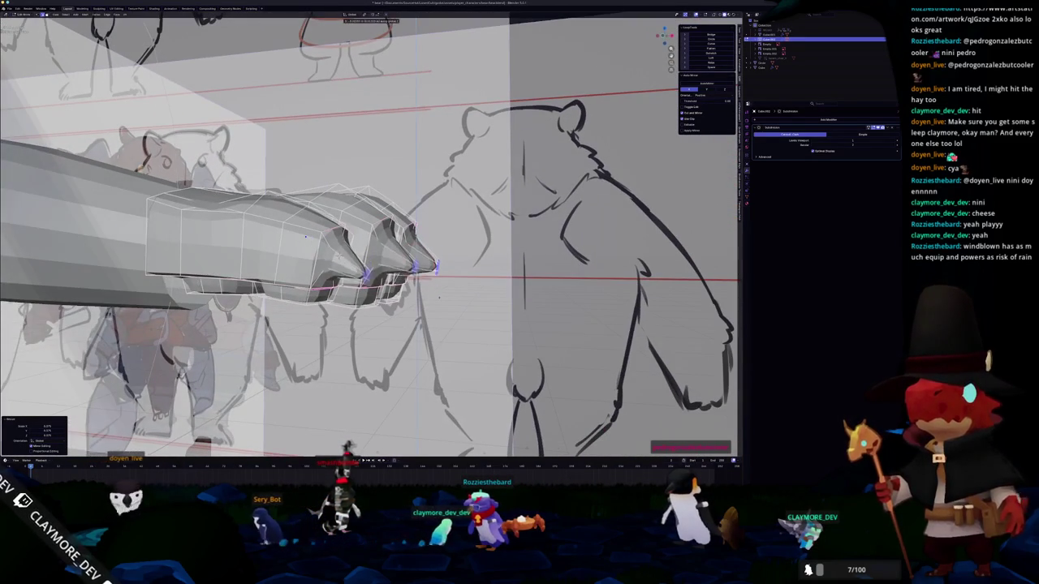
- From the front and side views, move the claw tips forward and down
key("KP_1")
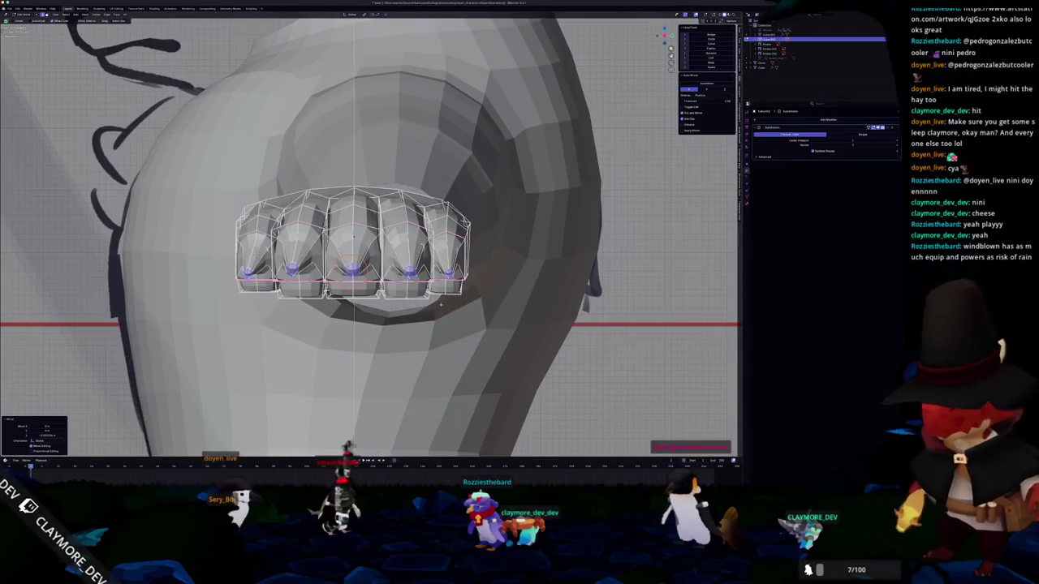
key("KP_3")
key("g")
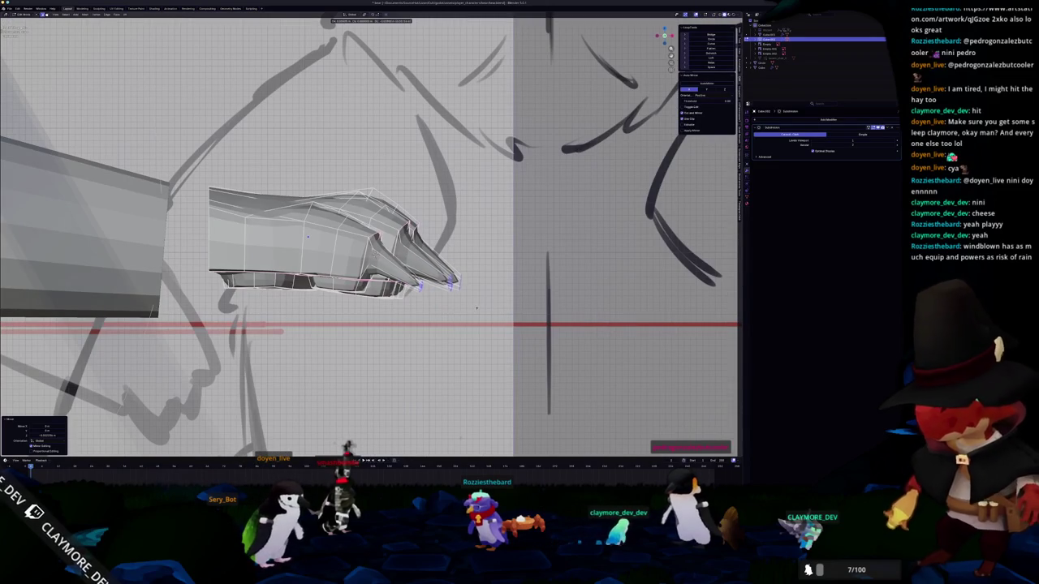
key("KP_4")
key("KP_4")
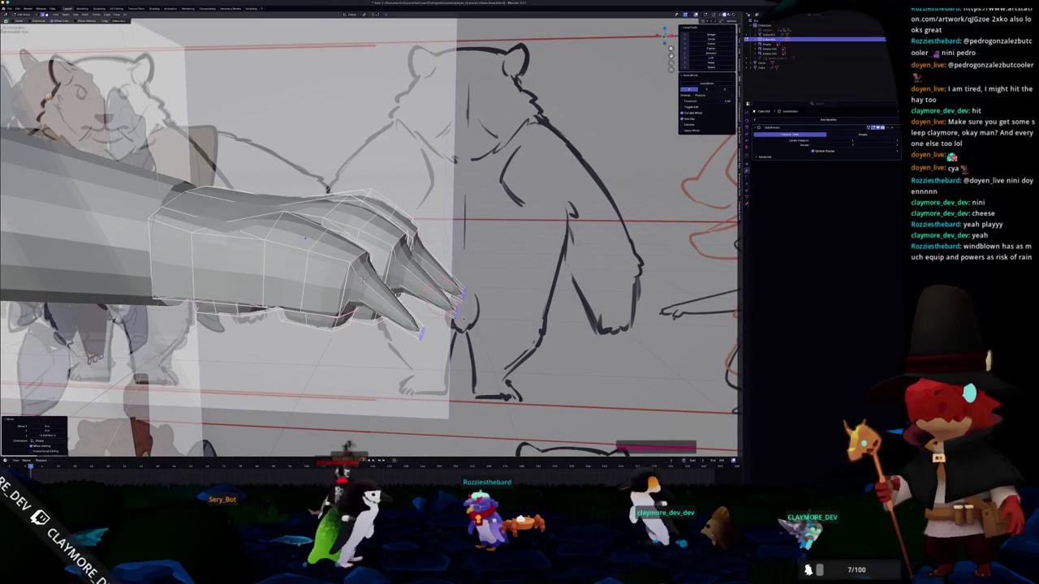
middle_click_drag(305, 237, 349, 308)
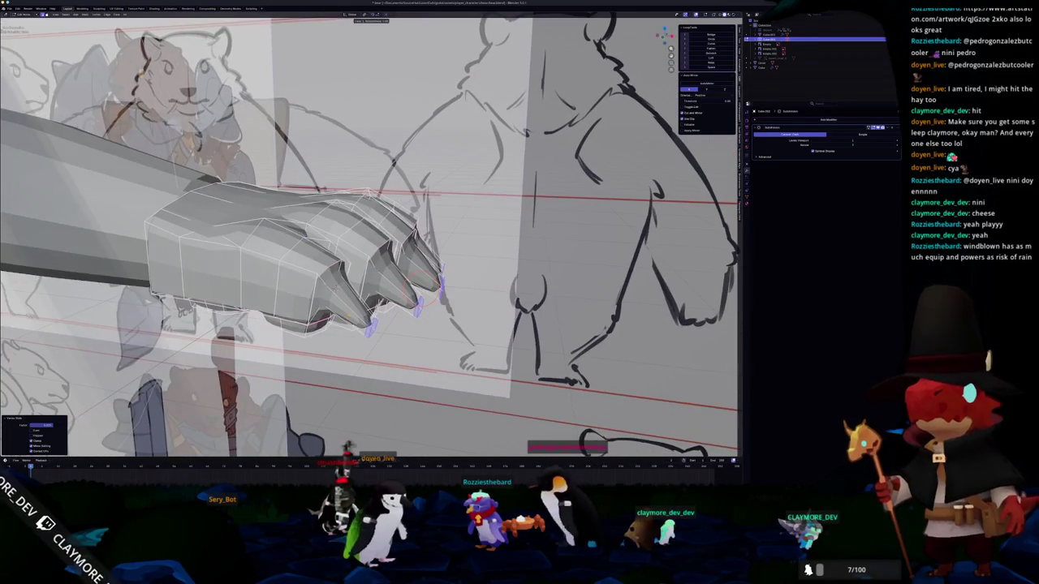
- Add a loop cut across the hand with Ctrl+R
key("ctrl+r")
left_click(351, 313)
mouse_move(395, 284)
middle_mouse_down()
mouse_move(315, 228)
mouse_move(357, 207)
middle_mouse_up()
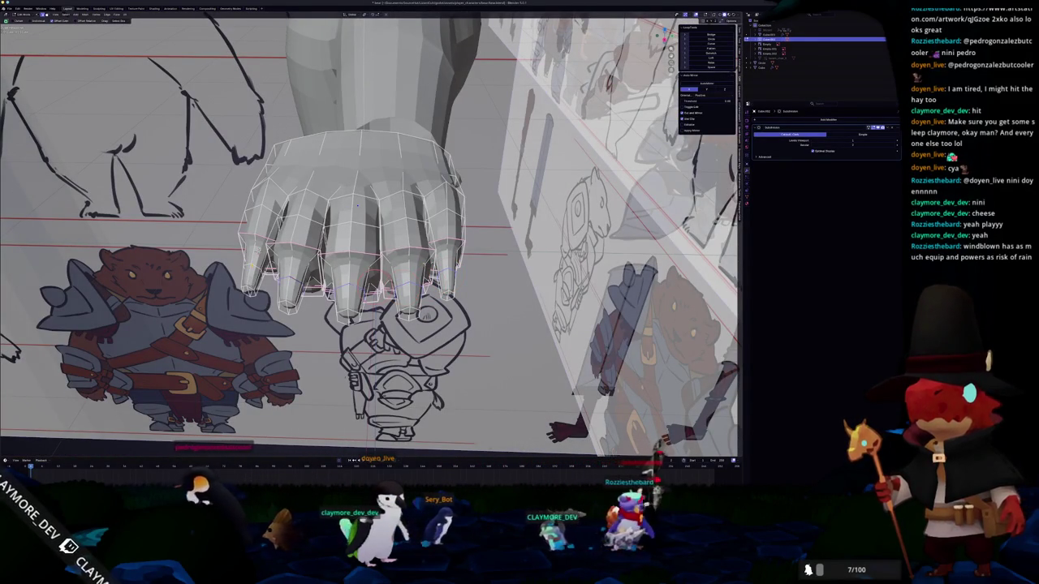
middle_click_drag(357, 207, 322, 231)
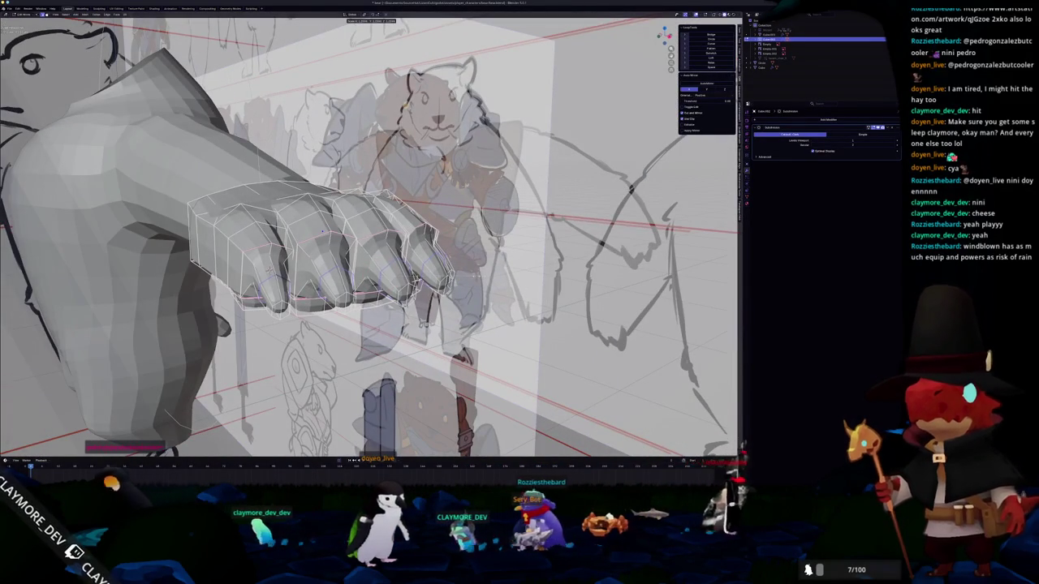
middle_click_drag(322, 231, 315, 264)
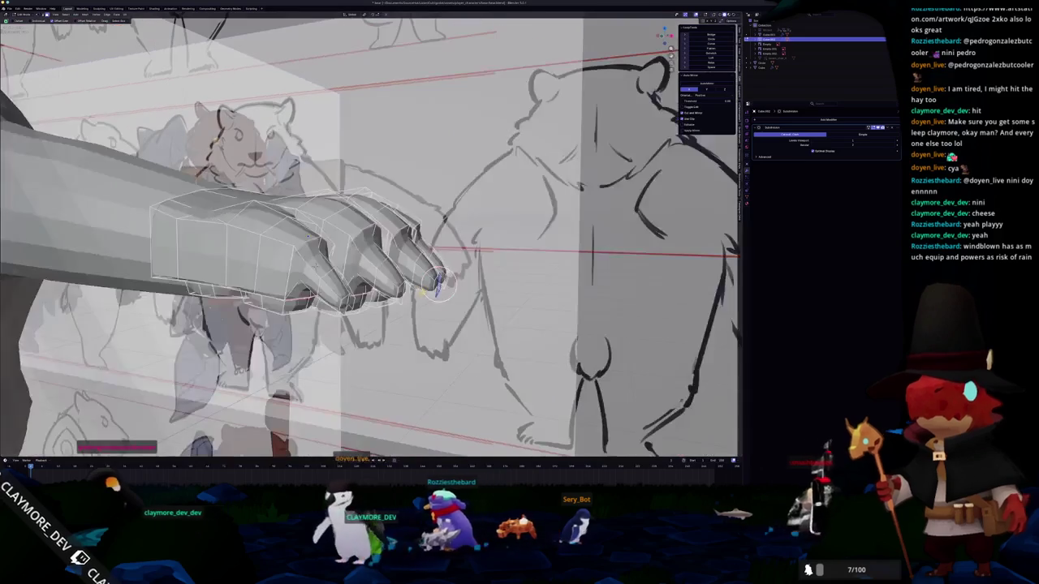
- Move the claw geometry along Z and make the mesh see-through
key("g")
key("z")
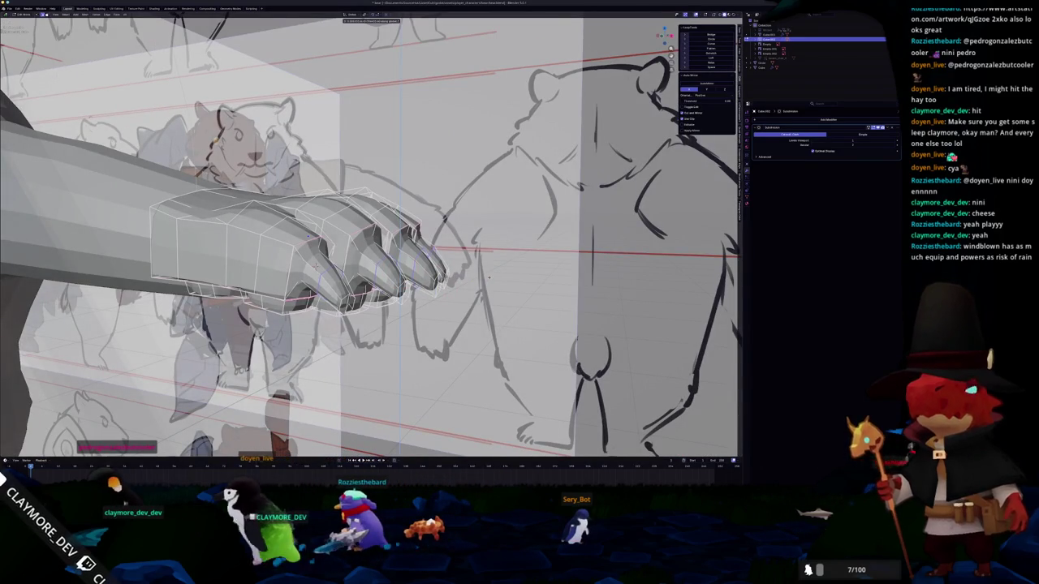
left_click(309, 236)
middle_click_drag(308, 235, 268, 245)
key("alt+z")
key("alt+z")
key("alt+z")
key("alt+z")
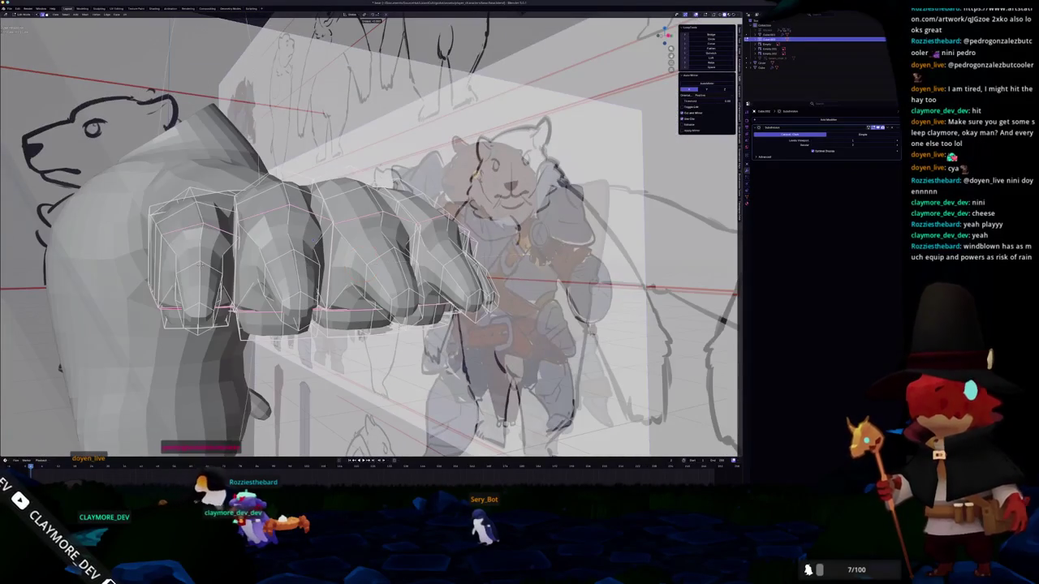
- Apply an edge operation to the fist, then scale the claw geometry in Edit Mode
scroll(503, 231, "down", 3)
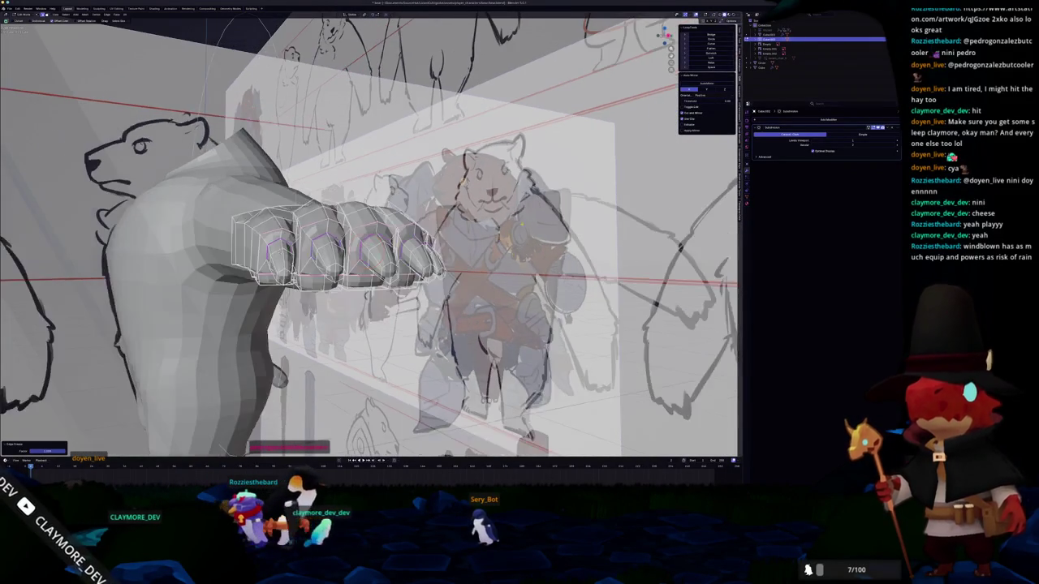
right_click(524, 227)
left_click(521, 222)
mouse_move(521, 221)
middle_mouse_down()
mouse_move(487, 267)
mouse_move(455, 242)
mouse_move(316, 236)
mouse_move(308, 251)
mouse_move(357, 229)
mouse_move(354, 222)
mouse_move(323, 266)
mouse_move(447, 218)
middle_mouse_up()
key("Tab")
key("Tab")
key("Tab")
key("Tab")
key("Tab")
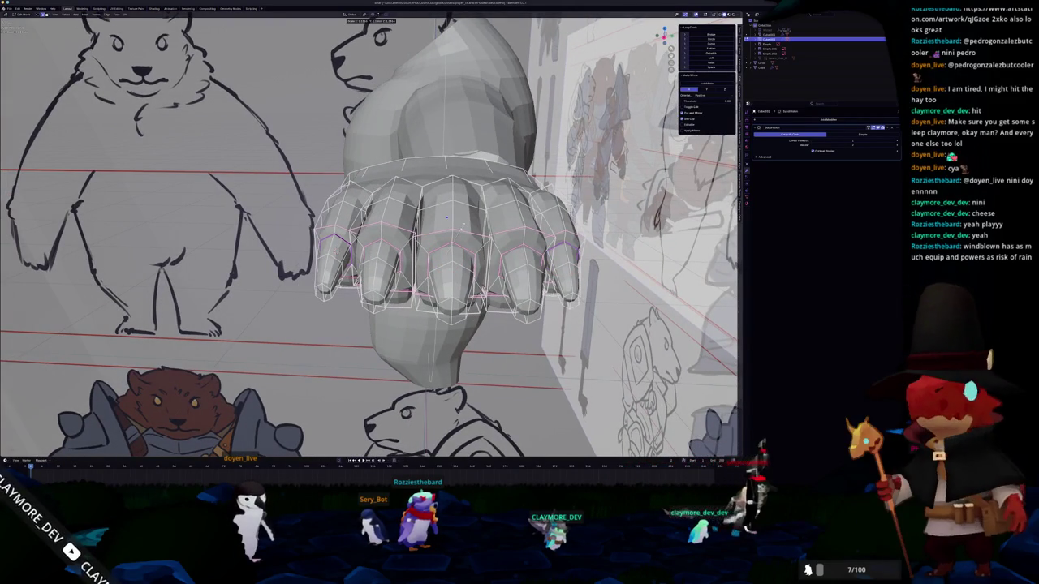
key("s")
left_click(447, 218)
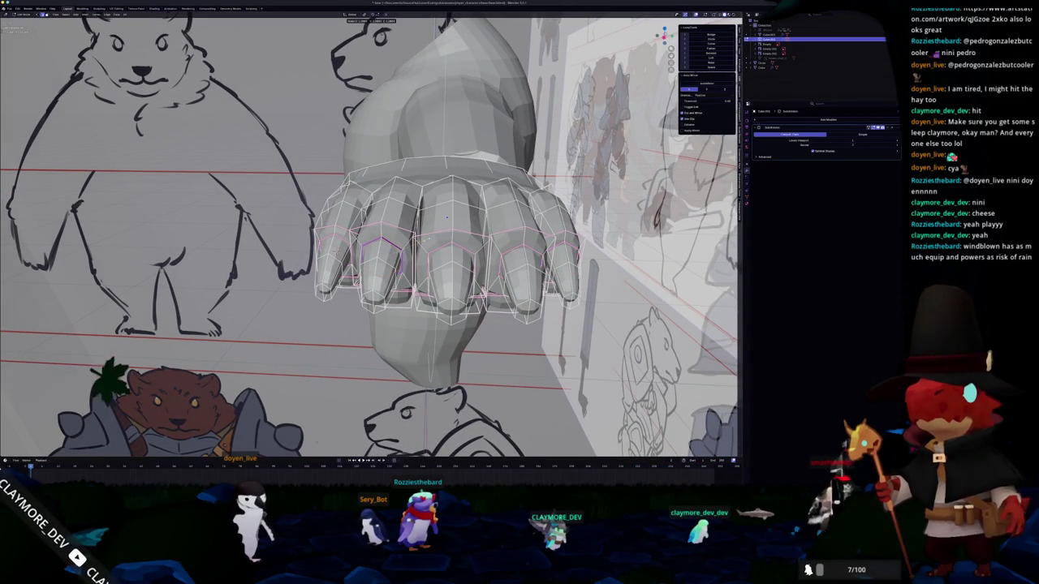
left_click(446, 217)
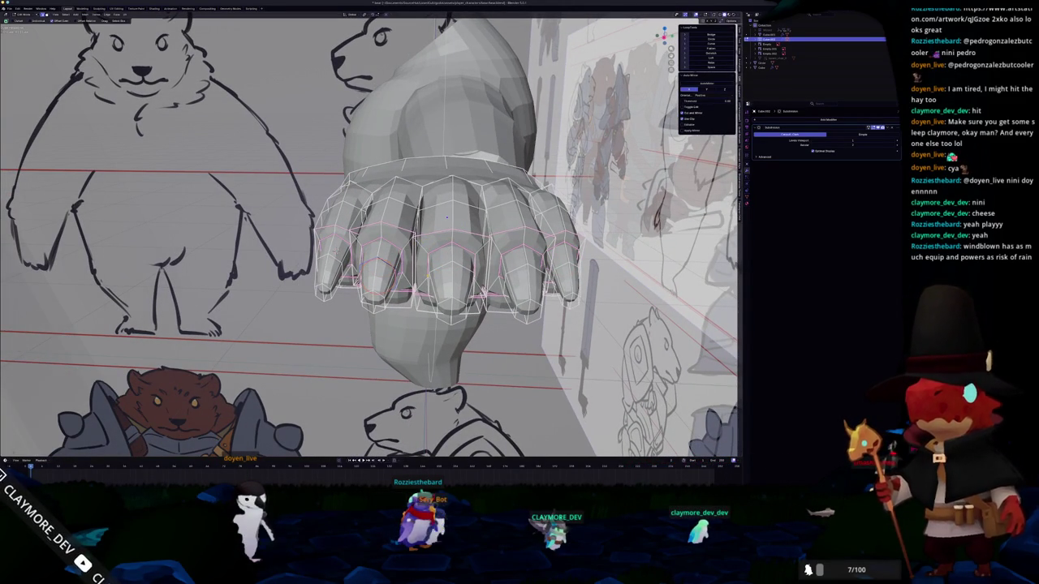
left_click(446, 217)
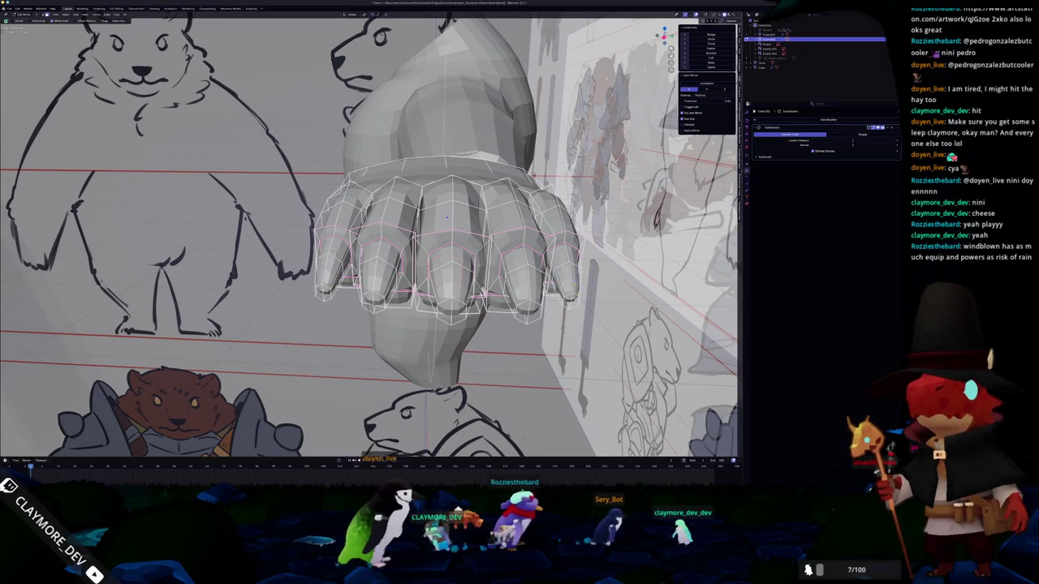
- Select the ring and pinky claw tips, return to Object Mode and view the whole model
mouse_move(526, 311)
left_mouse_down()
mouse_move(551, 316)
mouse_move(381, 305)
left_mouse_up()
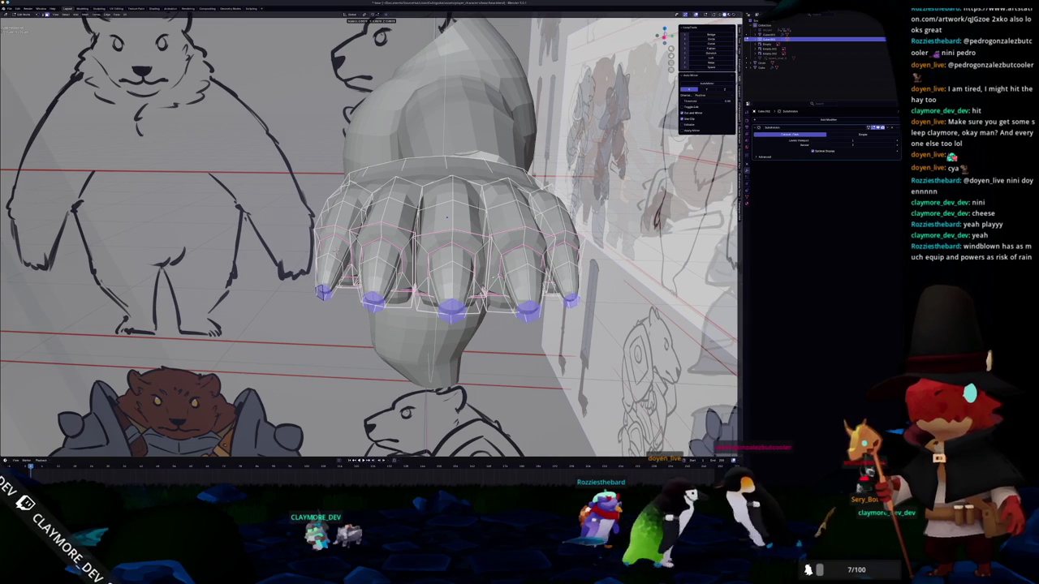
key("Tab")
key("Tab")
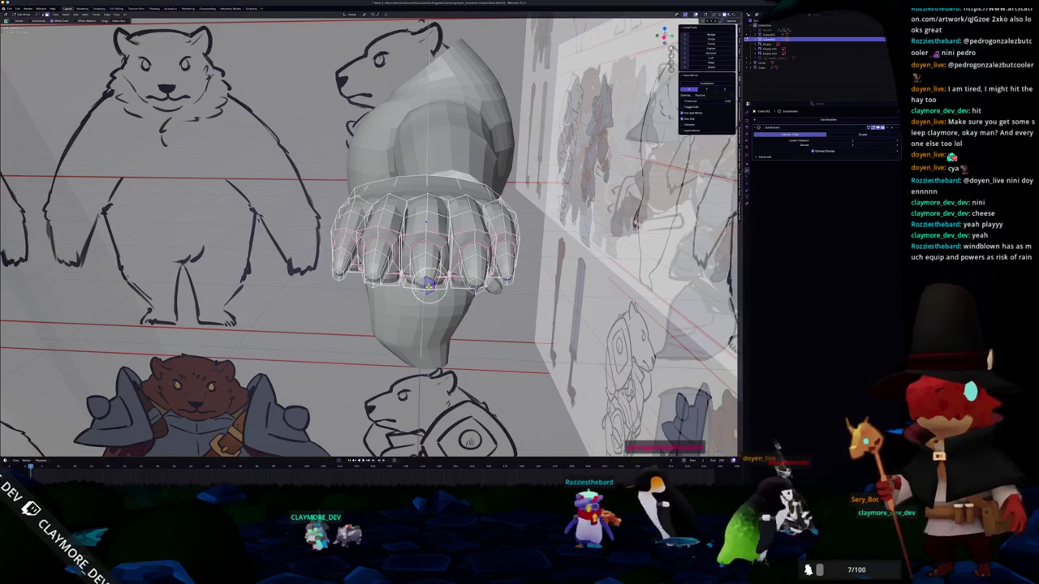
key("alt+a")
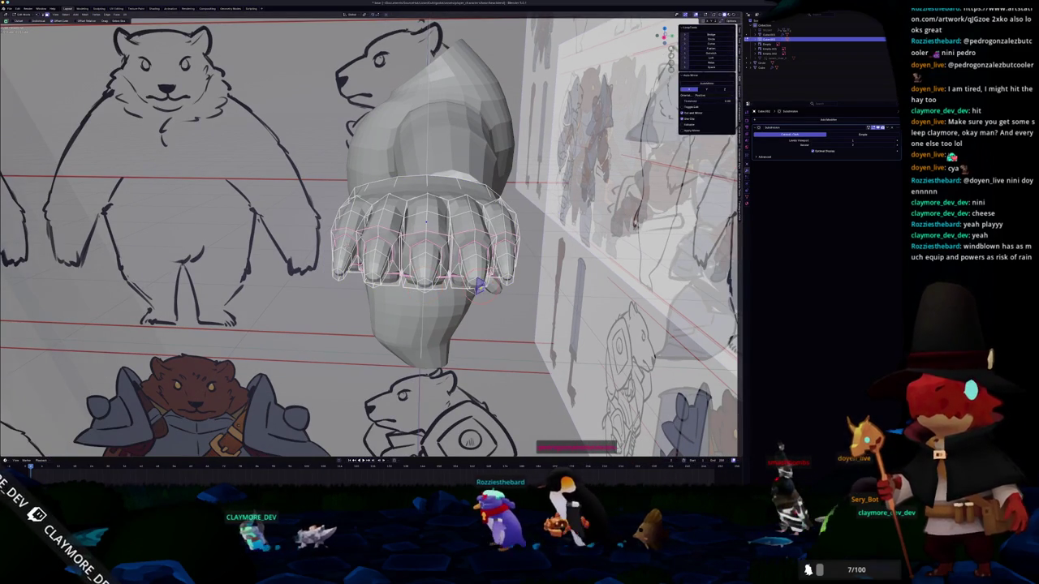
key("Tab")
middle_click_drag(477, 286, 435, 302)
middle_click_drag(455, 284, 487, 269)
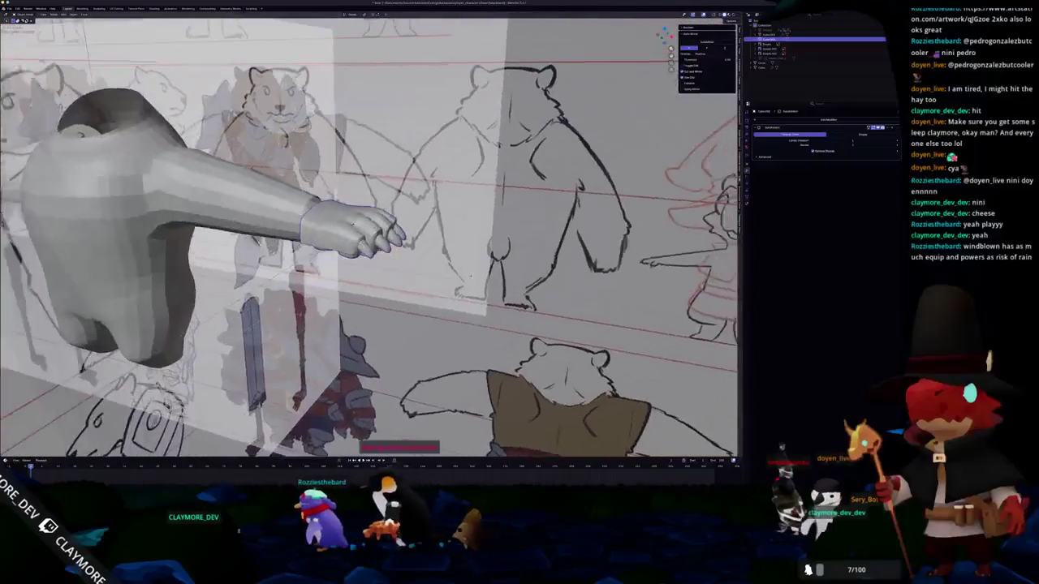
- Orbit and pan around the bear, then snap to a flat side view against the sketch
key("KP_1")
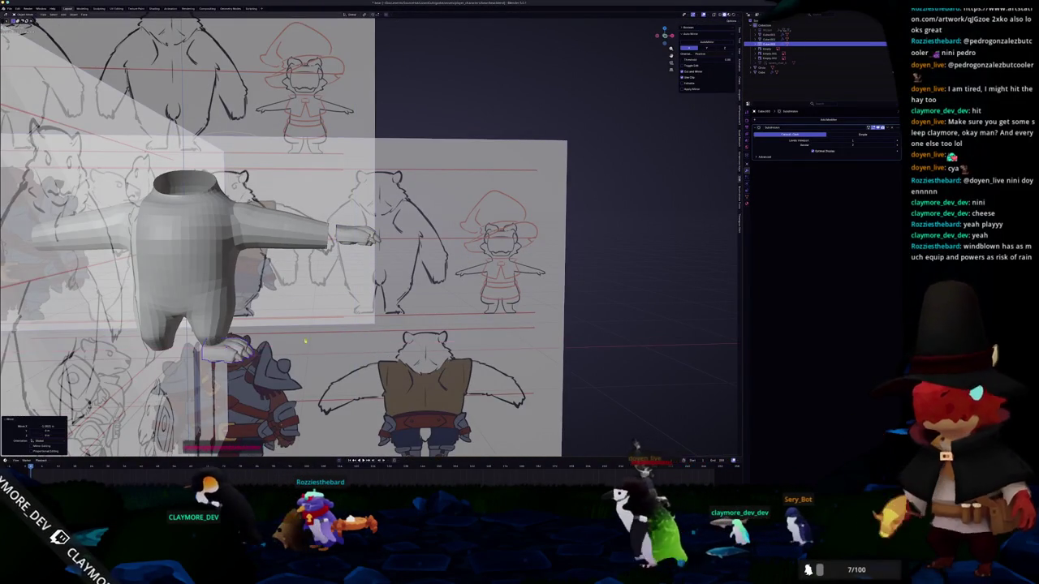
middle_click_drag(365, 243, 406, 227)
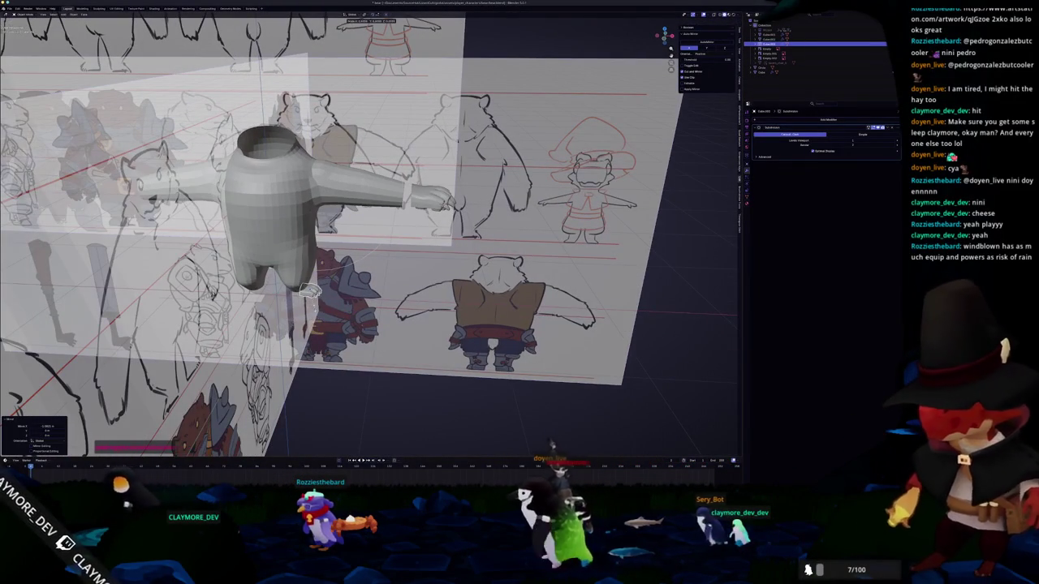
scroll(366, 243, "up", 3)
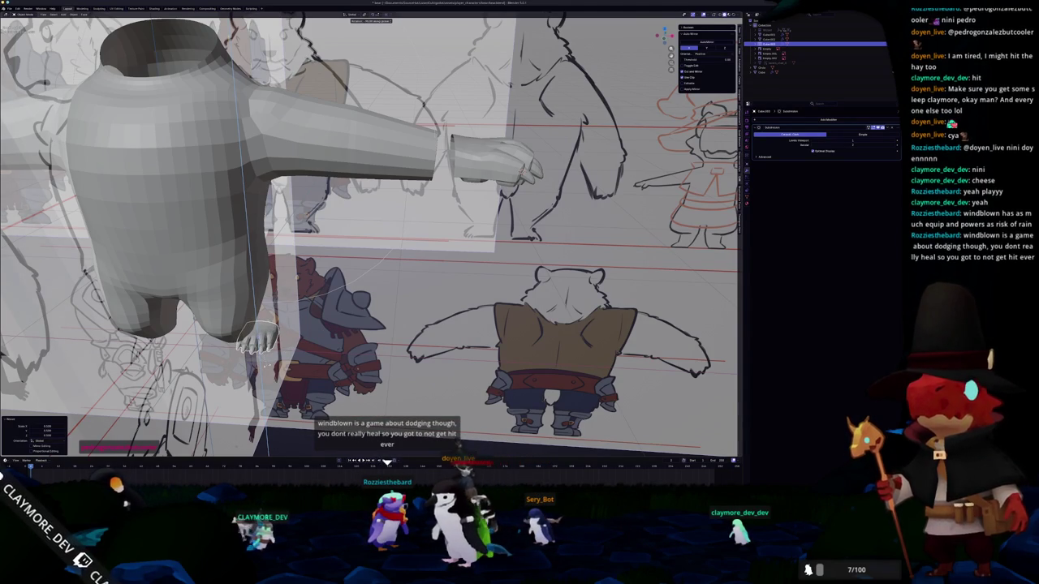
mouse_move(365, 244)
middle_mouse_down("shift")
mouse_move(430, 220)
mouse_move(294, 363)
middle_mouse_up("shift")
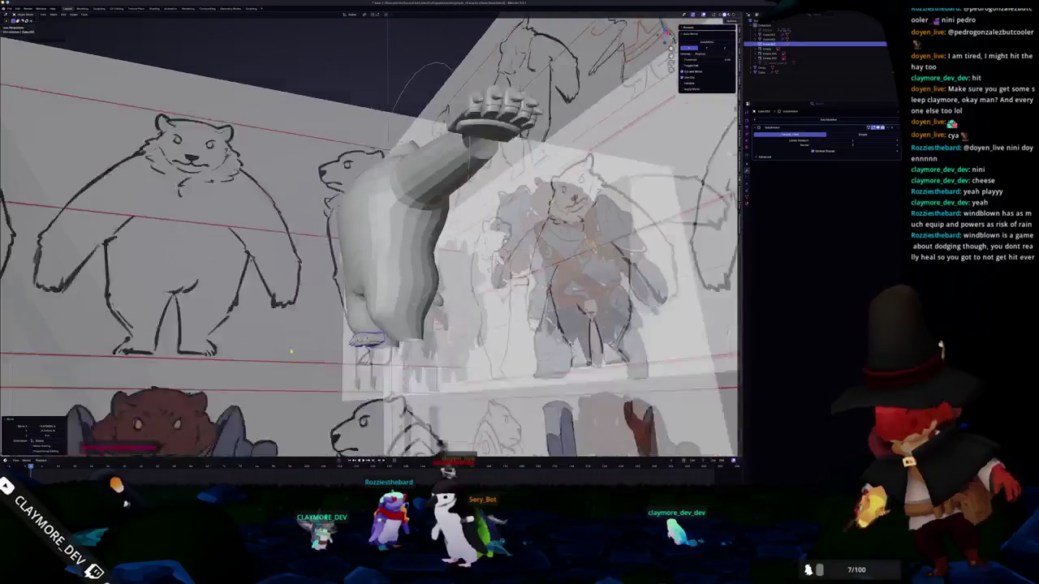
key("KP_1")
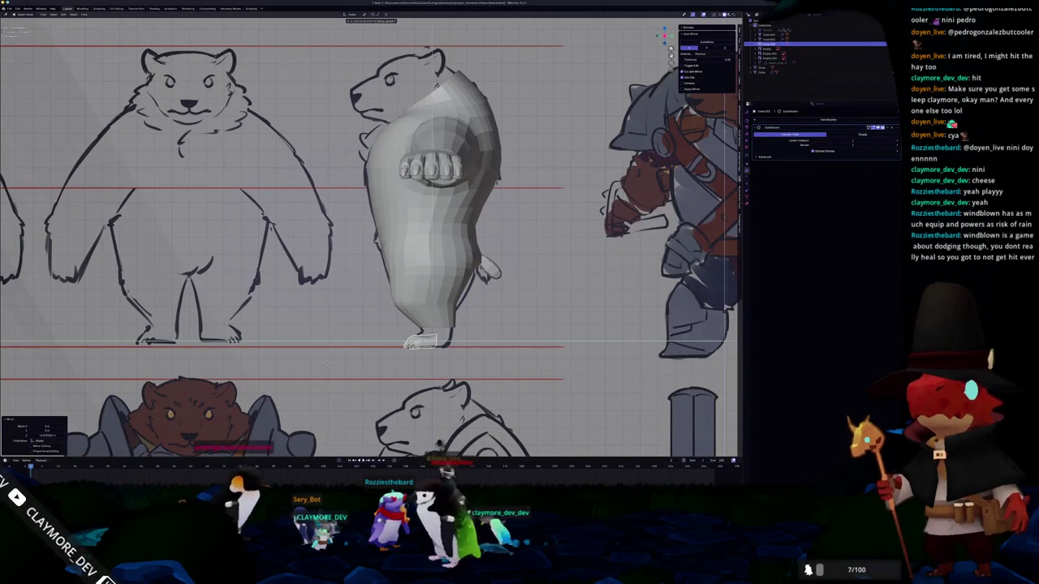
- Move the foot mesh slightly to the right
scroll(326, 363, "up", 2)
scroll(332, 325, "up", 1)
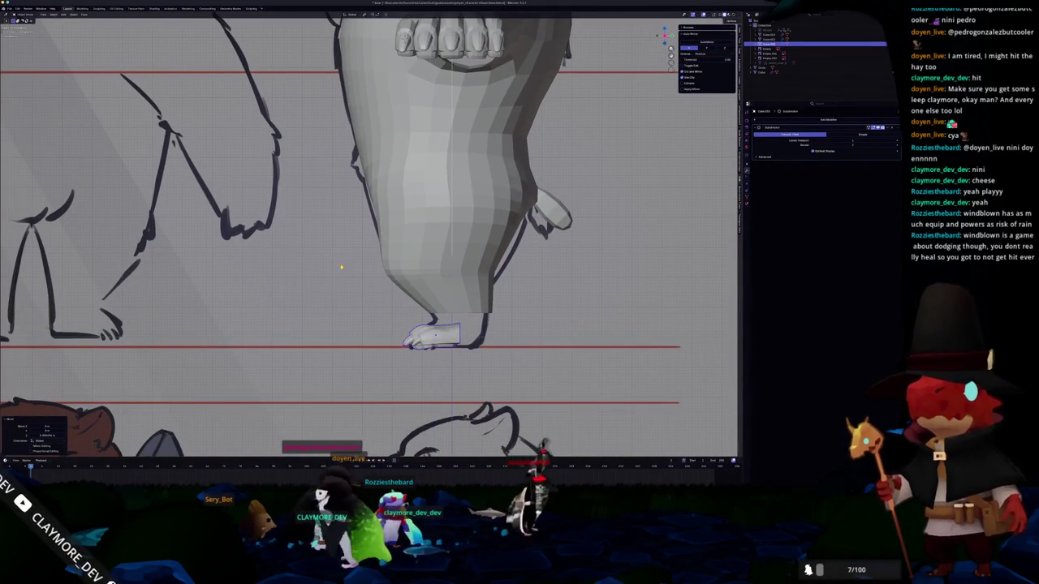
scroll(342, 266, "up", 1)
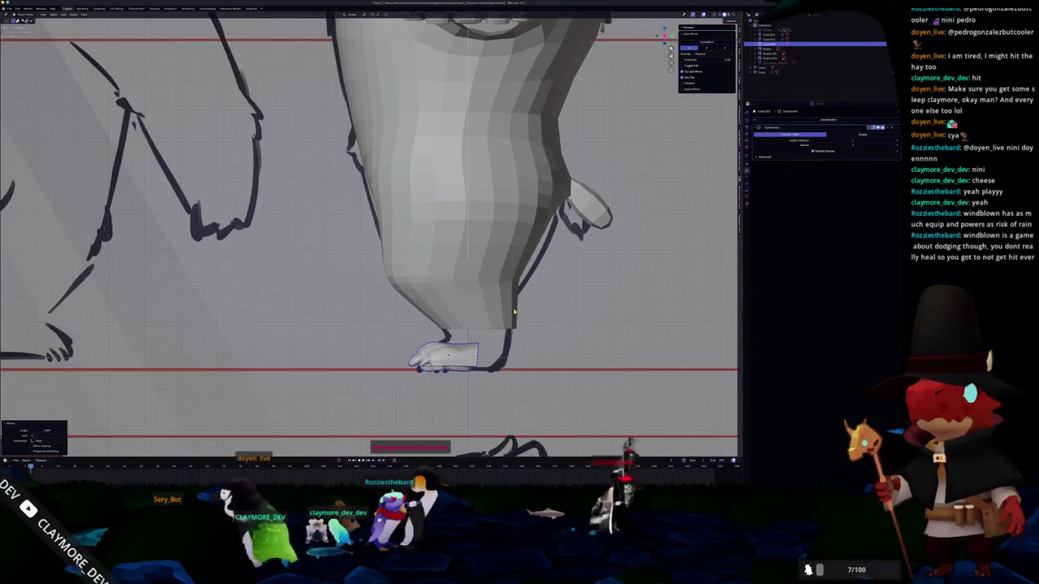
key("g")
left_click(460, 334)
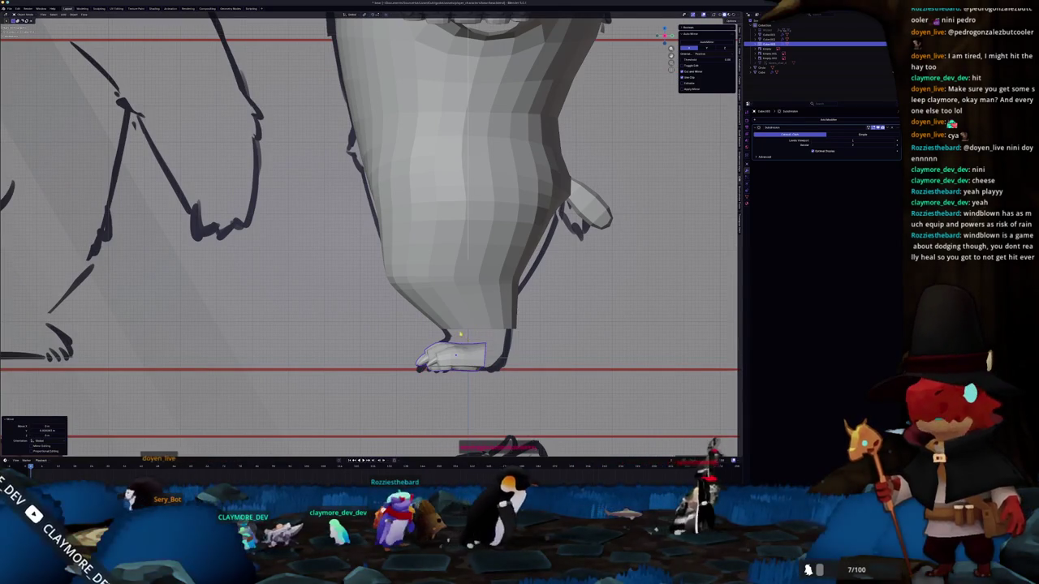
- Select the hand object on the outstretched arm and enter Edit Mode on its mesh
scroll(459, 334, "down", 3)
middle_click_drag(406, 340, 455, 260, "shift")
scroll(389, 292, "up", 1)
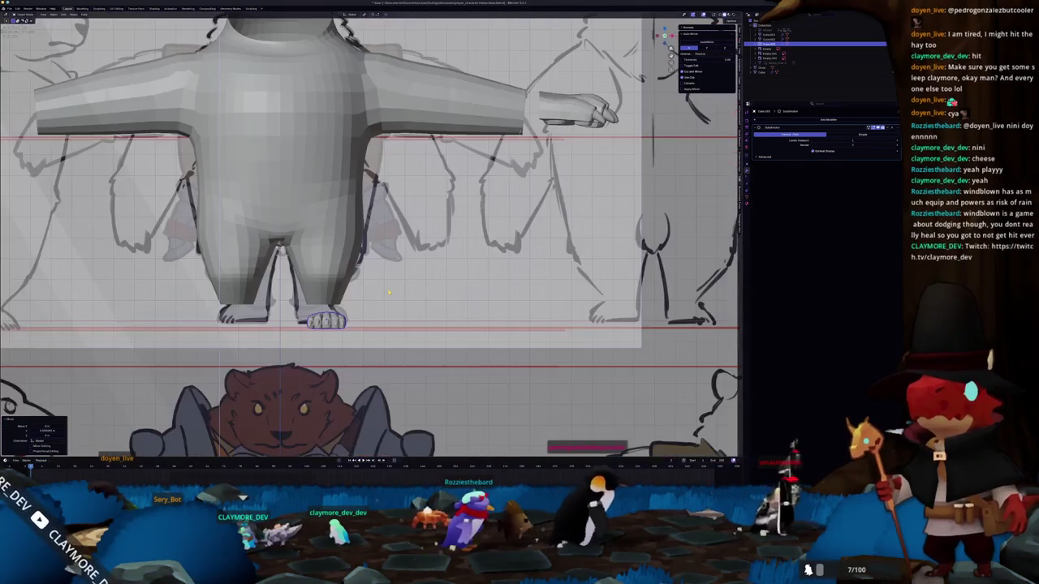
middle_click_drag(388, 260, 279, 382, "shift")
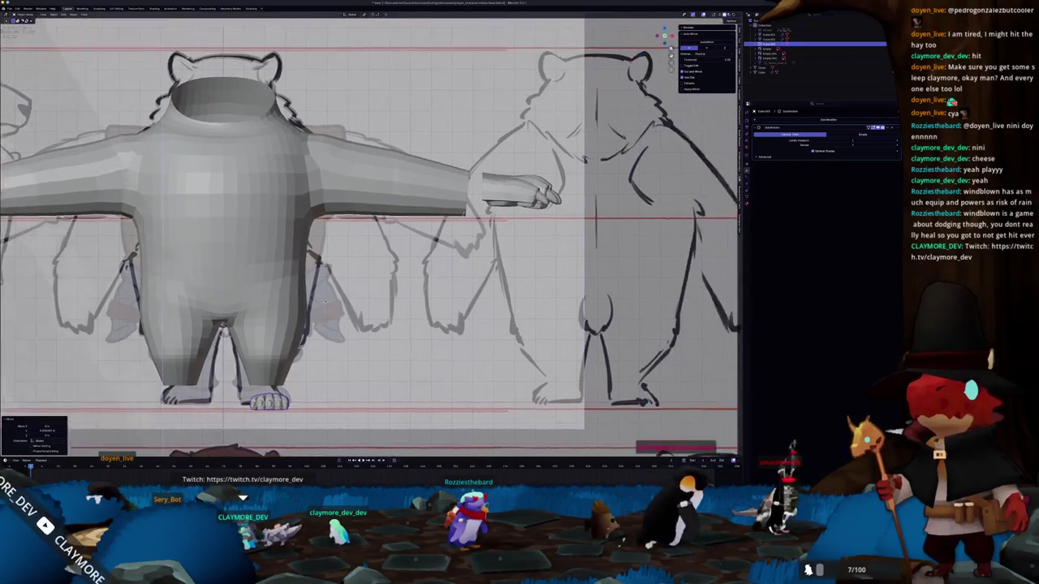
left_click(383, 240)
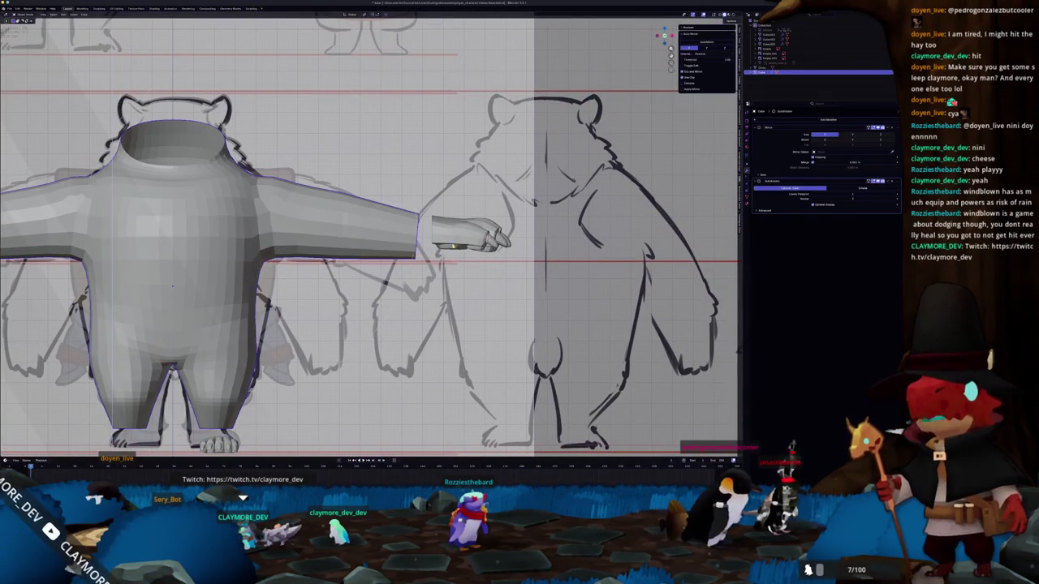
left_click(452, 245)
key("shift+d")
right_click(465, 241)
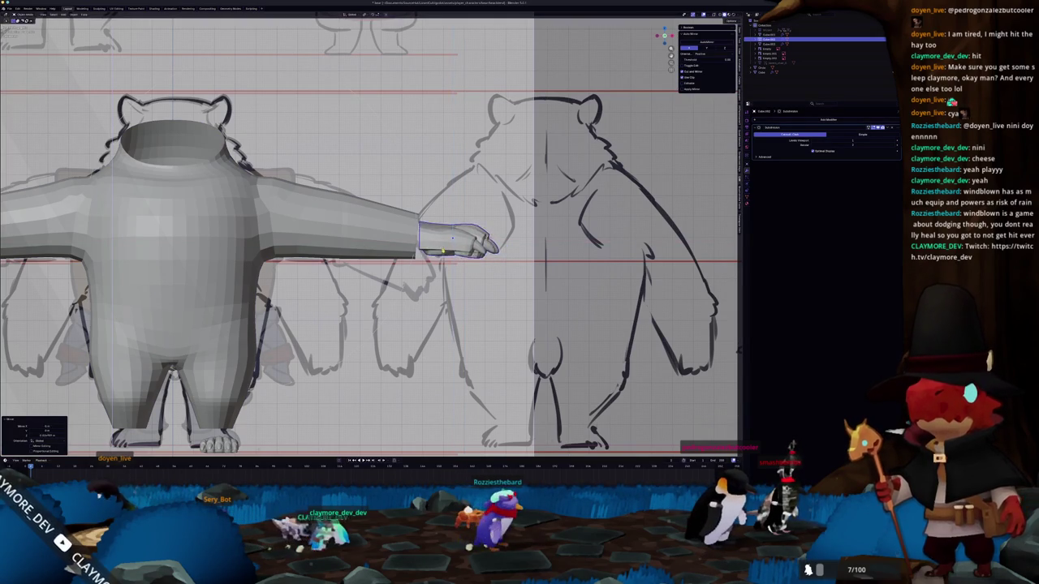
key("Tab")
scroll(432, 213, "up", 2)
scroll(432, 212, "up", 2)
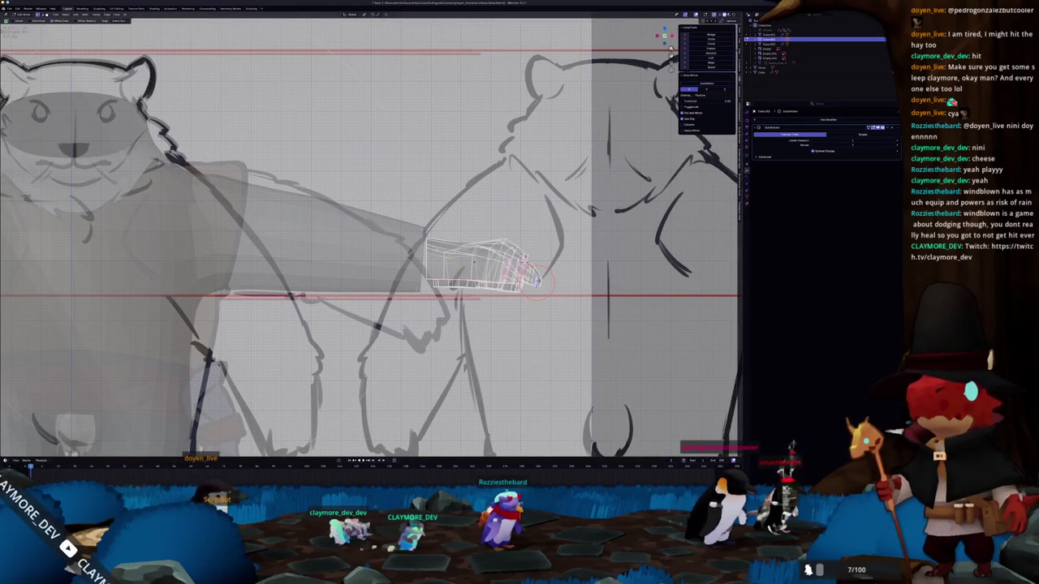
- Move the selected hand edges up and to the left
scroll(370, 235, "up", 2)
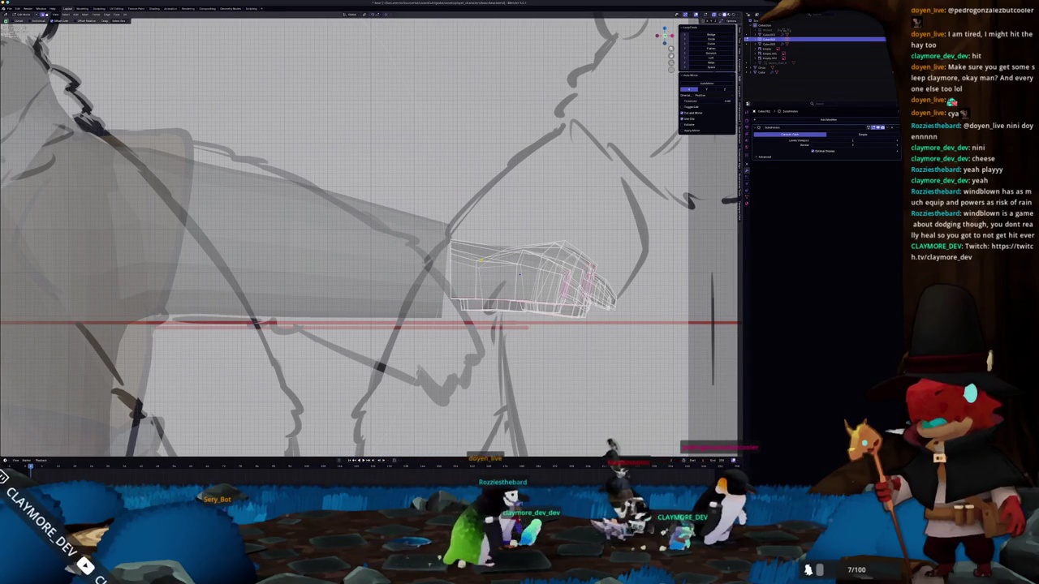
scroll(376, 239, "up", 2)
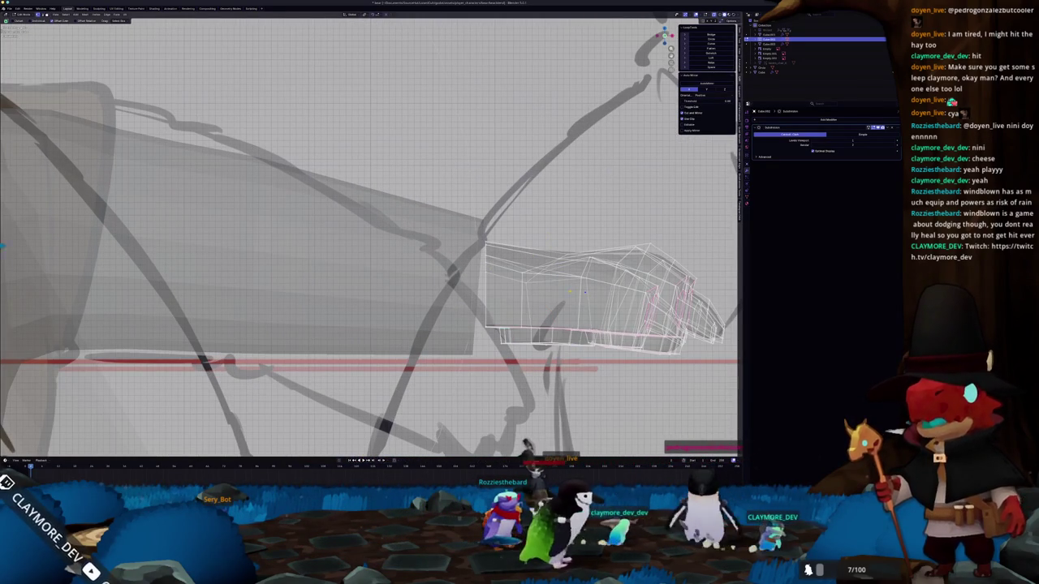
scroll(371, 236, "up", 1)
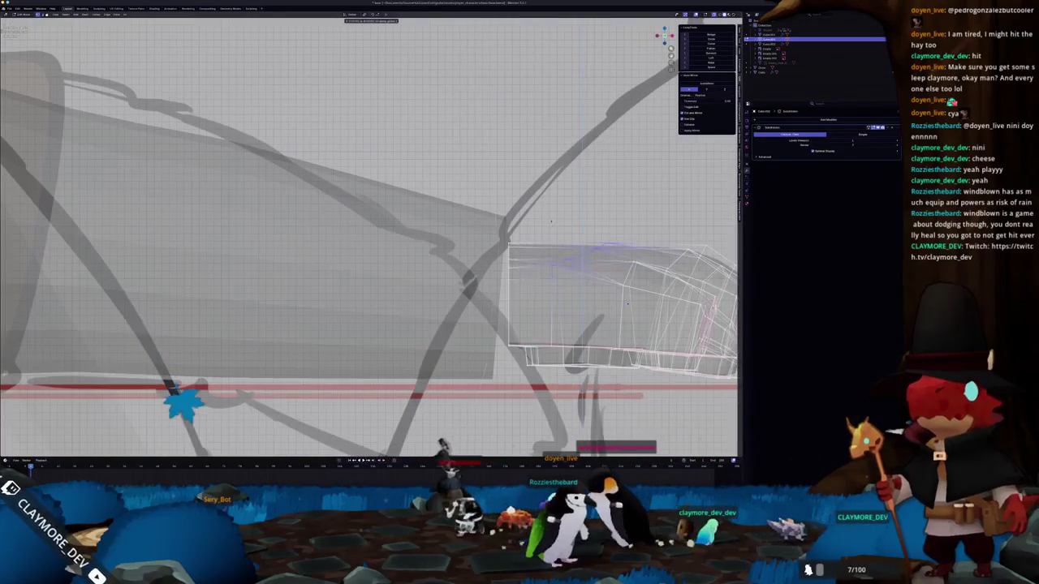
key("g")
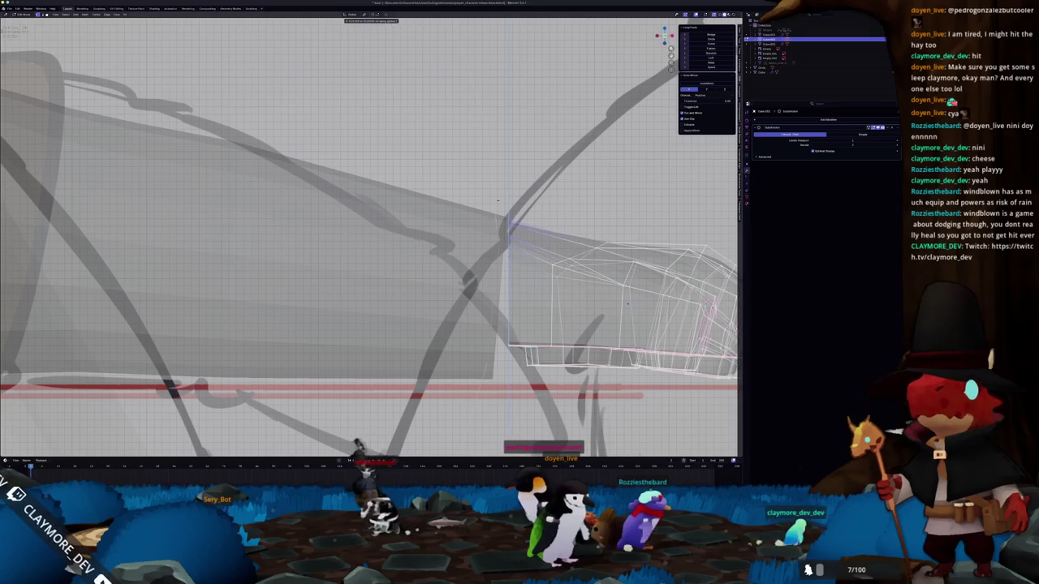
left_click(497, 199)
- Lower the palm face and rotate it
scroll(498, 200, "down", 2)
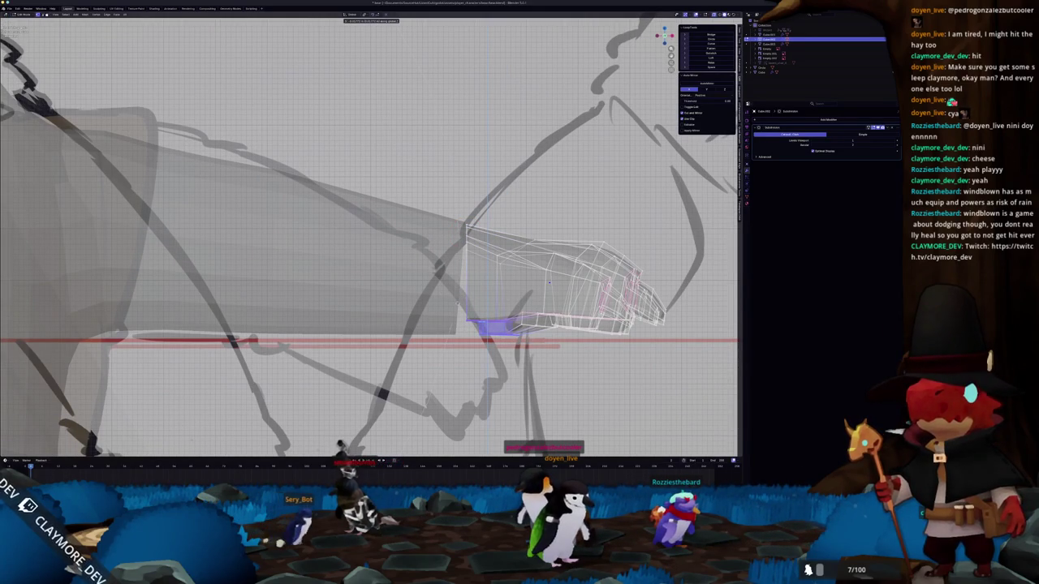
scroll(488, 319, "up", 1)
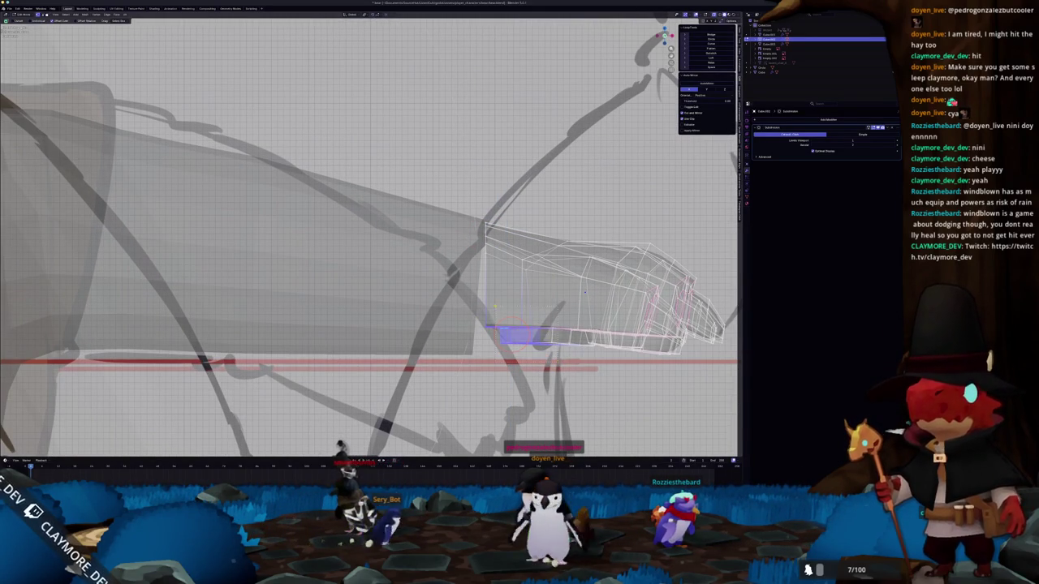
left_click(494, 319)
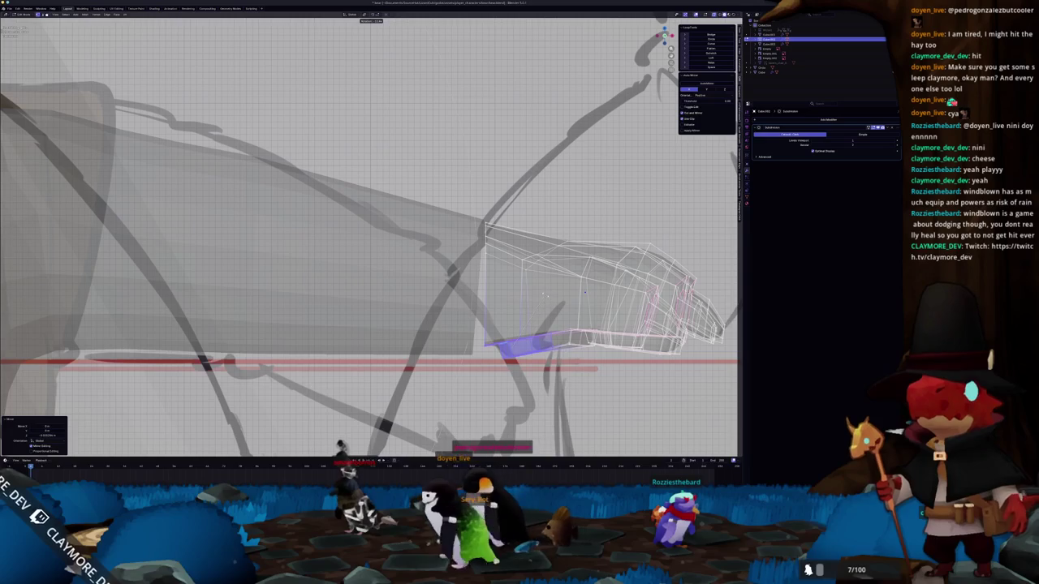
key("r")
- Enlarge the fist and turn on see-through view of the arm
key("Tab")
mouse_move(545, 295)
middle_mouse_down()
mouse_move(617, 248)
mouse_move(401, 120)
mouse_move(512, 306)
mouse_move(530, 201)
middle_mouse_up()
key("Tab")
key("Tab")
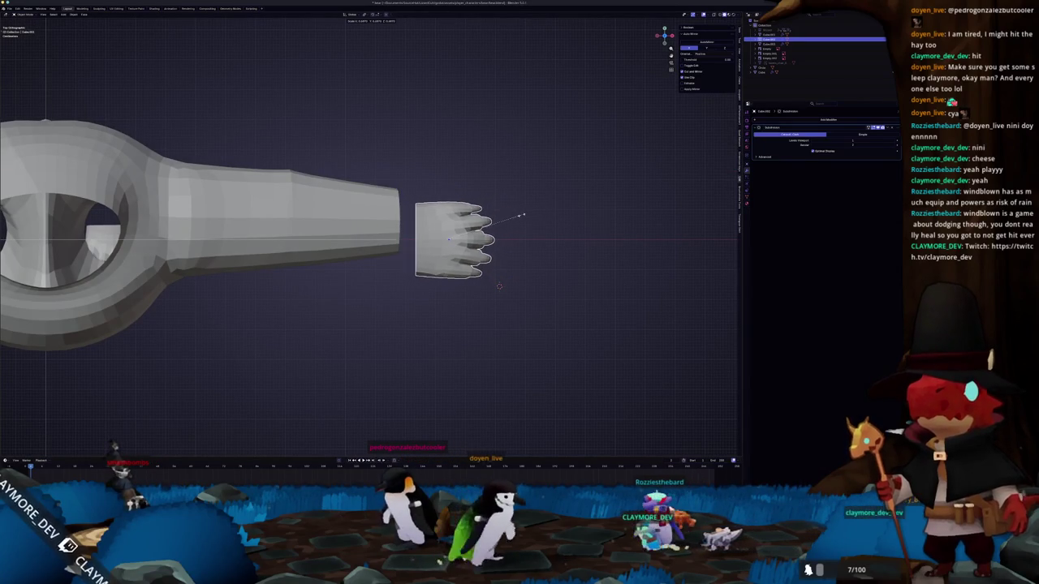
left_click(414, 333)
key("Tab")
key("alt+z")
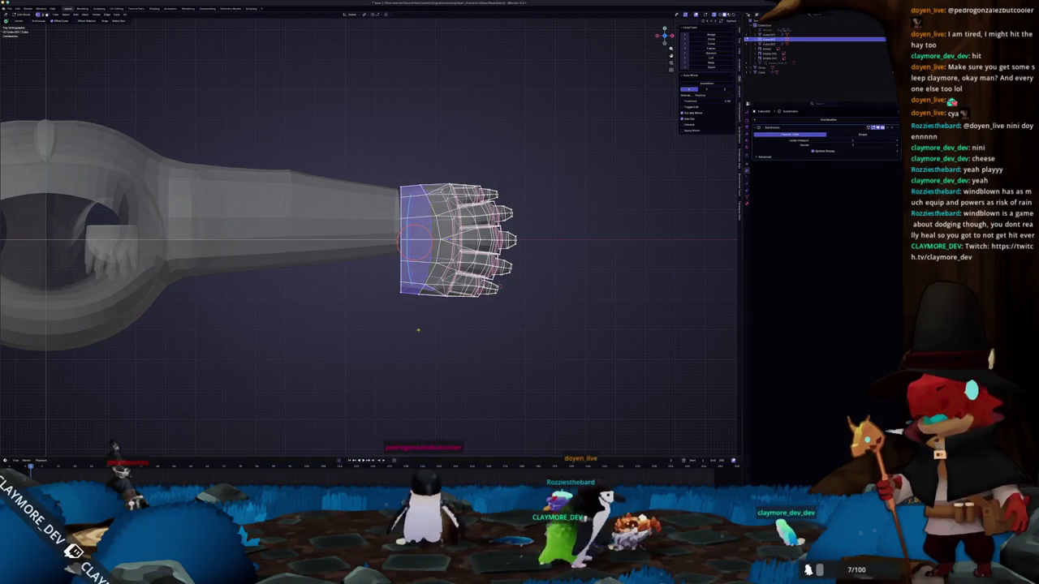
- Box-select the fist's wrist-side vertices and rescale them vertically with S Y
left_click_drag(413, 307, 375, 147)
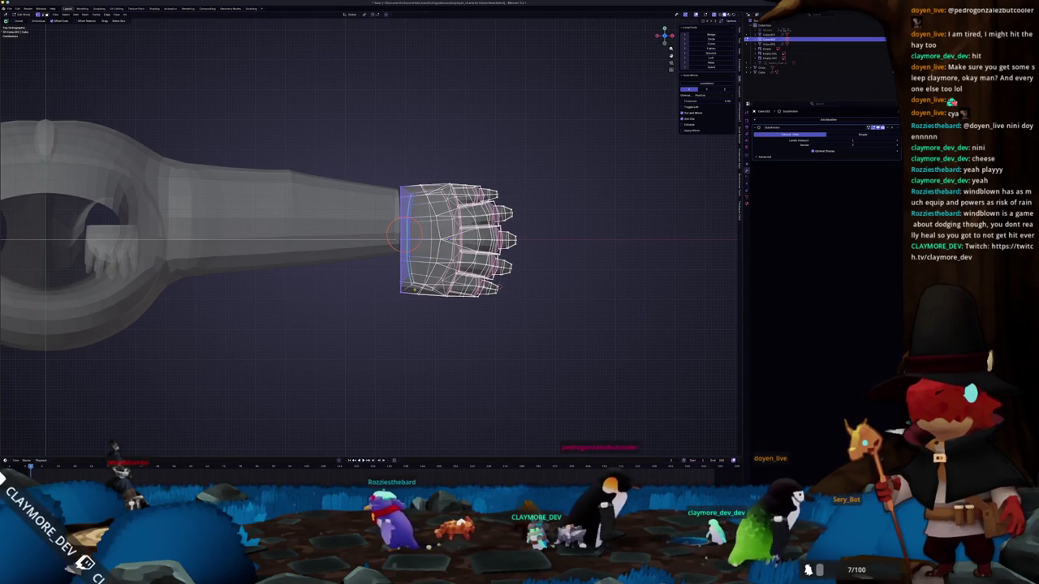
key("s")
key("y")
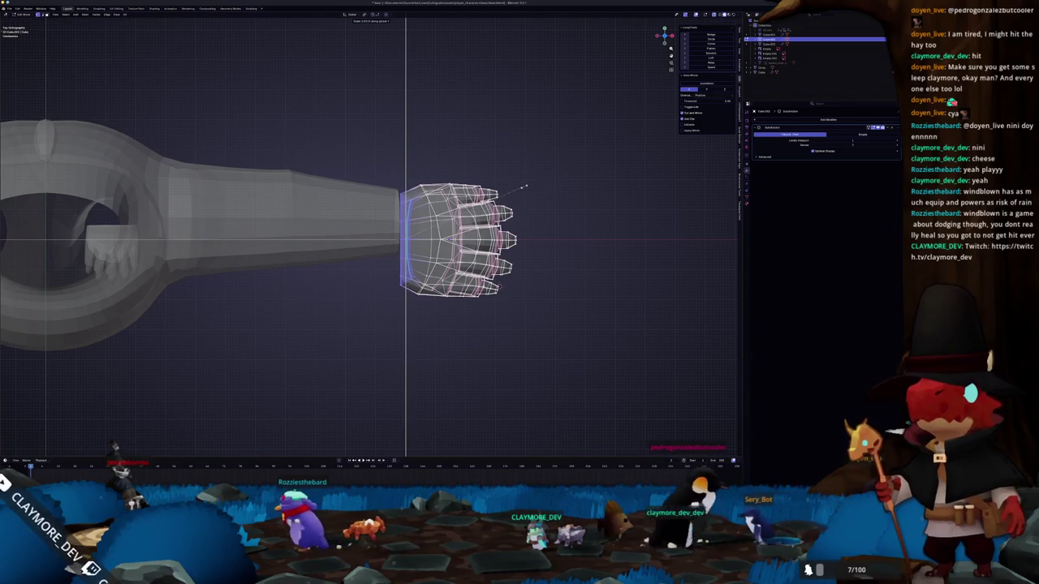
left_click(520, 215)
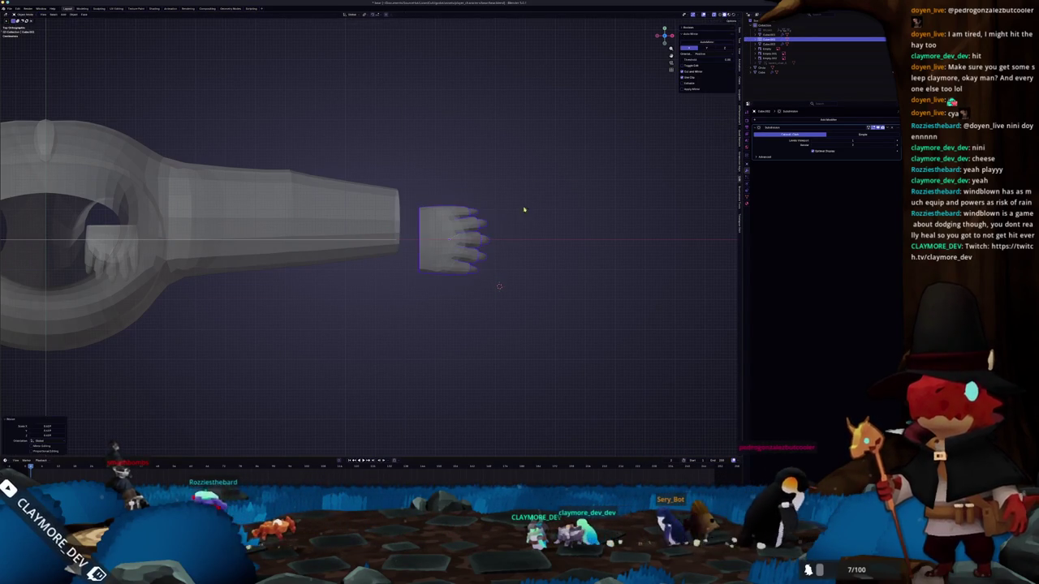
key("alt+z")
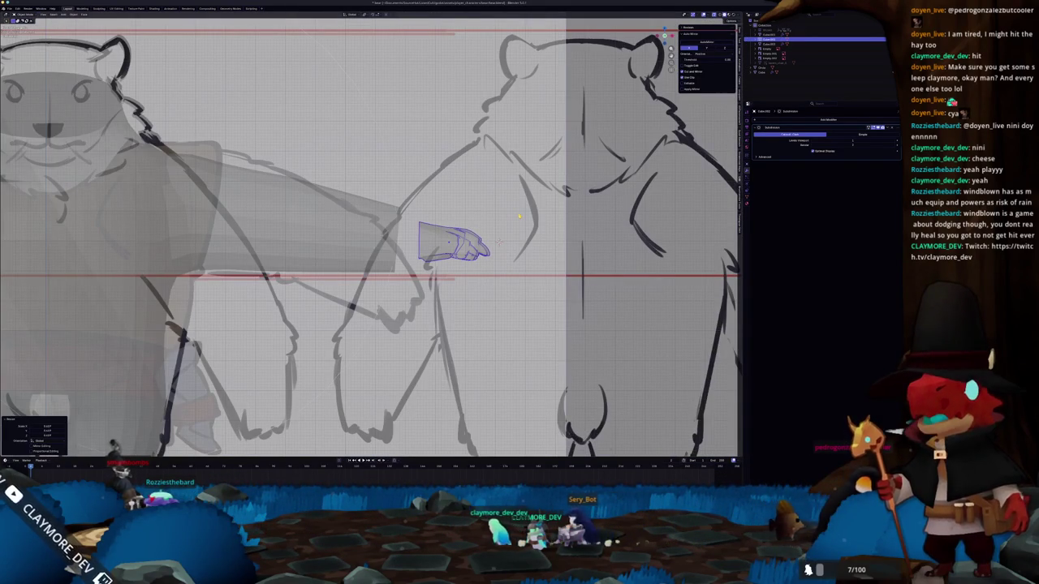
- Return to the fist mesh and circle-select the whole hand
left_click(374, 247)
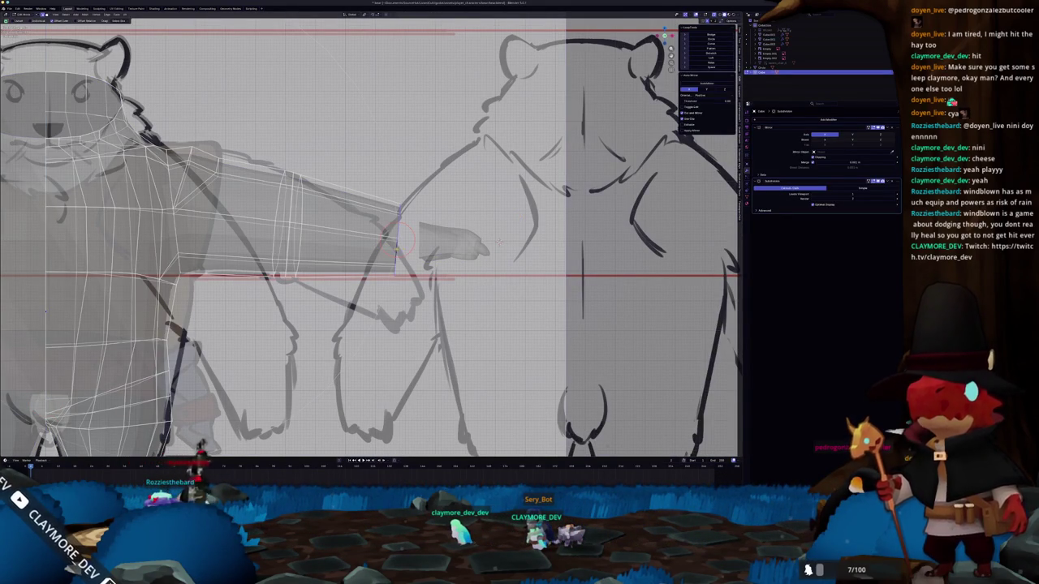
left_click(436, 251)
key("alt+q")
scroll(519, 242, "up", 2)
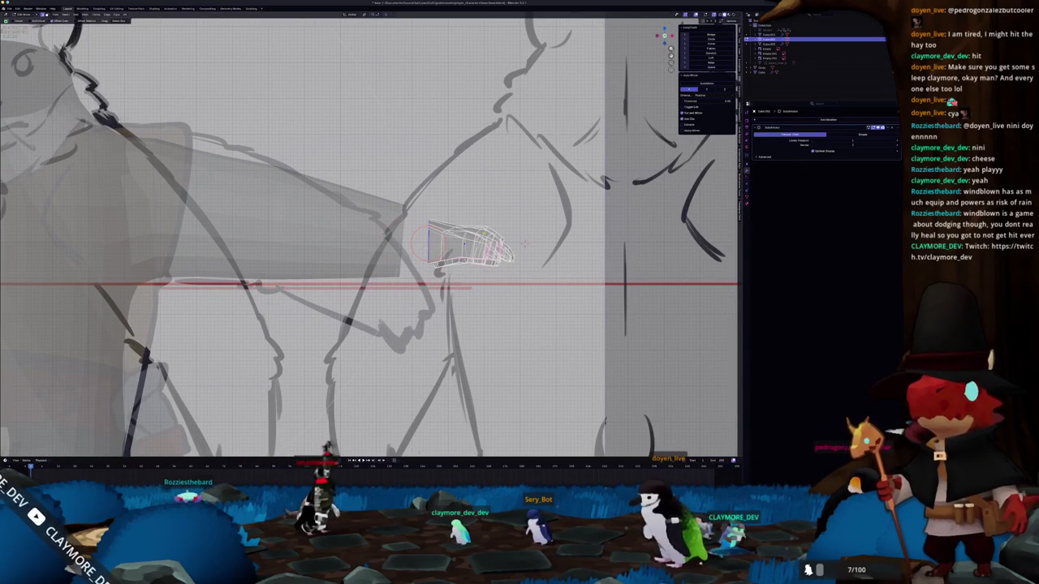
key("c")
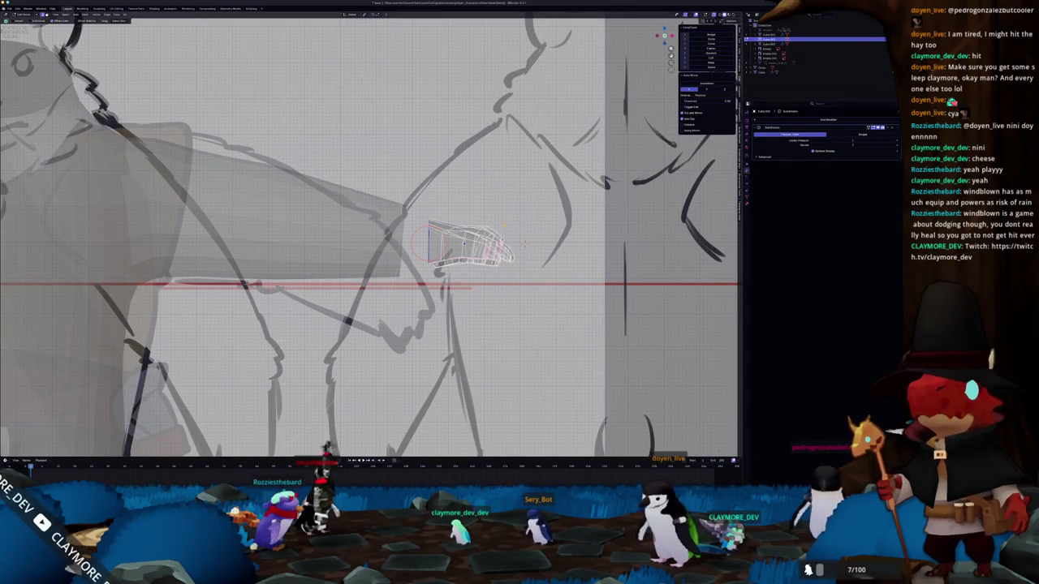
scroll(428, 243, "down", 2)
scroll(428, 243, "down", 3)
scroll(427, 243, "down", 3)
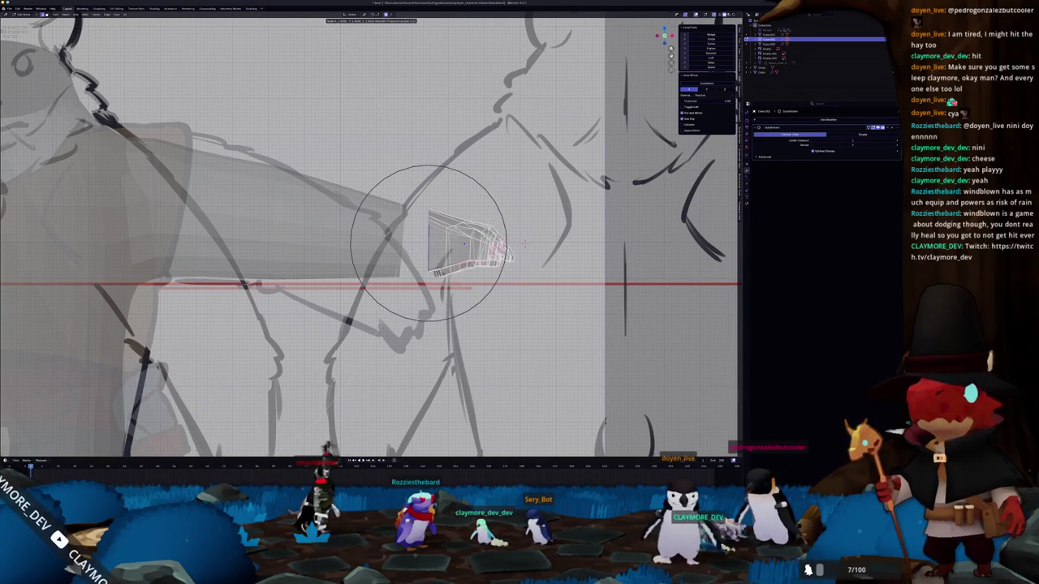
left_click(427, 242)
mouse_move(427, 243)
middle_mouse_down()
mouse_move(454, 259)
mouse_move(207, 241)
mouse_move(200, 251)
mouse_move(252, 299)
mouse_move(442, 253)
mouse_move(391, 281)
middle_mouse_up()
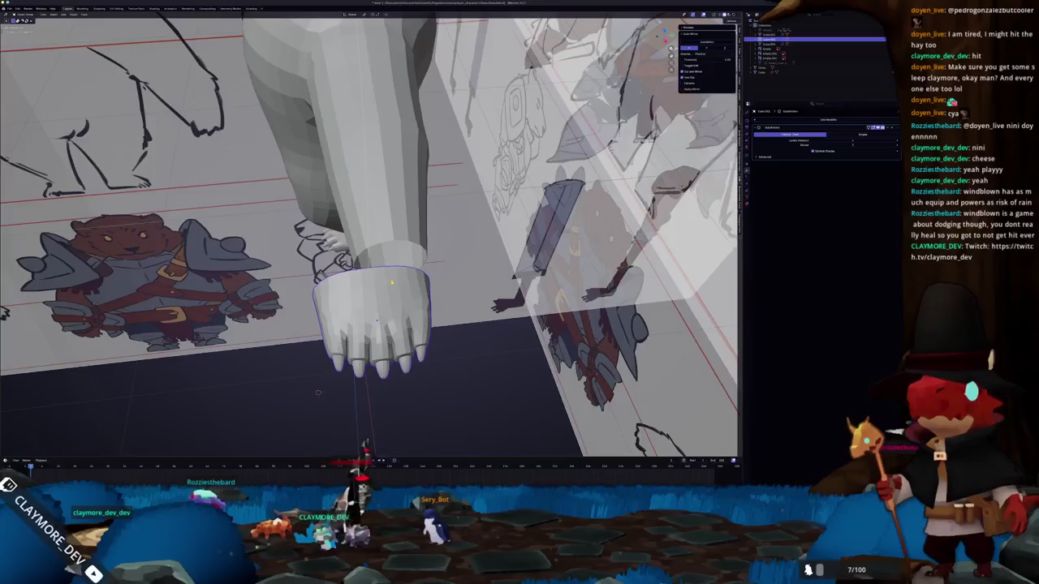
- From a top view, resize and reposition the clawed hand, then leave its edit mode
key("KP_7")
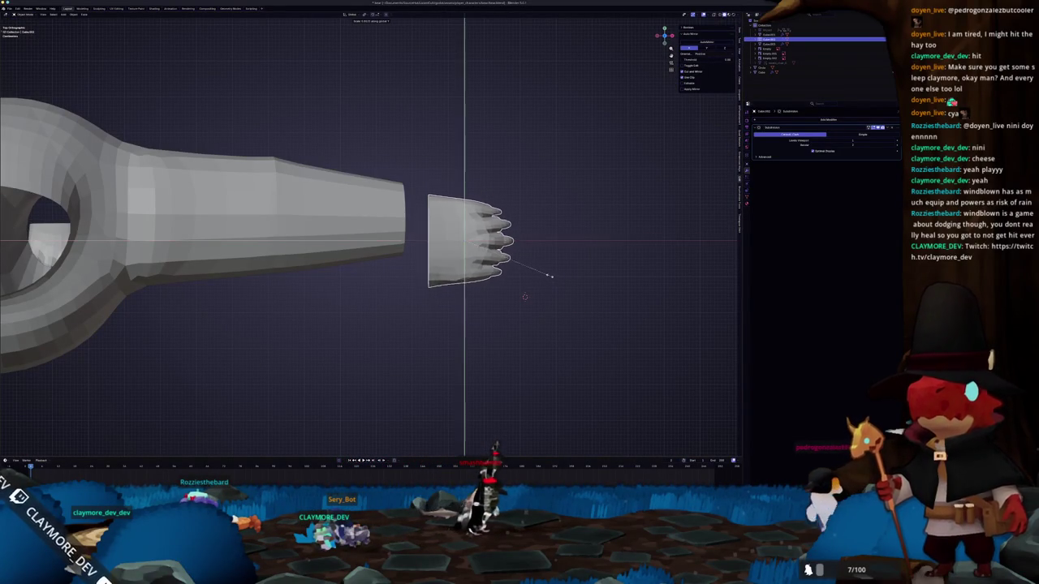
left_click(534, 272)
key("g")
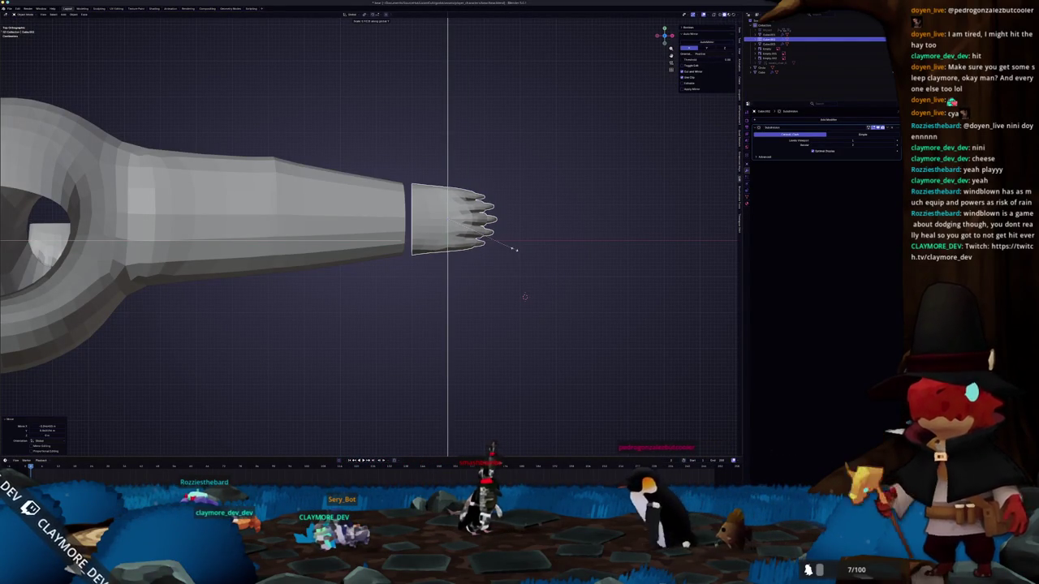
left_click(516, 249)
mouse_move(492, 298)
middle_mouse_down()
mouse_move(432, 250)
mouse_move(544, 250)
mouse_move(524, 244)
middle_mouse_up()
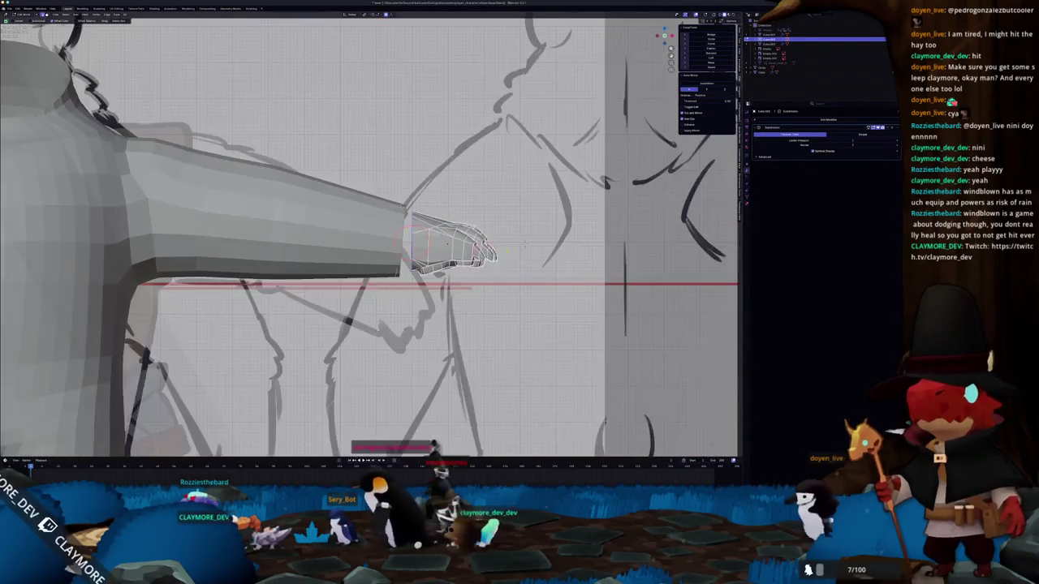
key("alt+z")
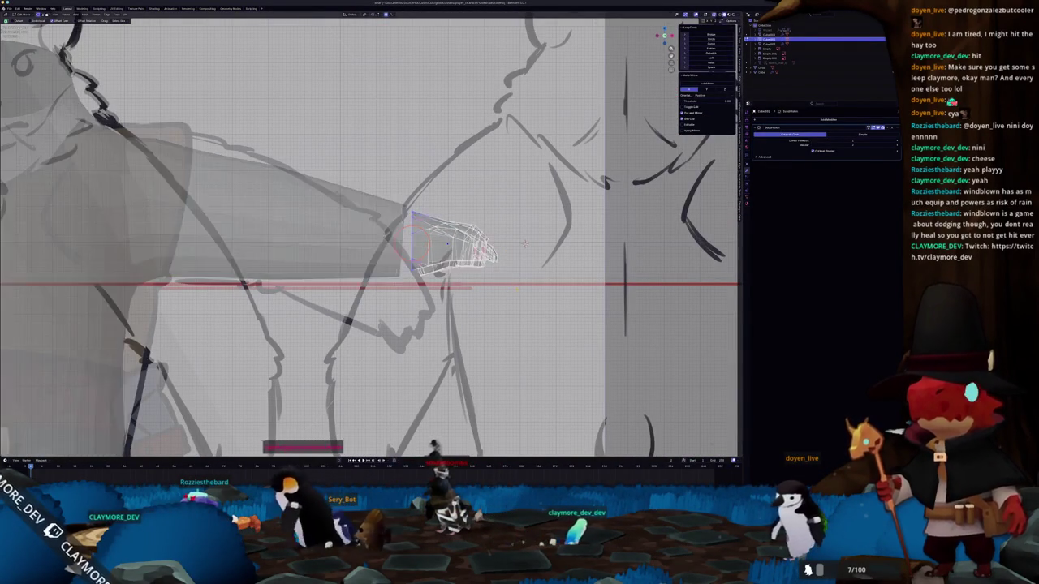
key("alt+z")
scroll(525, 244, "up", 1)
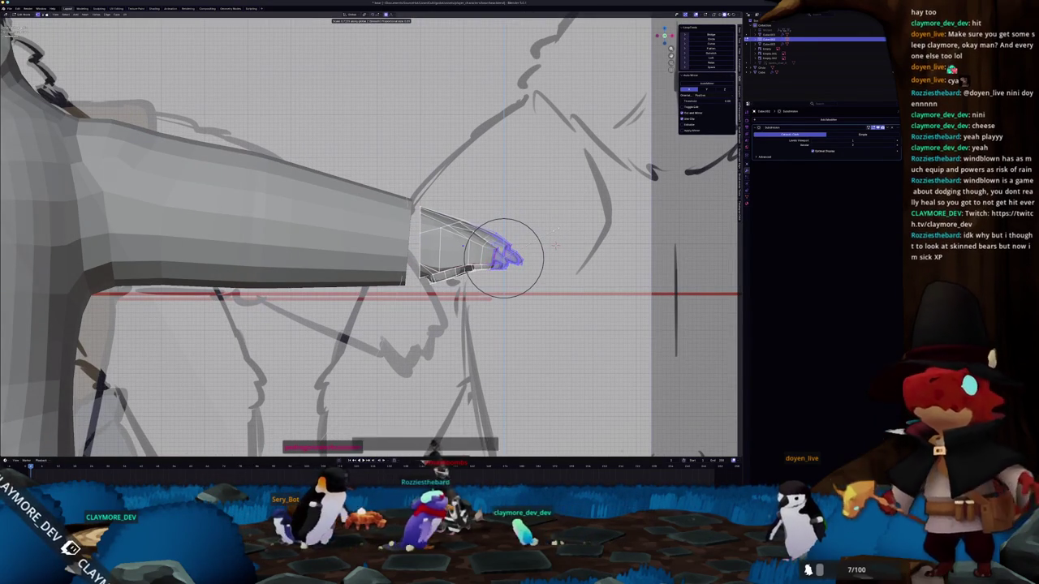
left_click(556, 241)
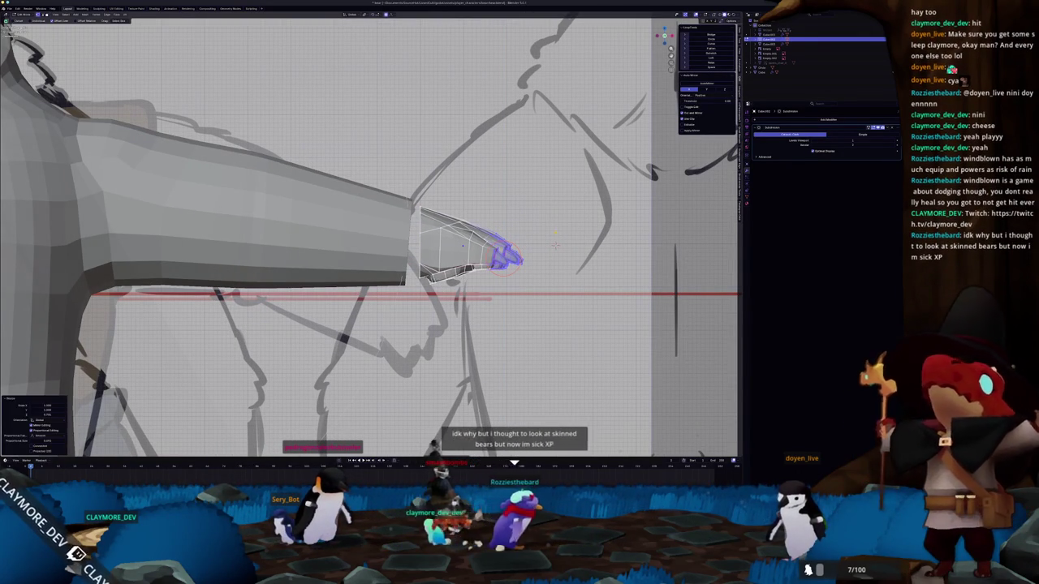
key("Tab")
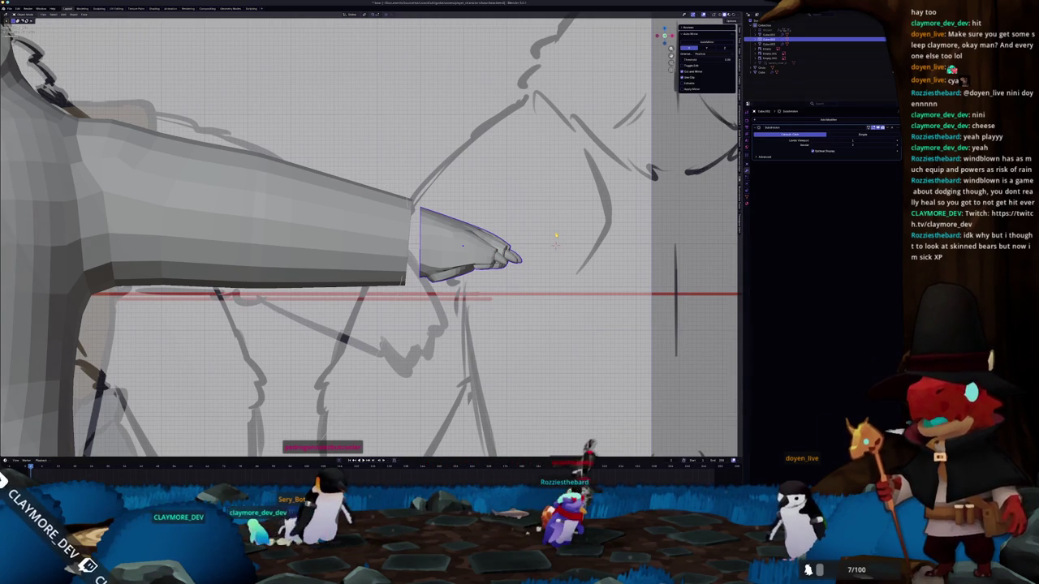
- Taper the arm's end vertices by scaling them with proportional falloff
left_click(386, 247)
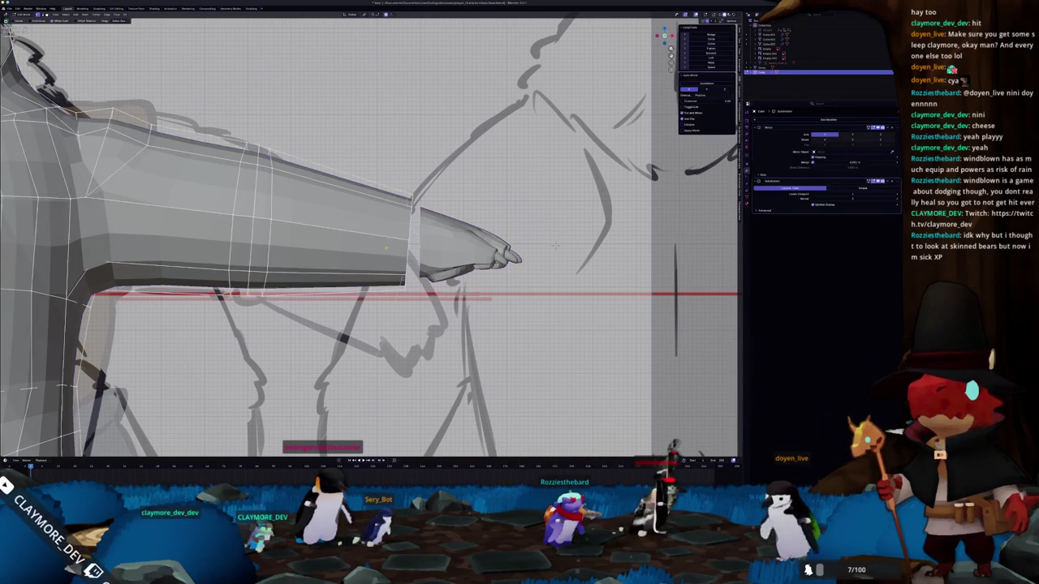
key("Tab")
scroll(422, 250, "up", 1)
key("s")
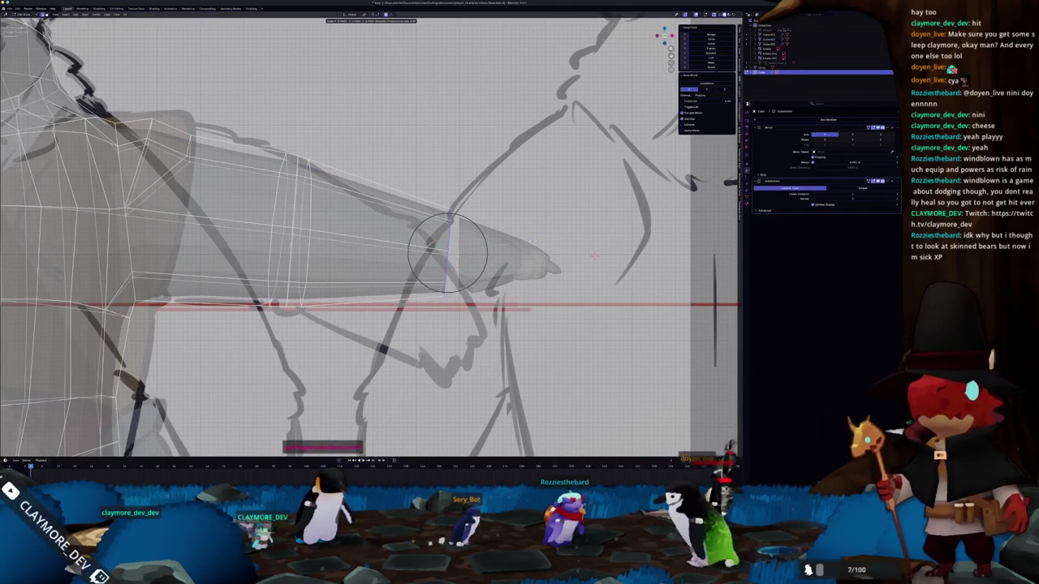
key("Return")
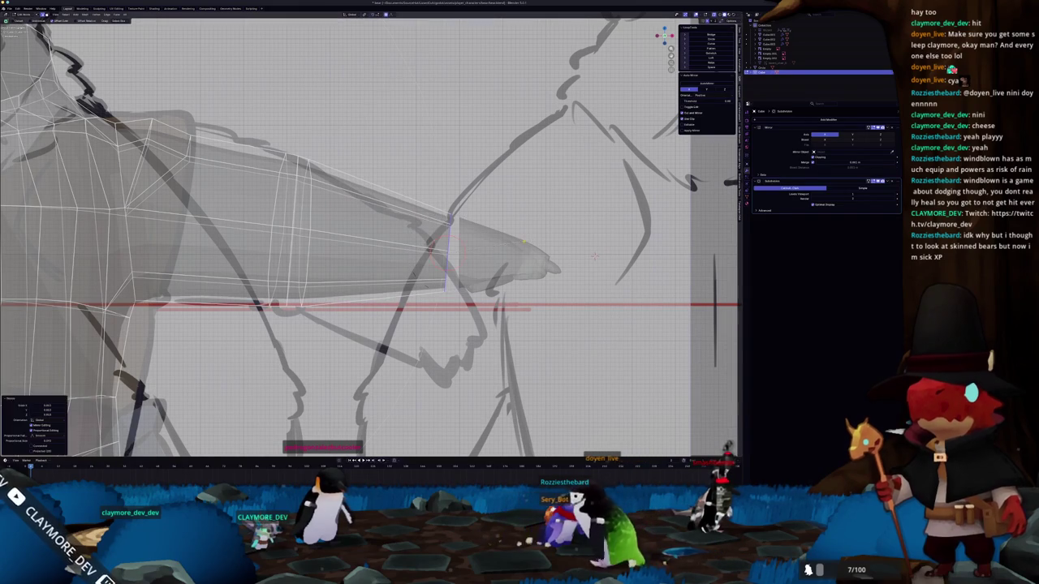
key("Tab")
- Grab the hand geometry in Edit Mode and move it onto the wrist
middle_click_drag(494, 256, 533, 259, "shift")
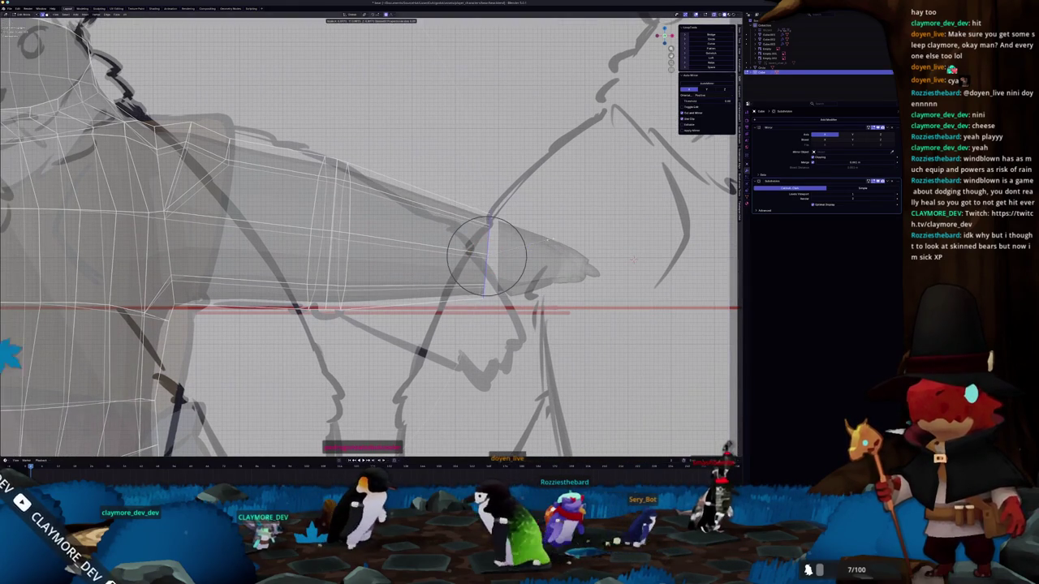
left_click(533, 259)
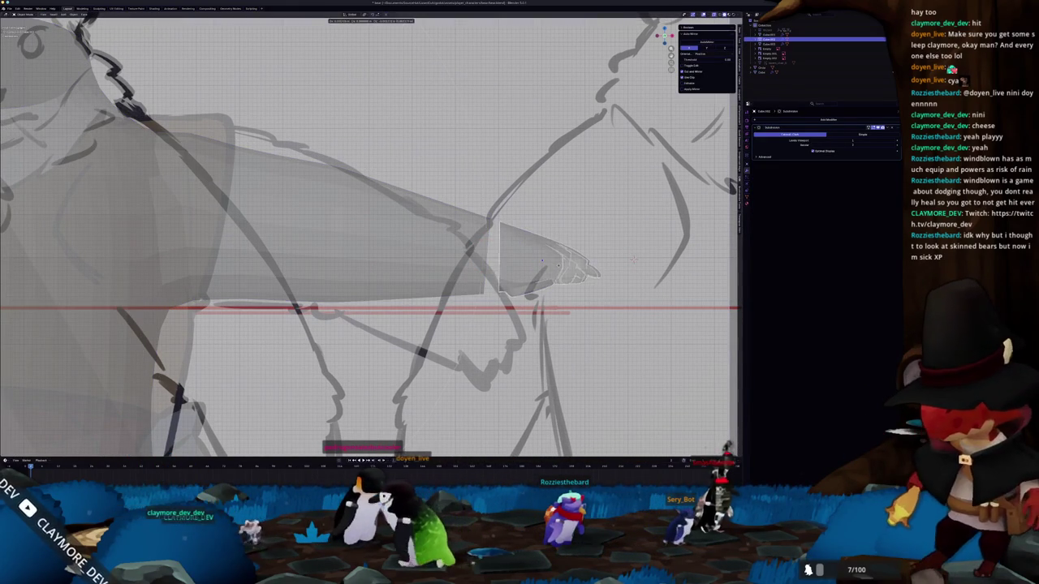
scroll(542, 260, "down", 6)
scroll(548, 260, "up", 4)
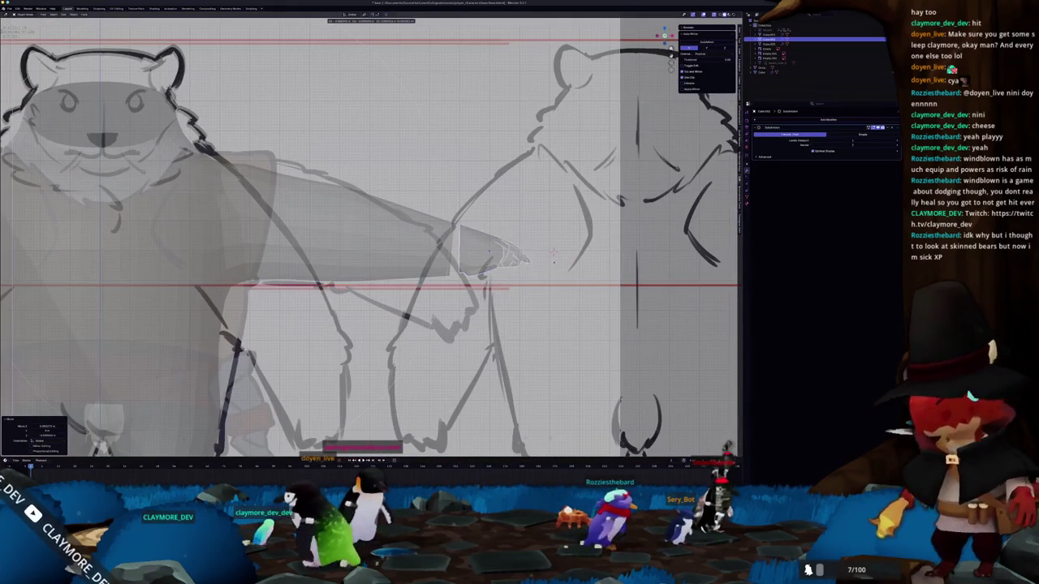
key("Tab")
key("Tab")
mouse_move(553, 259)
middle_mouse_down()
mouse_move(664, 307)
mouse_move(453, 417)
mouse_move(544, 343)
mouse_move(565, 238)
mouse_move(673, 238)
middle_mouse_up()
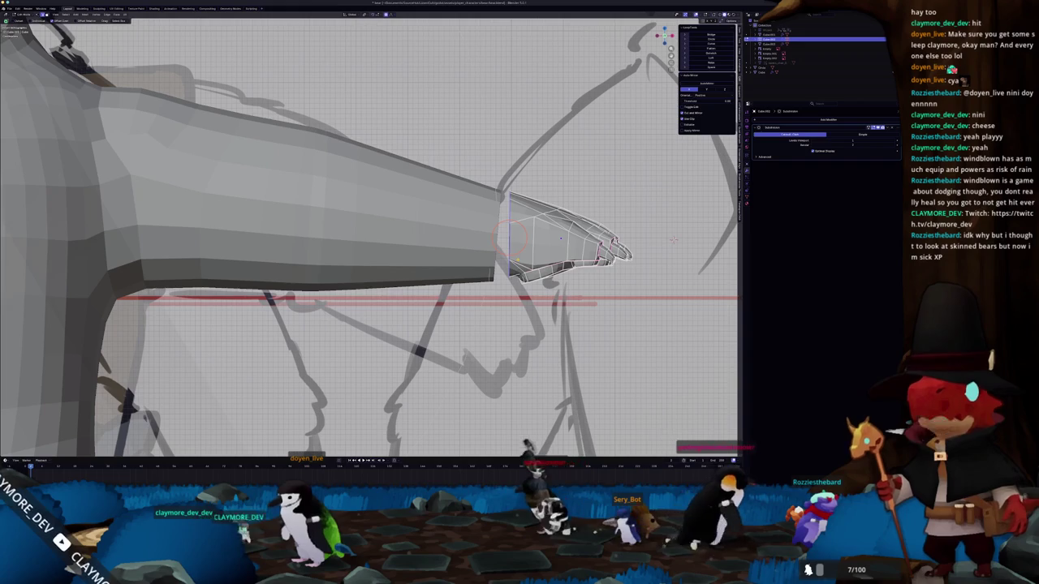
key("g")
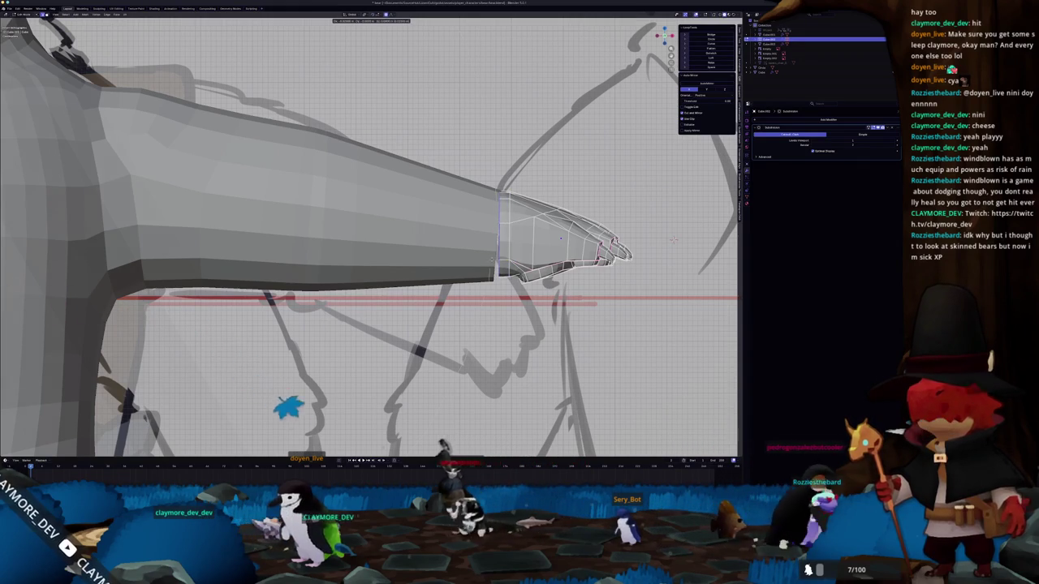
left_click(673, 238)
mouse_move(673, 239)
middle_mouse_down()
mouse_move(432, 266)
mouse_move(485, 301)
middle_mouse_up()
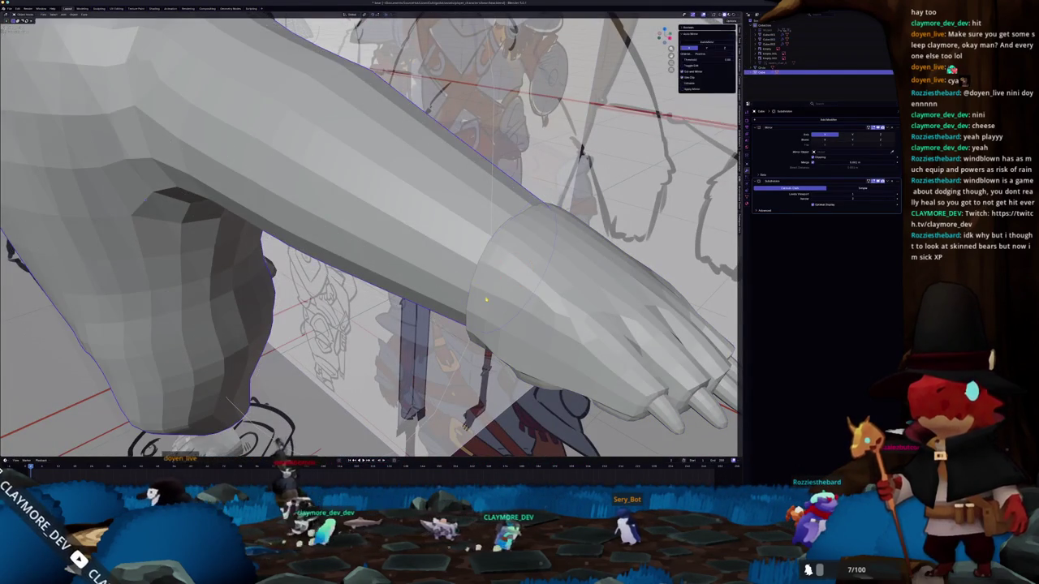
- Switch between the hand and arm to check the fit, ending with the hand selected
left_click(517, 274)
key("Tab")
key("Tab")
left_click(455, 268)
mouse_move(455, 268)
middle_mouse_down()
mouse_move(530, 274)
mouse_move(601, 249)
mouse_move(539, 278)
mouse_move(544, 254)
middle_mouse_up()
key("Tab")
left_click(539, 278)
- Using X-ray to reach hidden vertices, merge the first group of stray fist vertices At Center
key("alt+z")
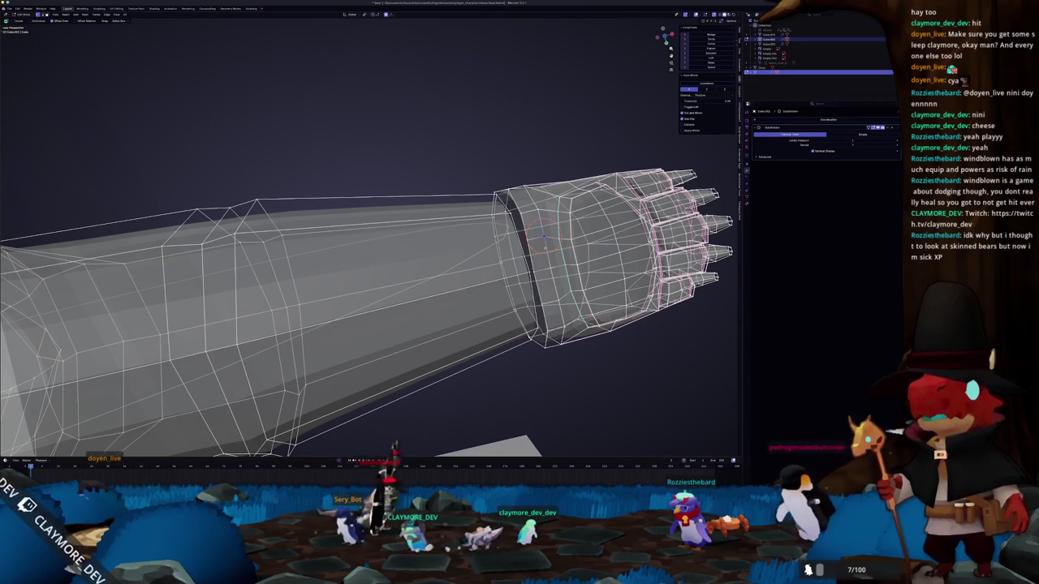
key("m")
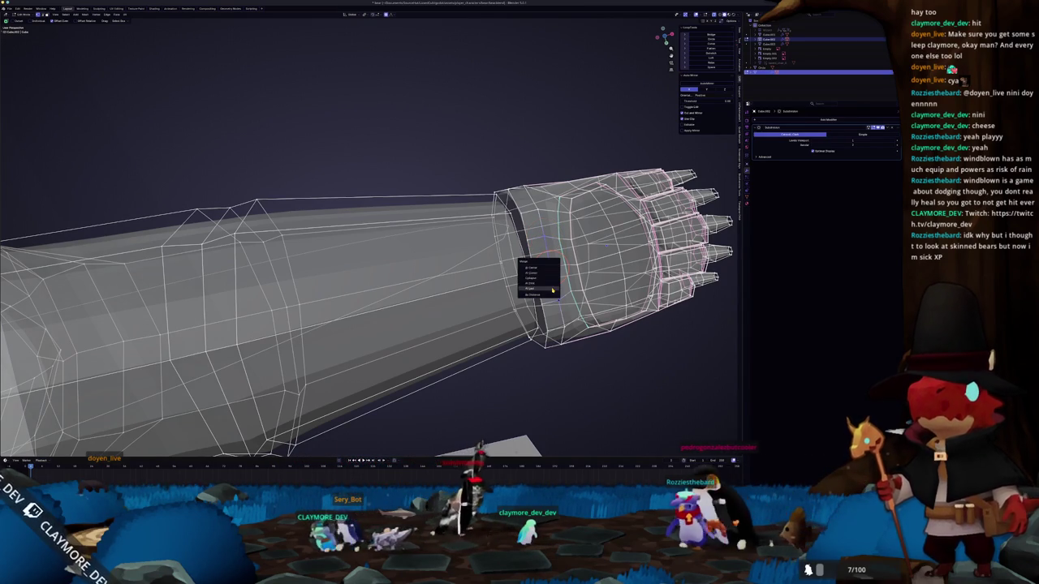
left_click(538, 268)
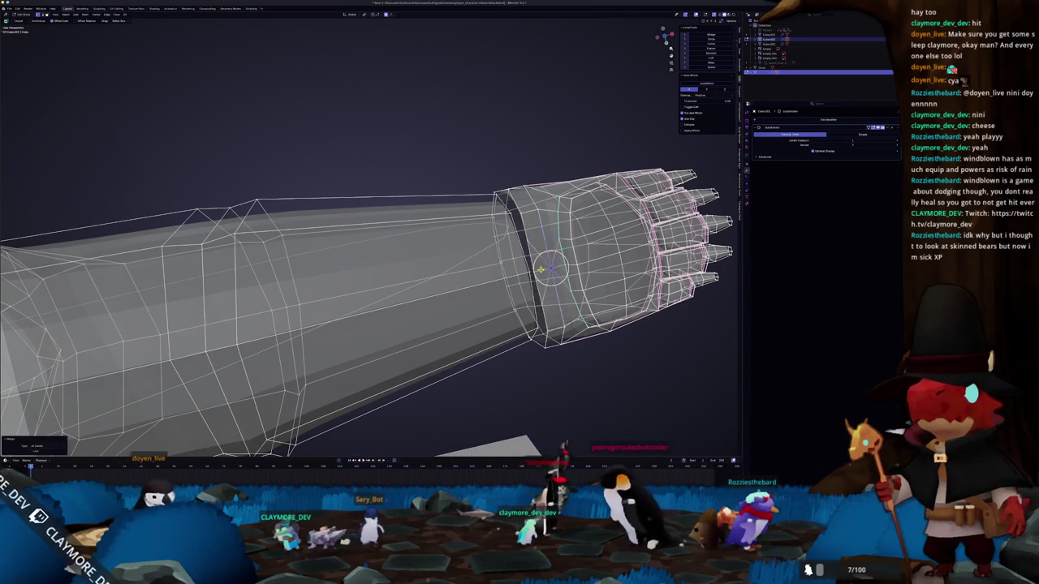
key("alt+z")
middle_click_drag(539, 272, 514, 231)
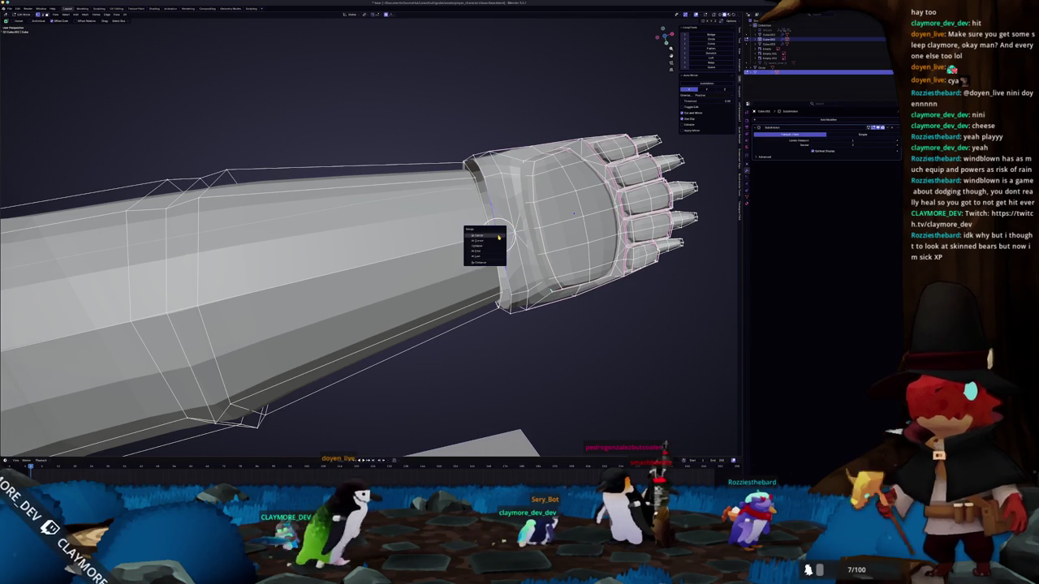
left_click(498, 236)
mouse_move(498, 236)
middle_mouse_down()
mouse_move(493, 271)
mouse_move(217, 245)
mouse_move(198, 371)
mouse_move(191, 363)
middle_mouse_up()
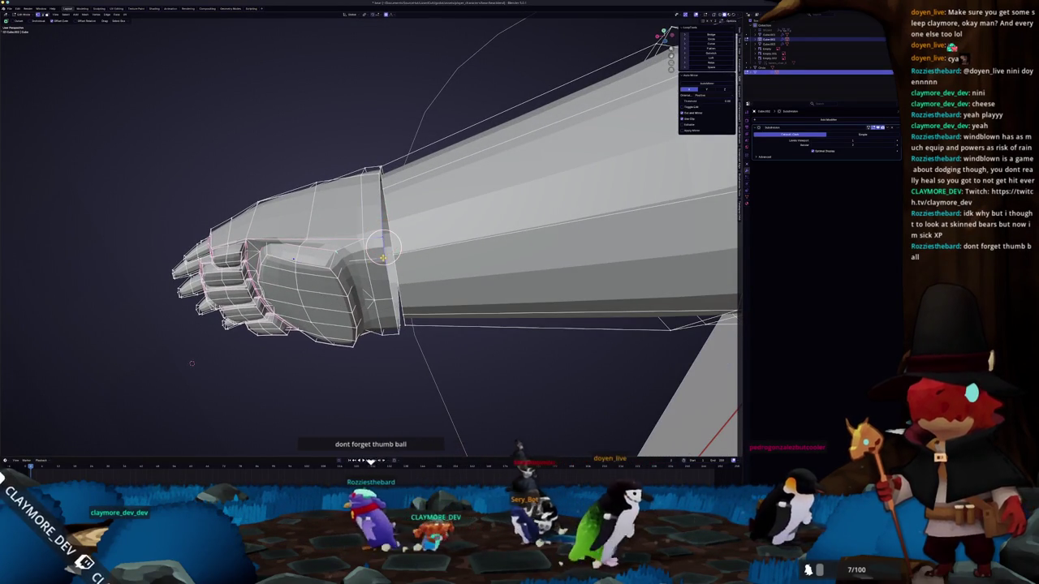
- Merge the second vertex group At Center and view the fist side-on
key("m")
left_click(384, 259)
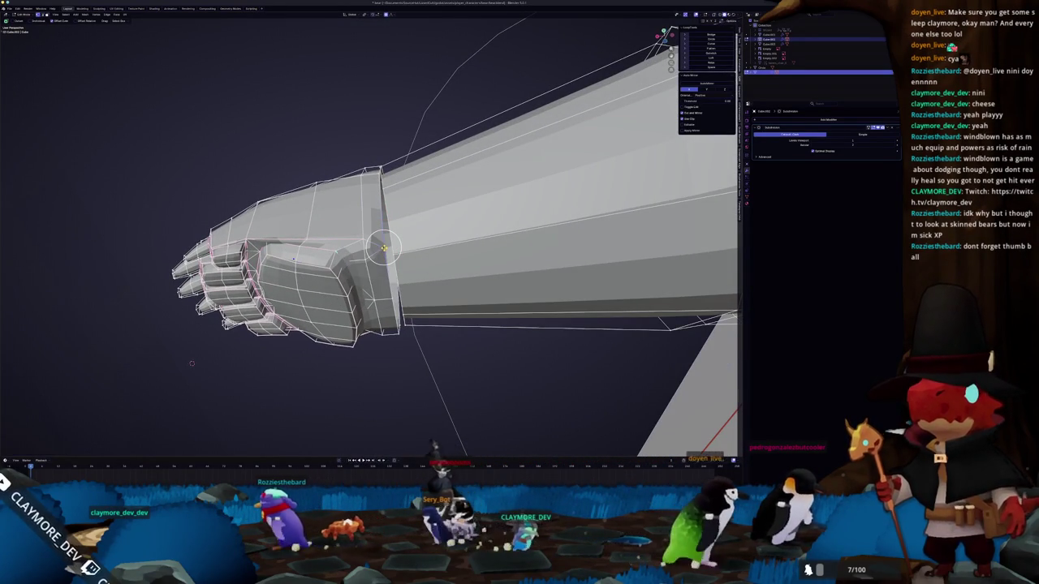
mouse_move(191, 363)
middle_mouse_down()
mouse_move(147, 389)
mouse_move(602, 95)
middle_mouse_up()
scroll(454, 243, "up", 2)
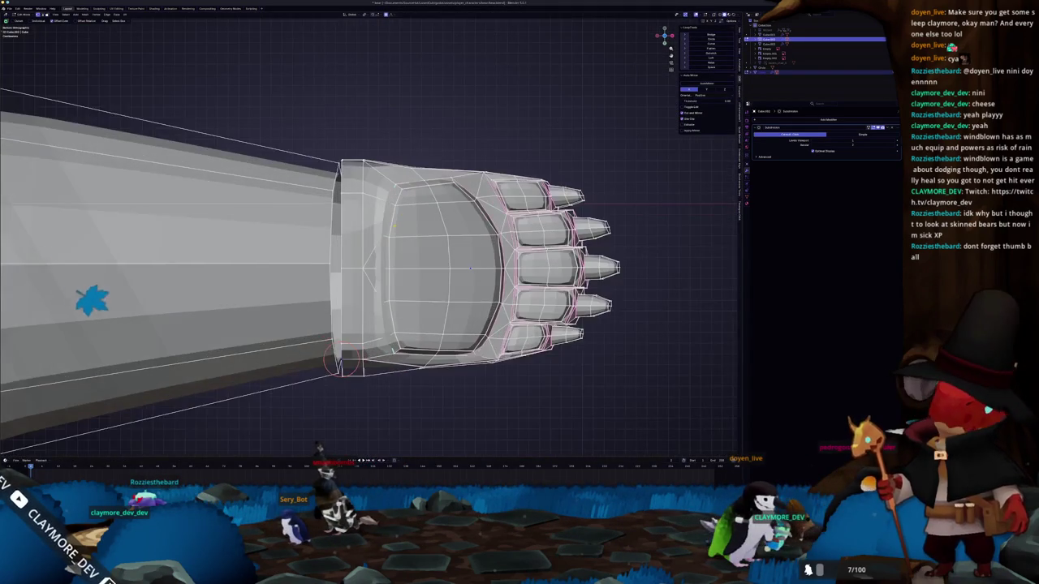
- Delete the central palm face and fill the hole with a new face
left_click(397, 294)
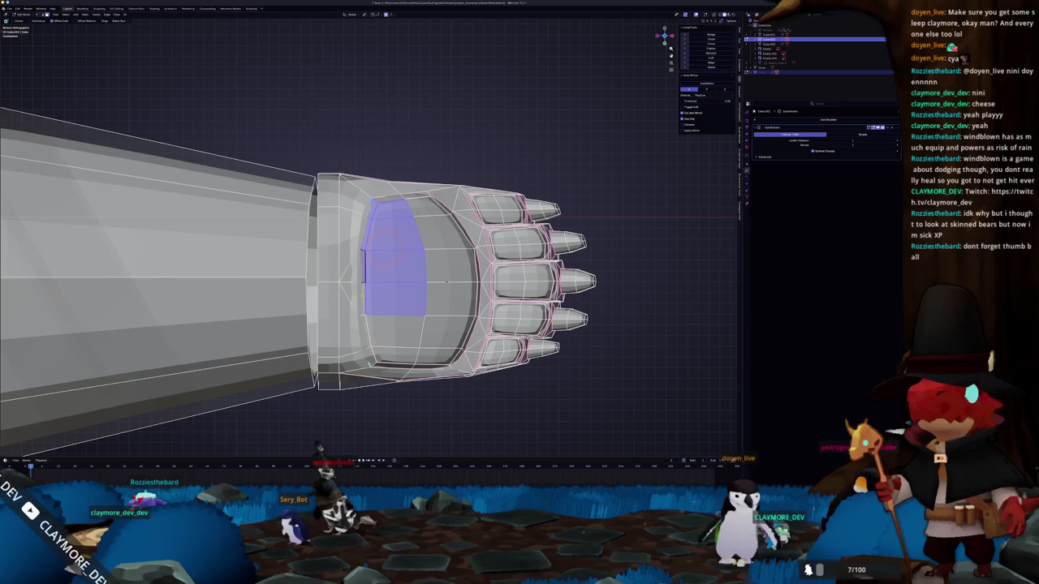
right_click(390, 198)
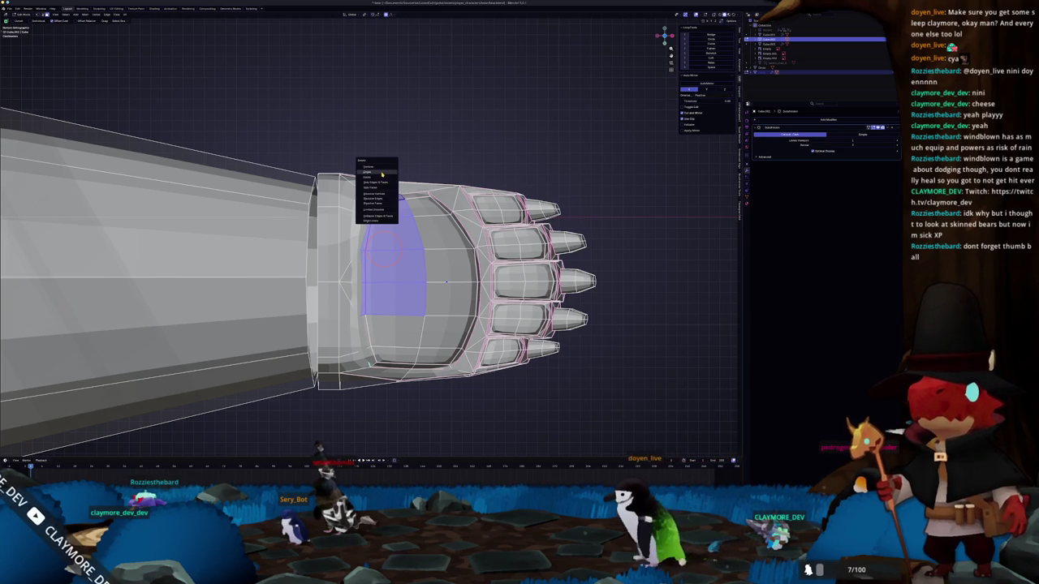
left_click(377, 177)
scroll(376, 179, "up", 1)
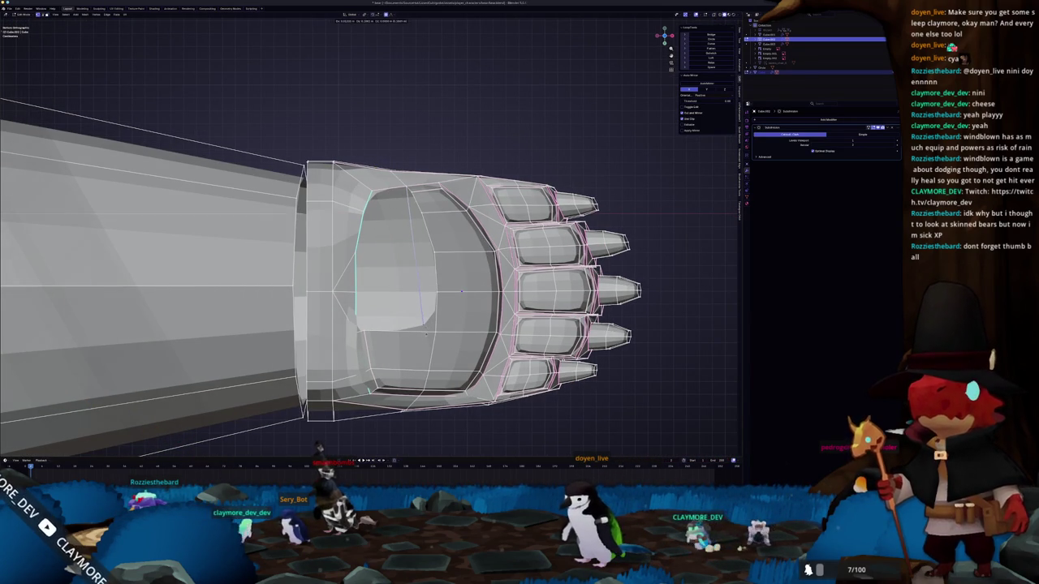
key("f")
- From below, grab the palm pad inward with proportional falloff to sink it
middle_click_drag(461, 291, 470, 188)
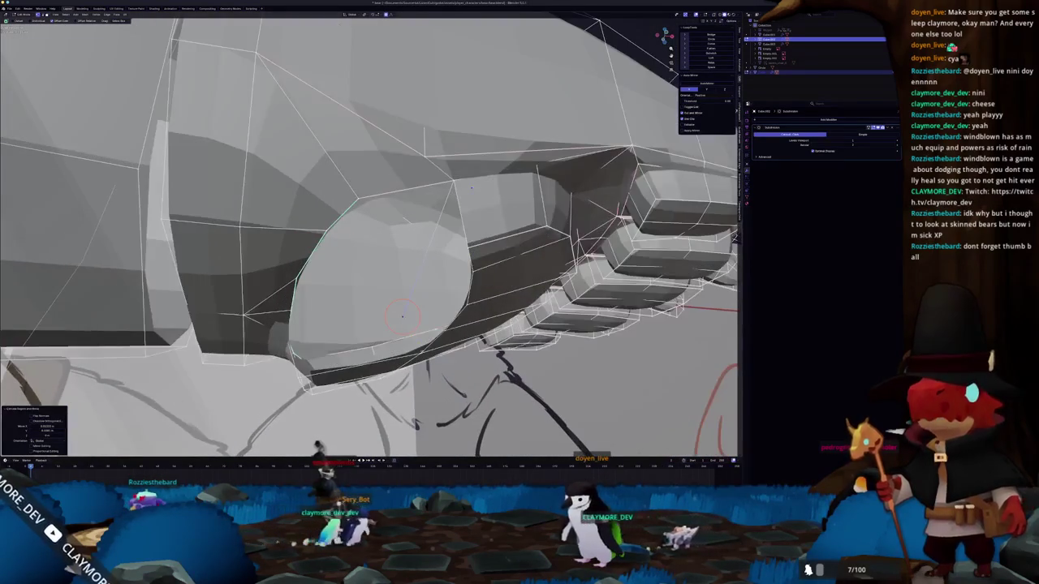
middle_click_drag(402, 315, 358, 323)
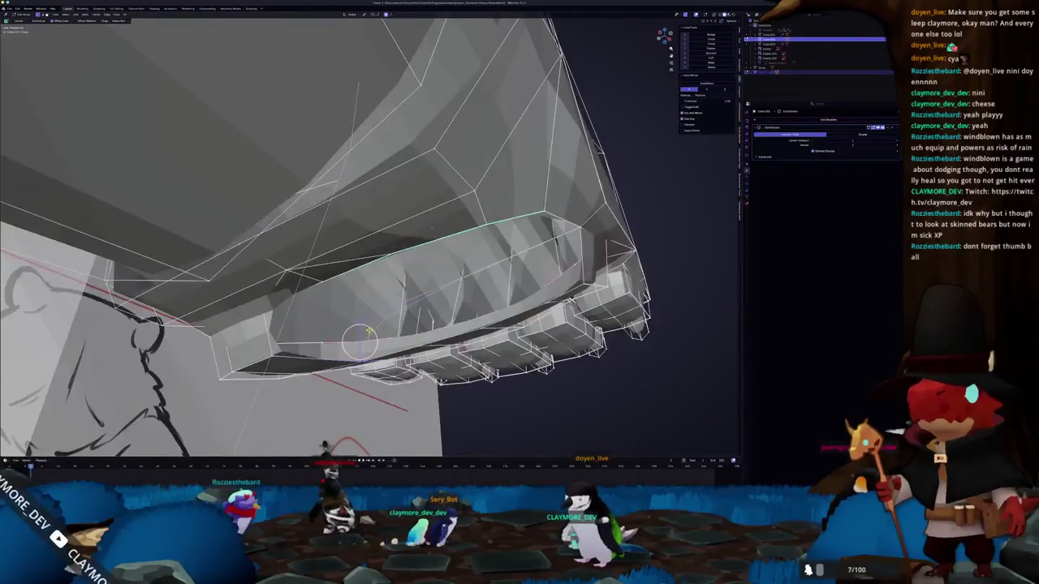
key("g")
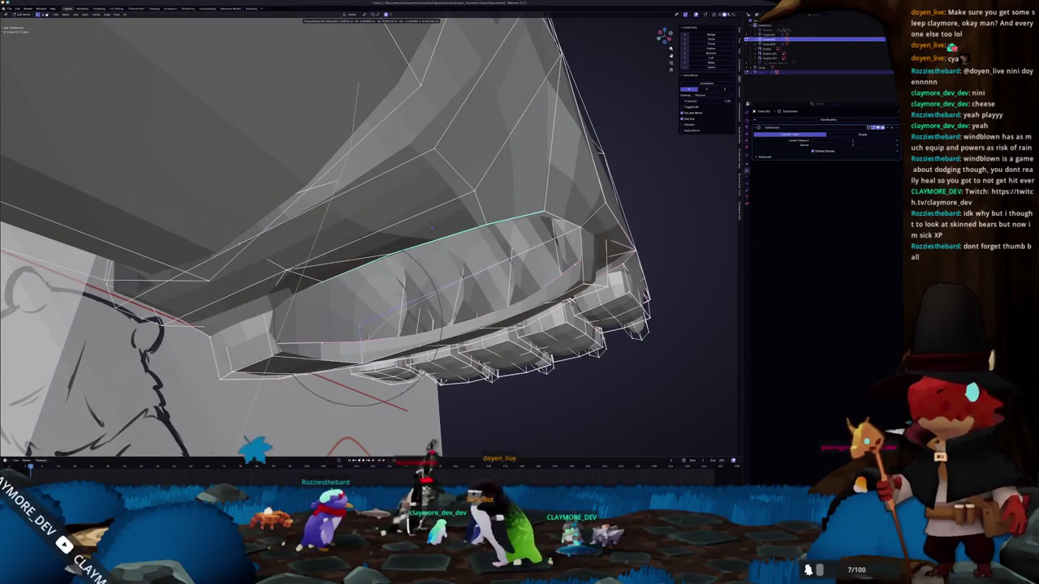
left_click(358, 323)
mouse_move(358, 323)
middle_mouse_down()
mouse_move(424, 315)
mouse_move(383, 312)
mouse_move(382, 267)
middle_mouse_up()
scroll(383, 313, "down", 3)
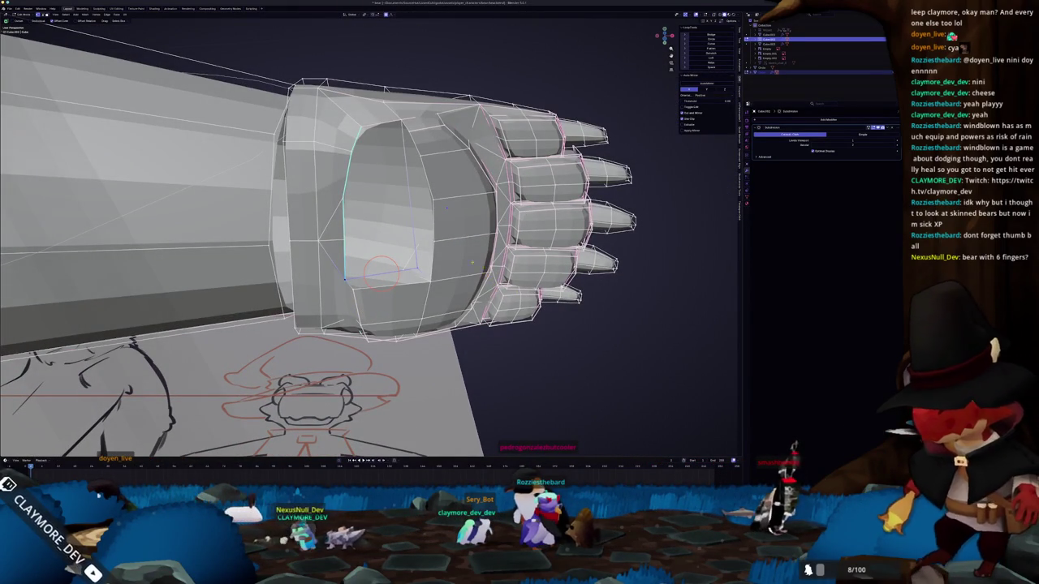
middle_click_drag(445, 207, 437, 158)
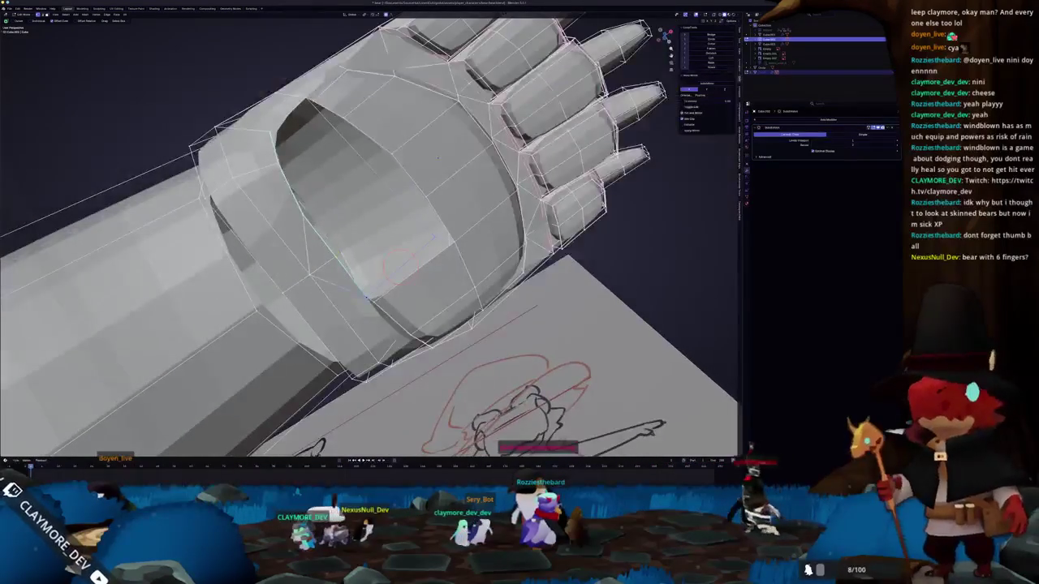
- Subdivide the selected edges around the palm pad
right_click(388, 210)
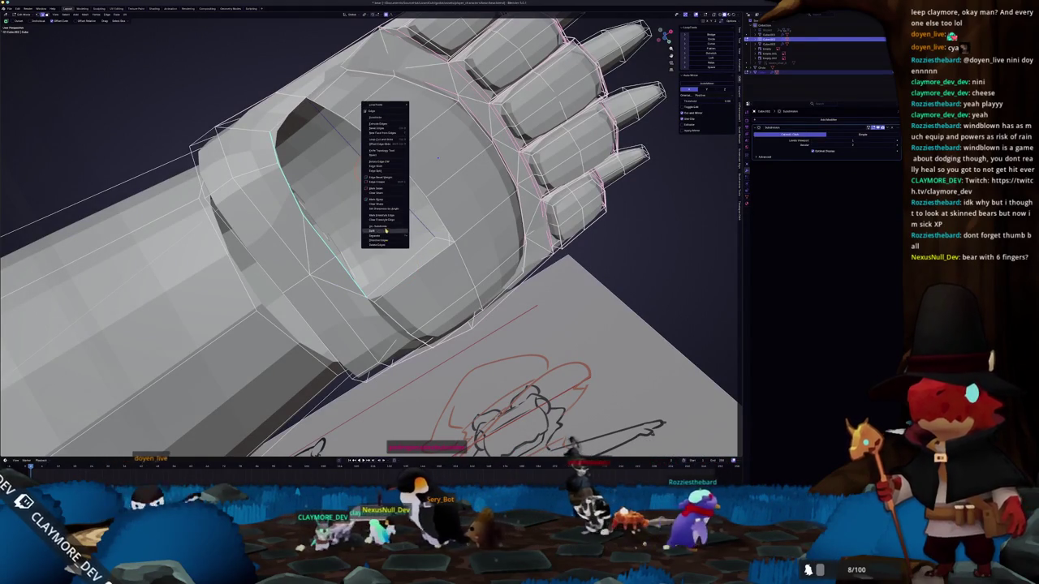
left_click(388, 118)
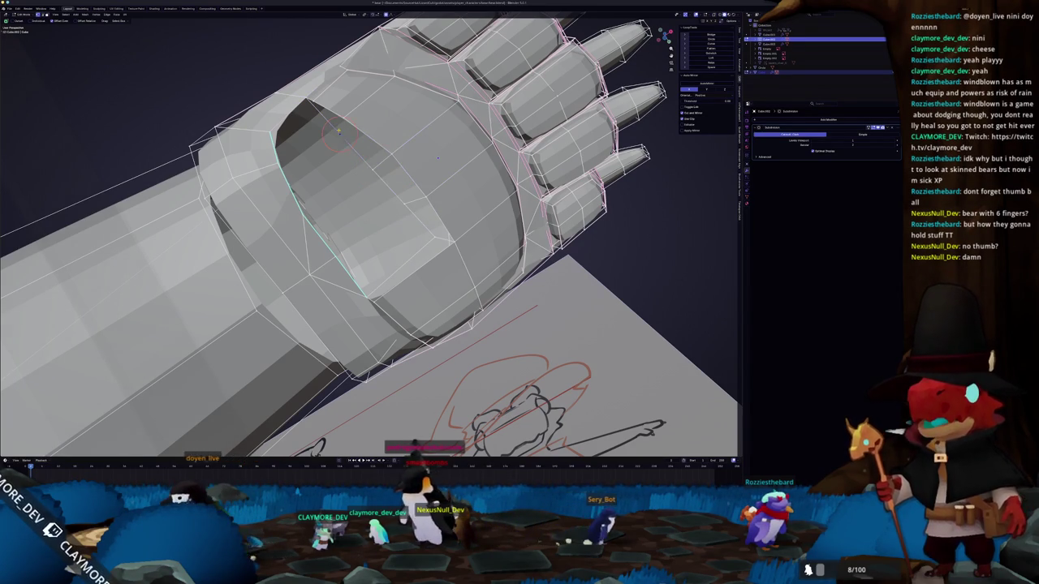
mouse_move(344, 124)
middle_mouse_down()
mouse_move(260, 262)
mouse_move(349, 316)
mouse_move(340, 341)
mouse_move(357, 324)
middle_mouse_up()
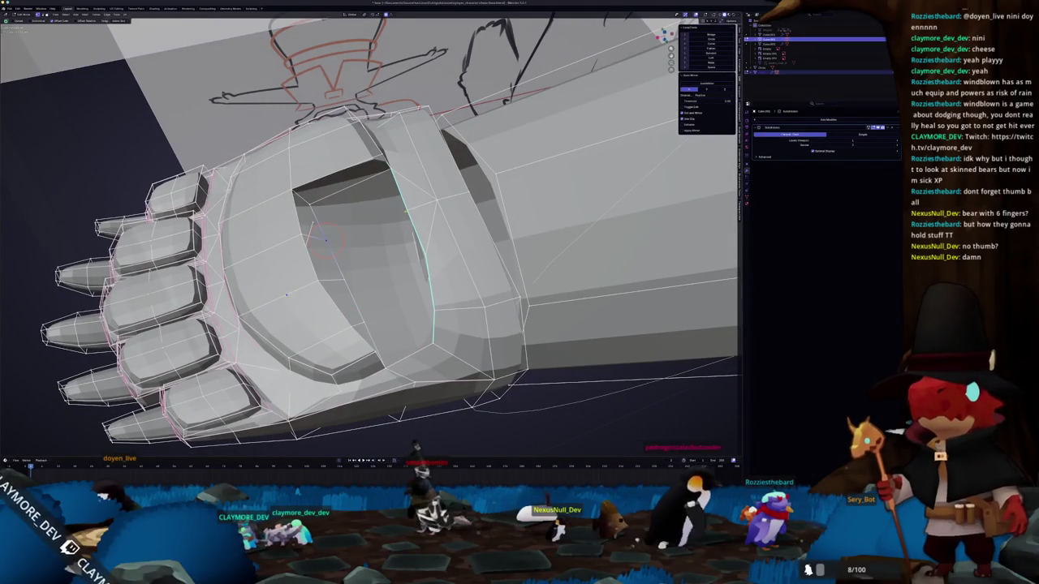
mouse_move(366, 227)
middle_mouse_down()
mouse_move(373, 268)
mouse_move(276, 252)
mouse_move(349, 251)
middle_mouse_up()
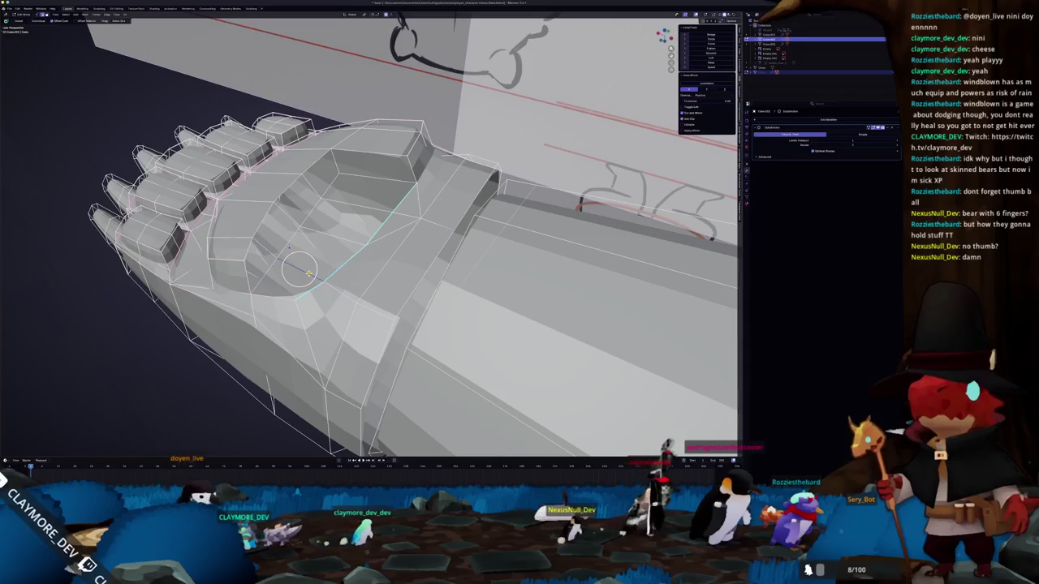
left_click(286, 282)
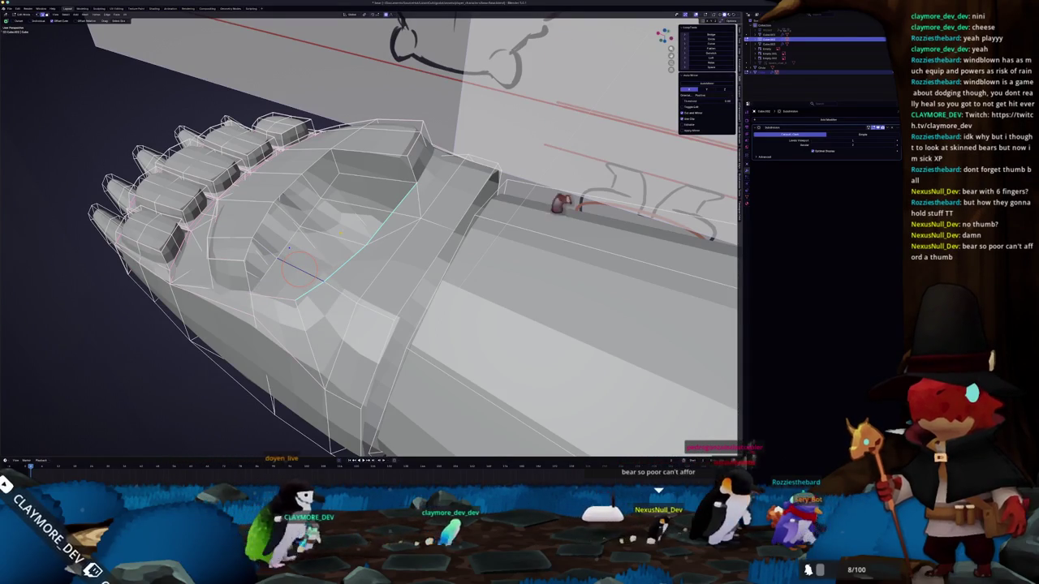
- Place the 3D cursor on the palm face, then clear the palm selection
right_click(356, 206, "shift")
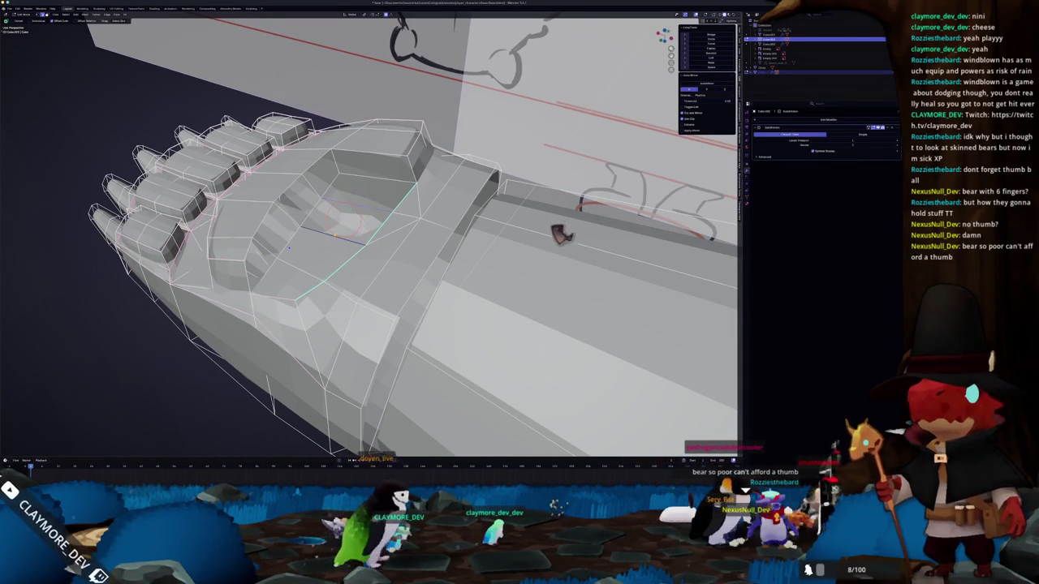
left_click(348, 218)
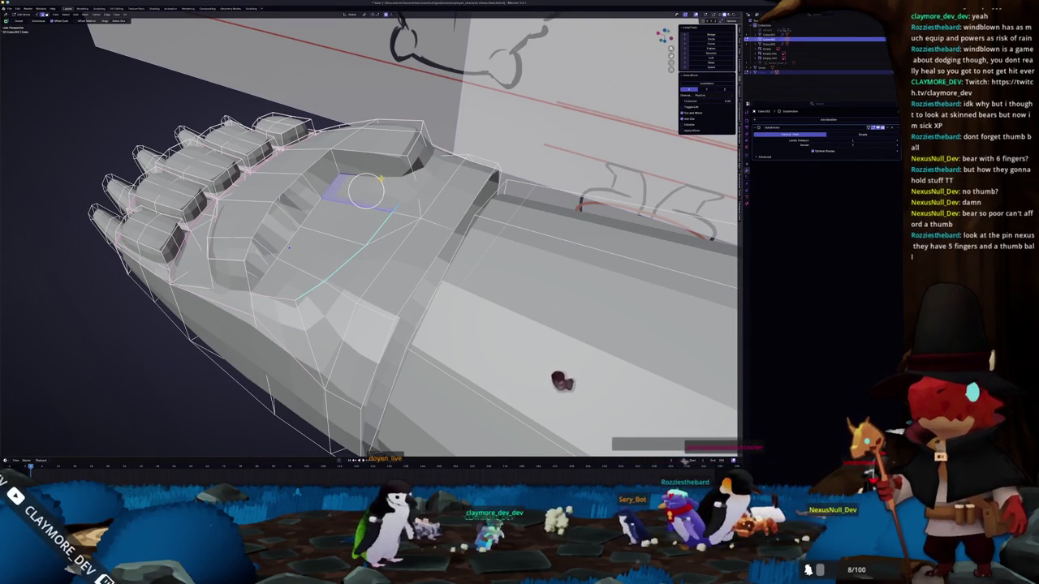
middle_click_drag(369, 243, 406, 260)
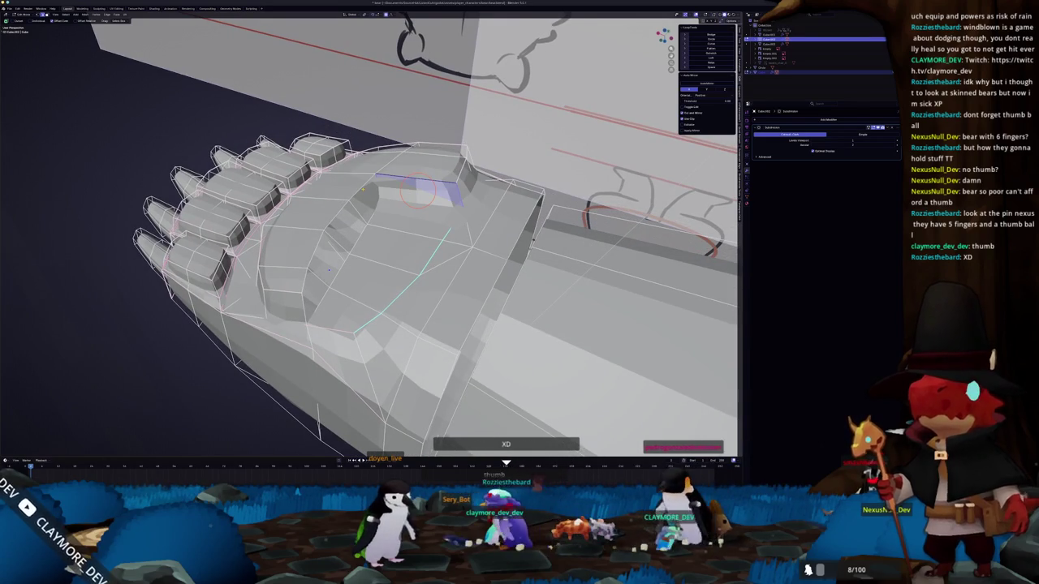
middle_click_drag(418, 191, 367, 195)
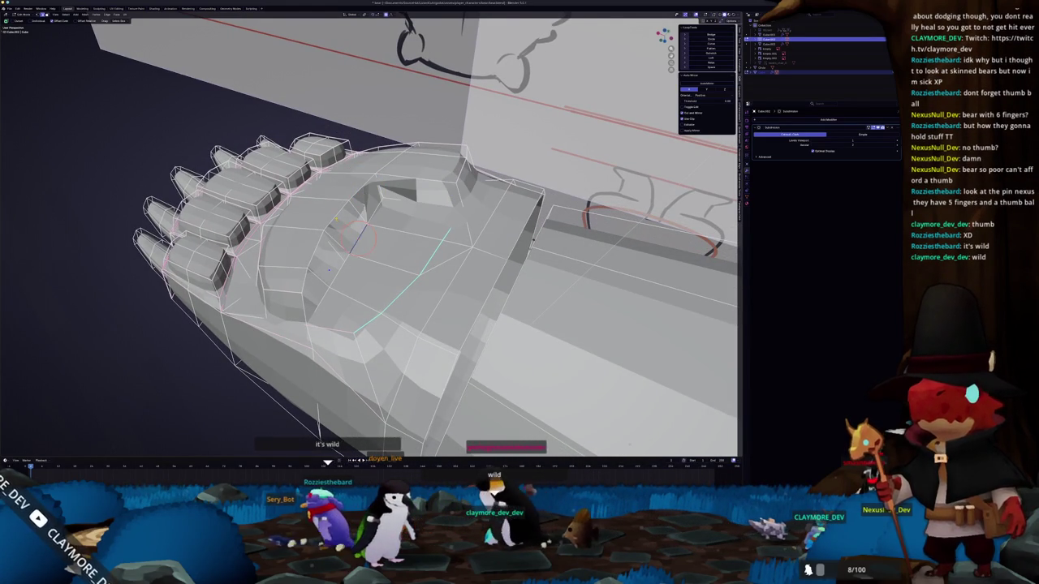
middle_click_drag(345, 223, 382, 191)
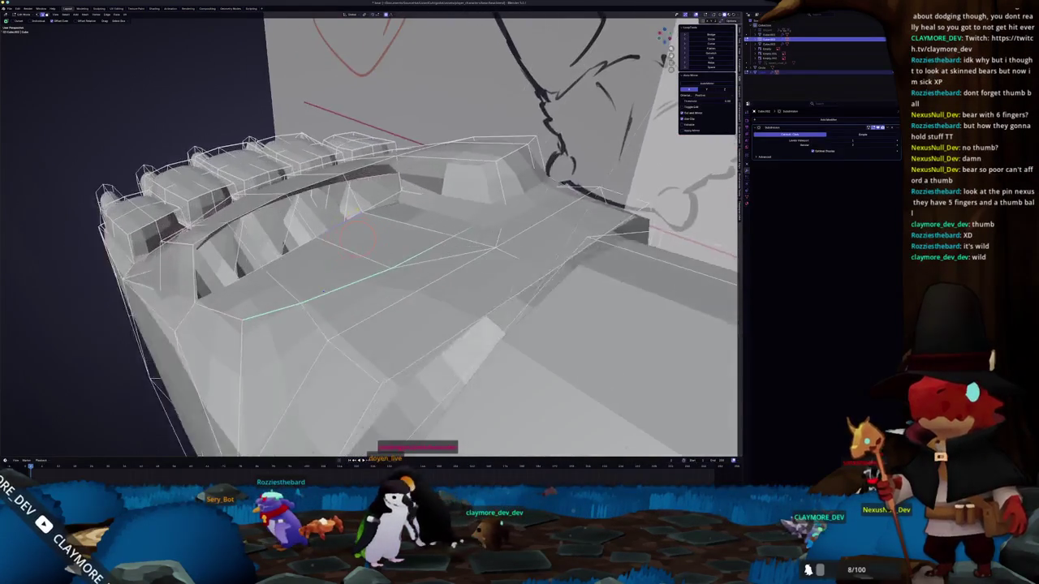
- Select the face on the fist's side near the wrist, check it in X-ray, and delete it
left_click(376, 172)
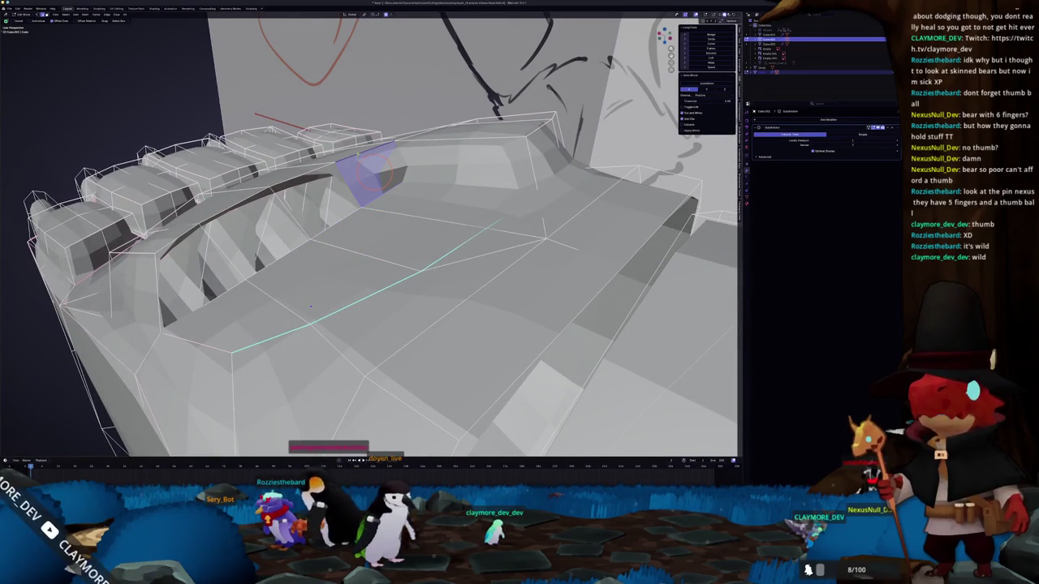
left_click_drag(337, 219, 321, 197)
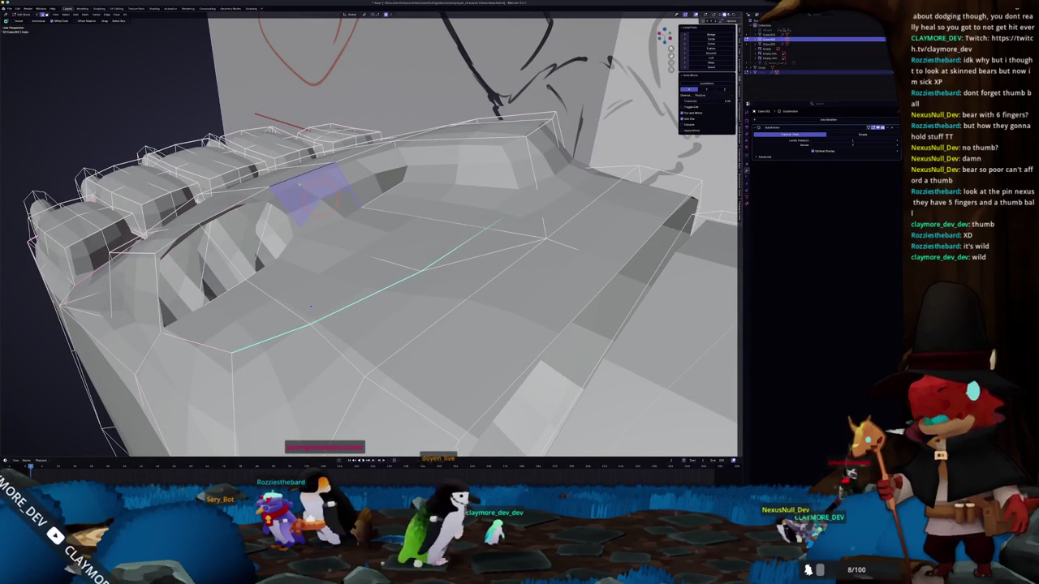
middle_click_drag(321, 191, 363, 258)
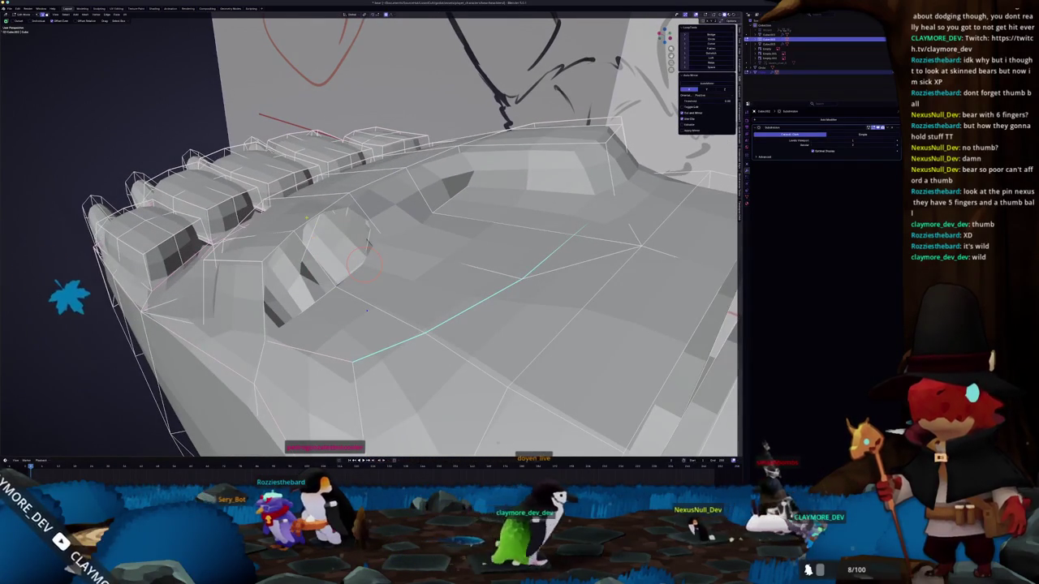
left_click(345, 234)
key("alt+z")
key("alt+z")
mouse_move(367, 310)
middle_mouse_down()
mouse_move(355, 239)
mouse_move(403, 295)
mouse_move(351, 410)
mouse_move(399, 186)
mouse_move(357, 212)
middle_mouse_up()
key("alt+z")
left_click(426, 190)
key("alt+z")
- Orbit around the fist from above to a perspective view of its wrist side
mouse_move(426, 190)
middle_mouse_down()
mouse_move(406, 236)
mouse_move(431, 260)
mouse_move(365, 274)
middle_mouse_up()
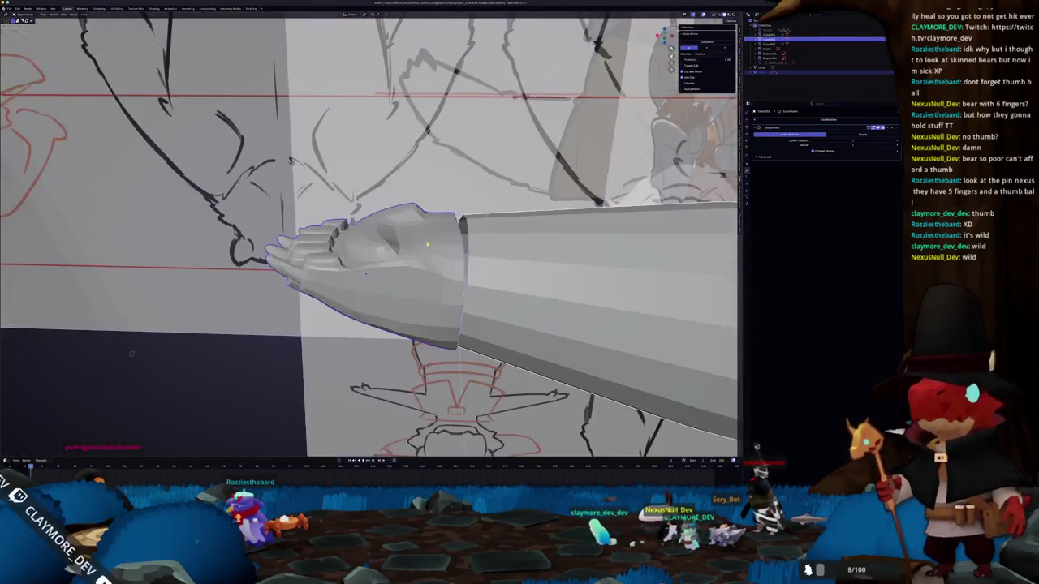
middle_click_drag(427, 243, 427, 243)
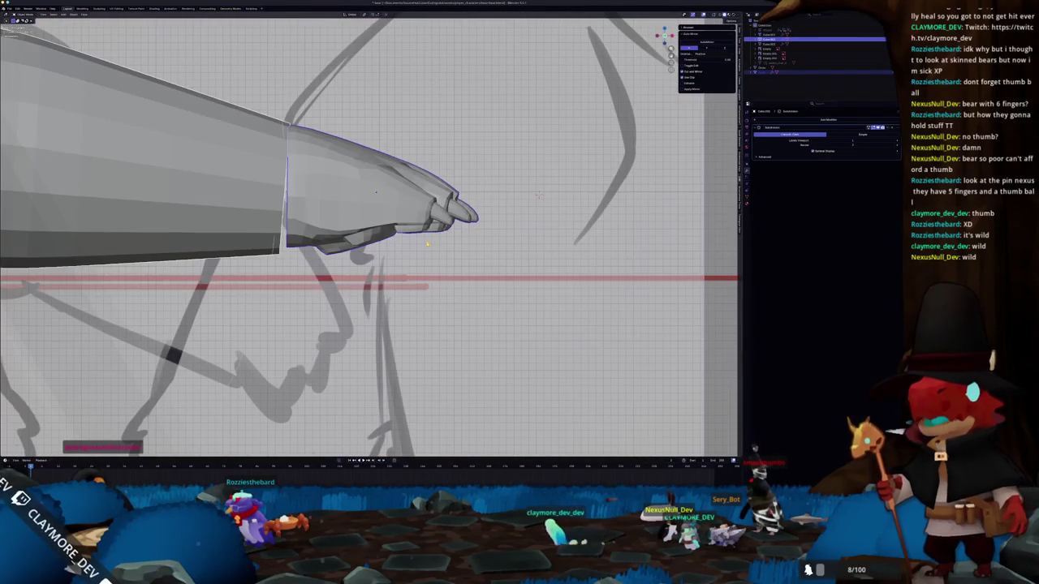
mouse_move(538, 195)
middle_mouse_down()
mouse_move(387, 242)
mouse_move(363, 164)
middle_mouse_up()
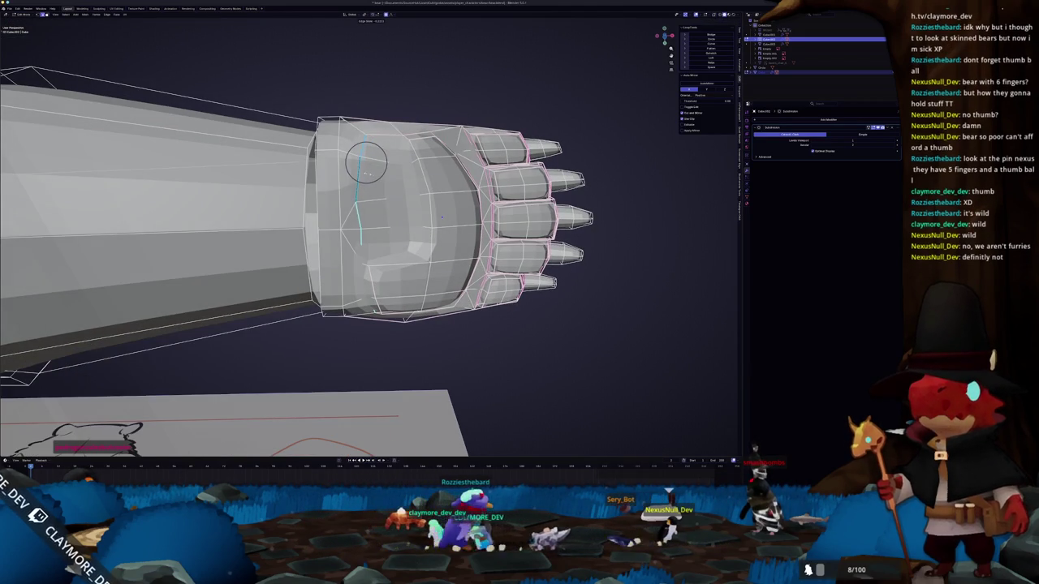
- Finish the edge slide, then inset the selected faces on the fist's side
left_click(357, 163)
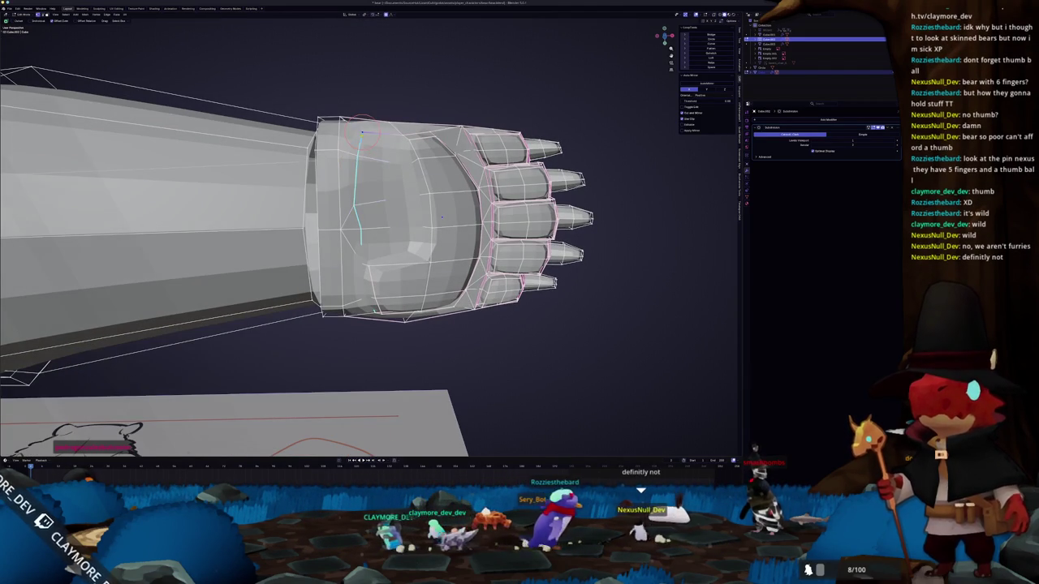
mouse_move(361, 134)
middle_mouse_down()
mouse_move(446, 199)
mouse_move(361, 162)
middle_mouse_up()
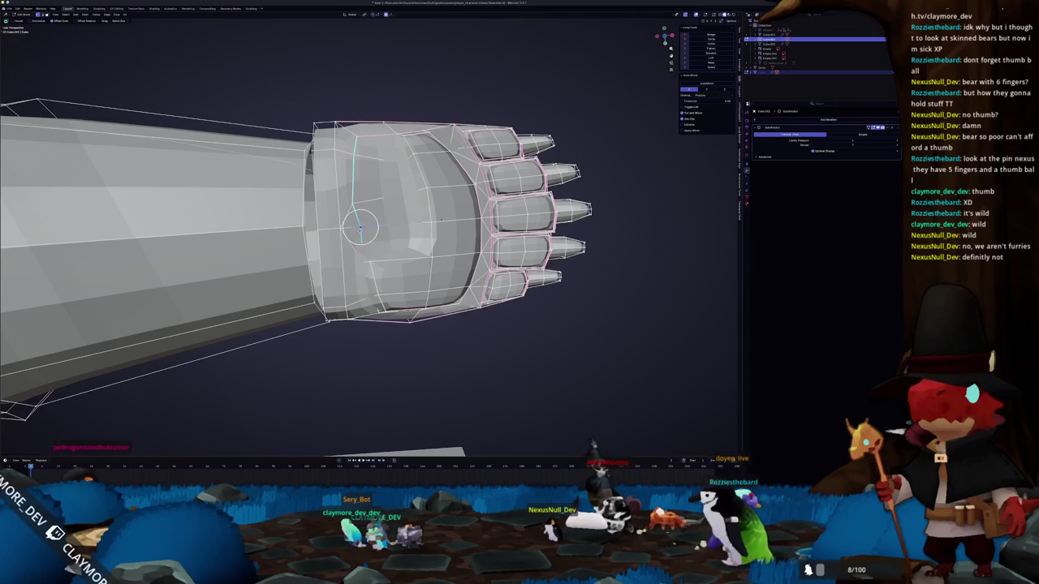
left_click_drag(360, 226, 369, 191)
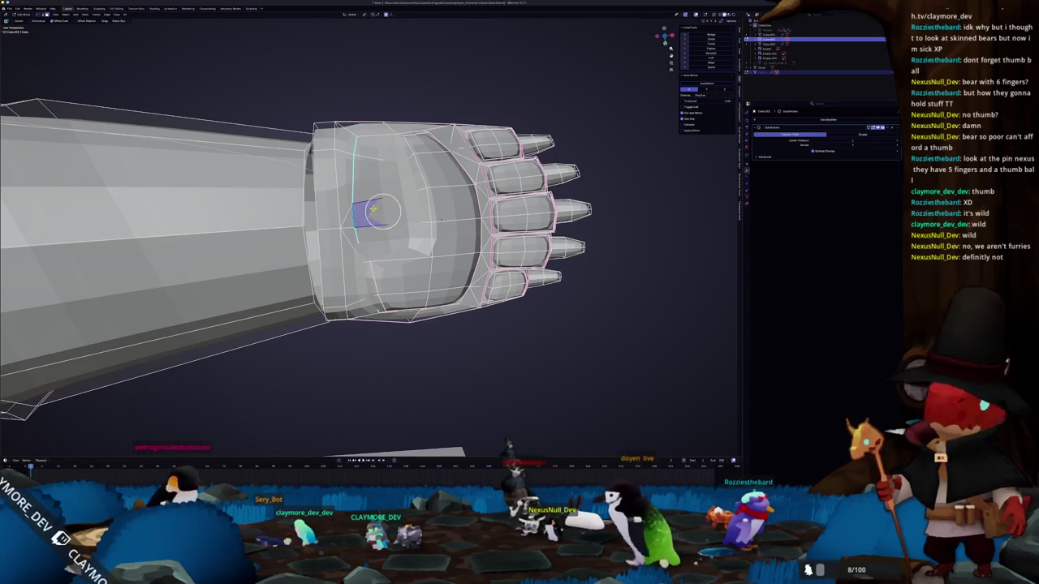
key("i")
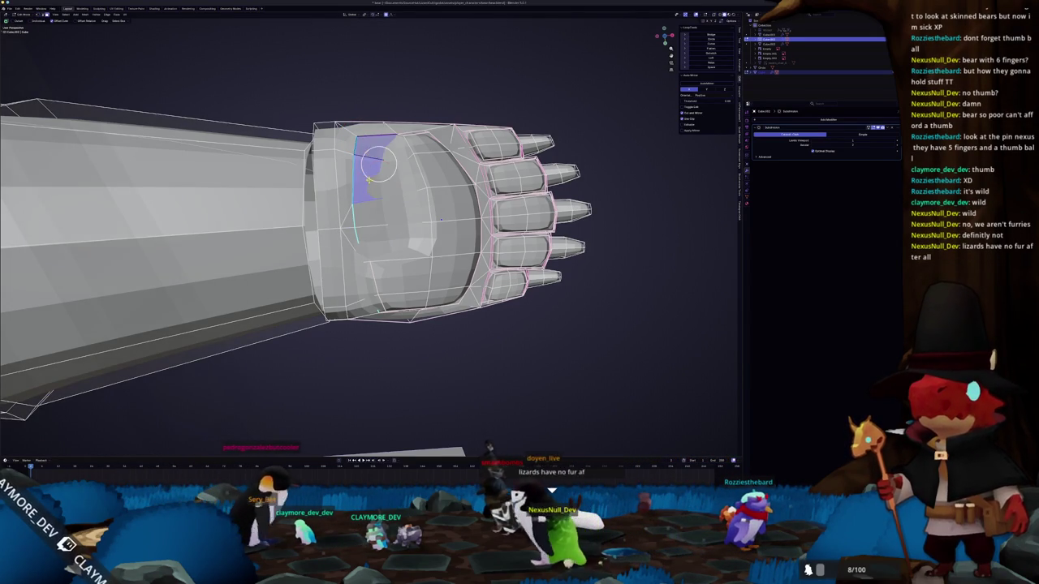
middle_click_drag(367, 195, 380, 183)
scroll(379, 183, "up", 3)
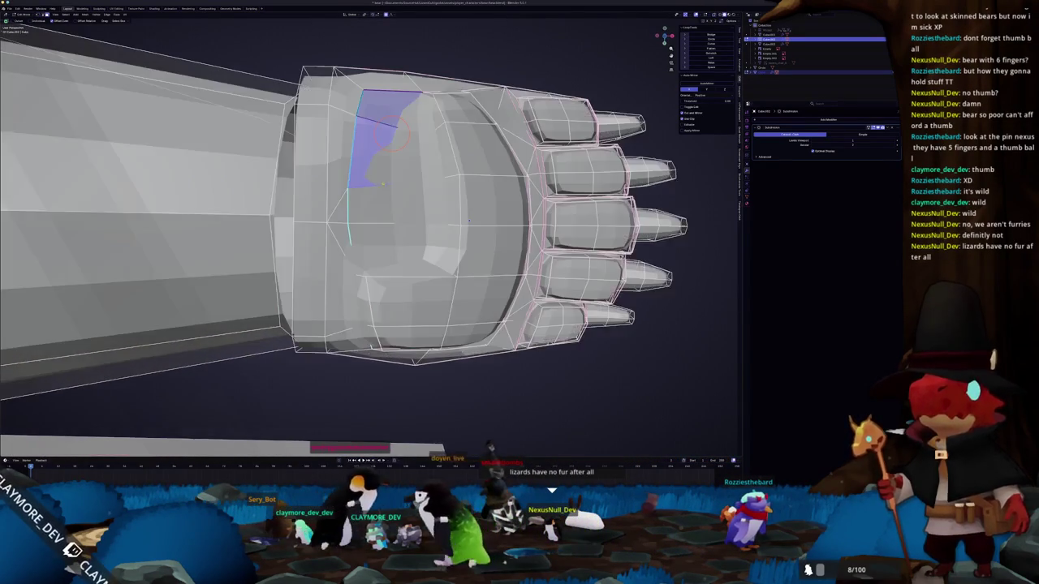
scroll(379, 183, "down", 3)
scroll(380, 184, "down", 2)
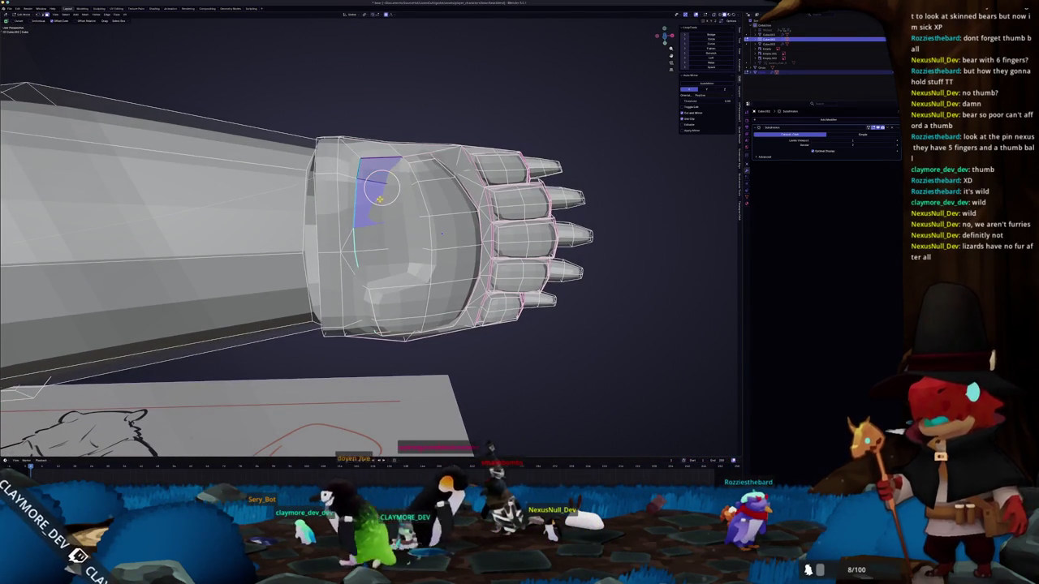
left_click(381, 212)
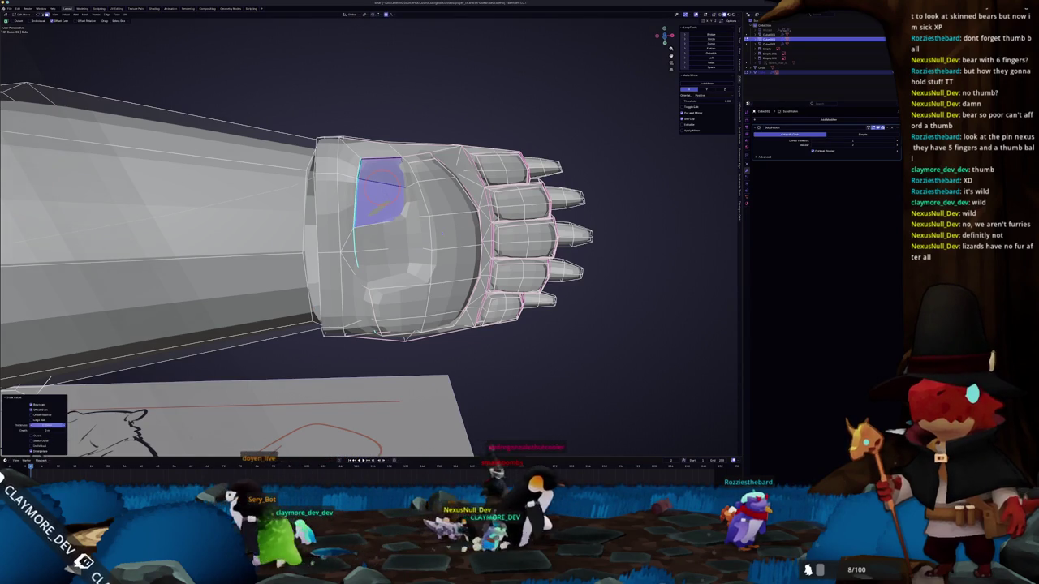
- Extrude the inset face outward and scale it smaller as a thumb base
middle_click_drag(442, 234, 381, 381)
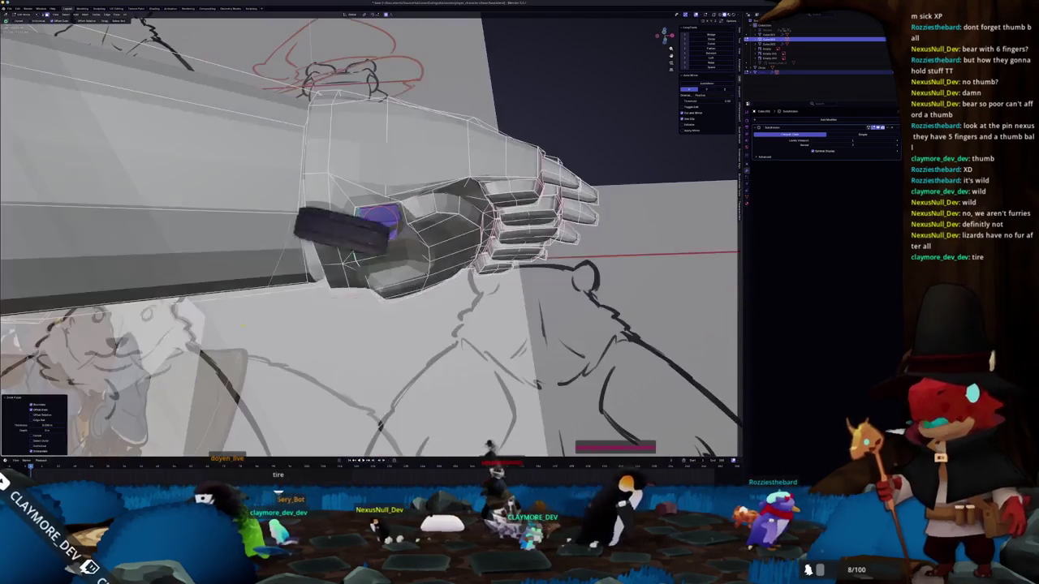
key("e")
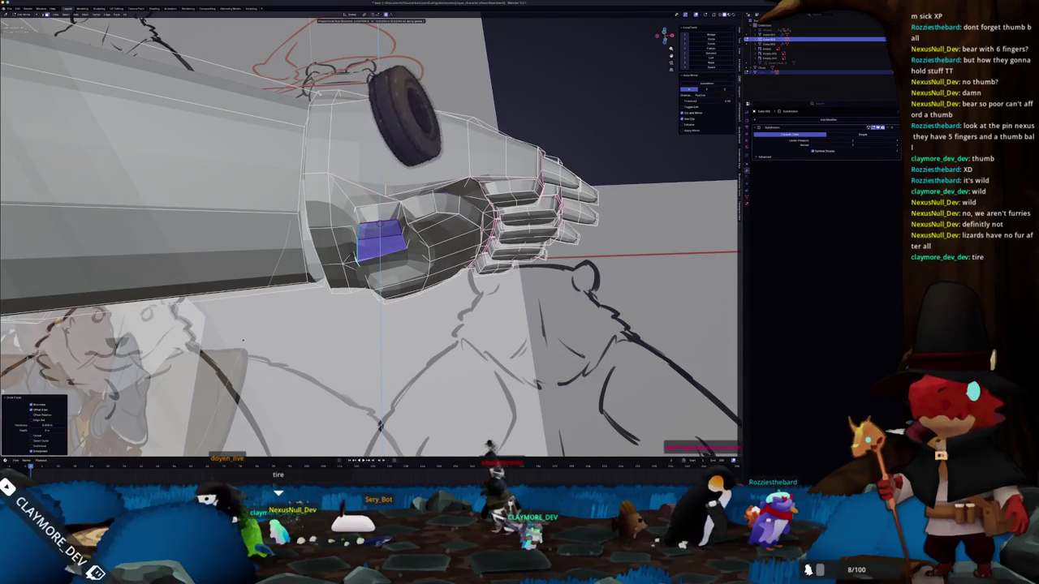
left_click(237, 334)
middle_click_drag(237, 334, 441, 206)
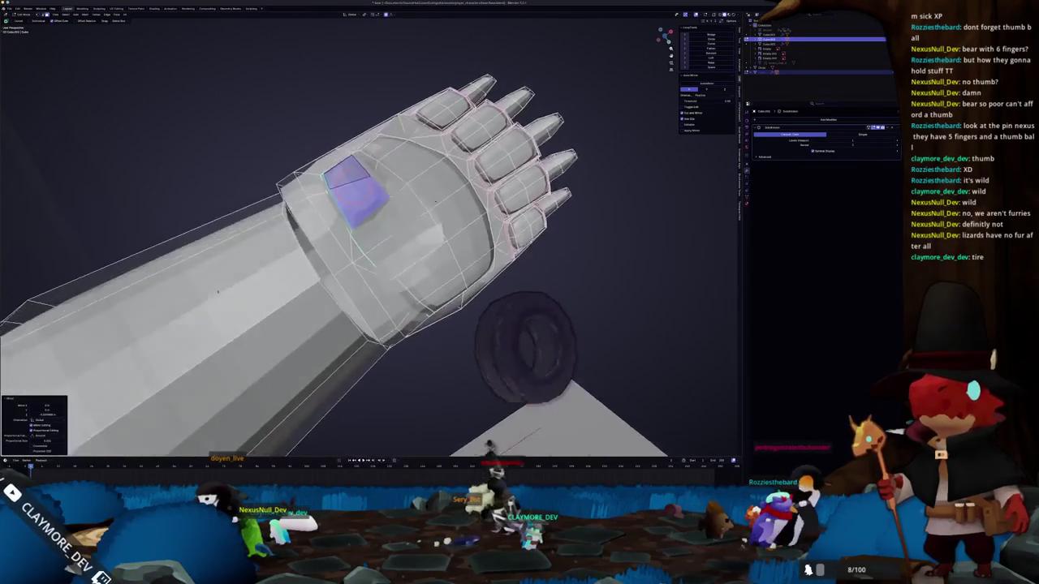
key("s")
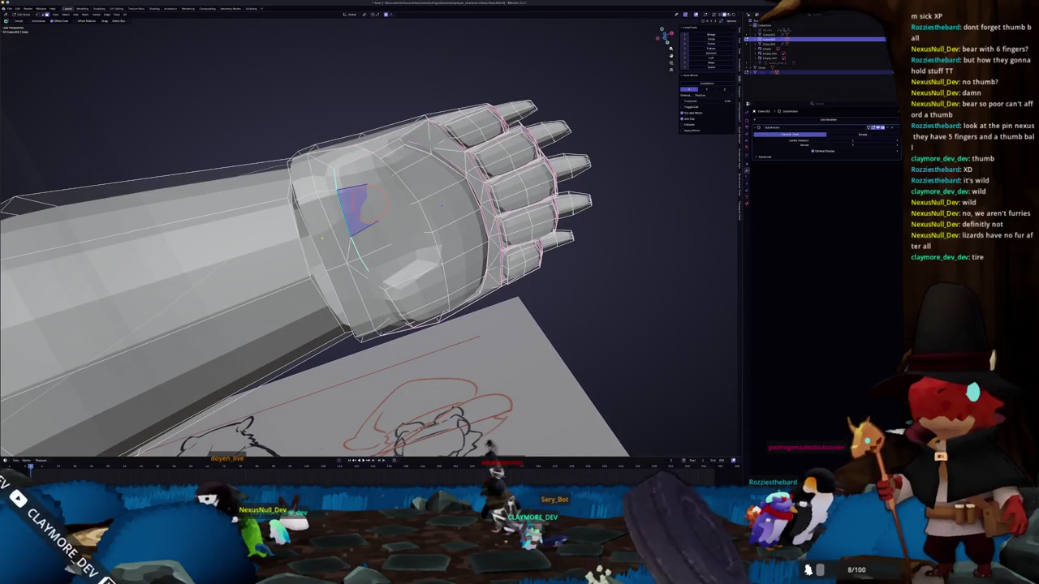
left_click(375, 215)
middle_click_drag(375, 215, 414, 248)
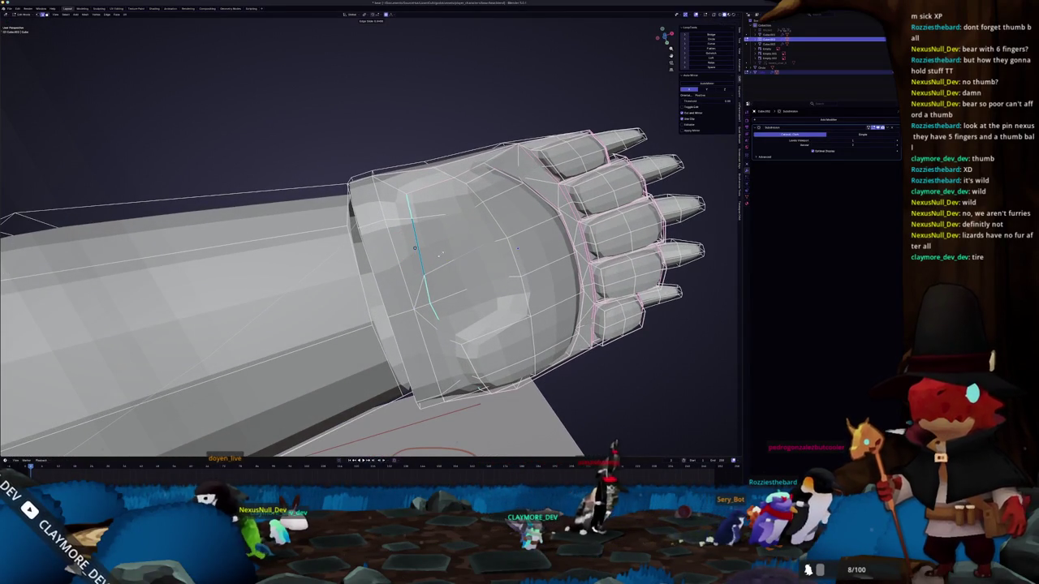
left_click(410, 252)
- Extrude the chosen wrist-ring face outward
mouse_move(436, 237)
middle_mouse_down()
mouse_move(444, 235)
mouse_move(439, 261)
middle_mouse_up()
scroll(438, 261, "up", 3)
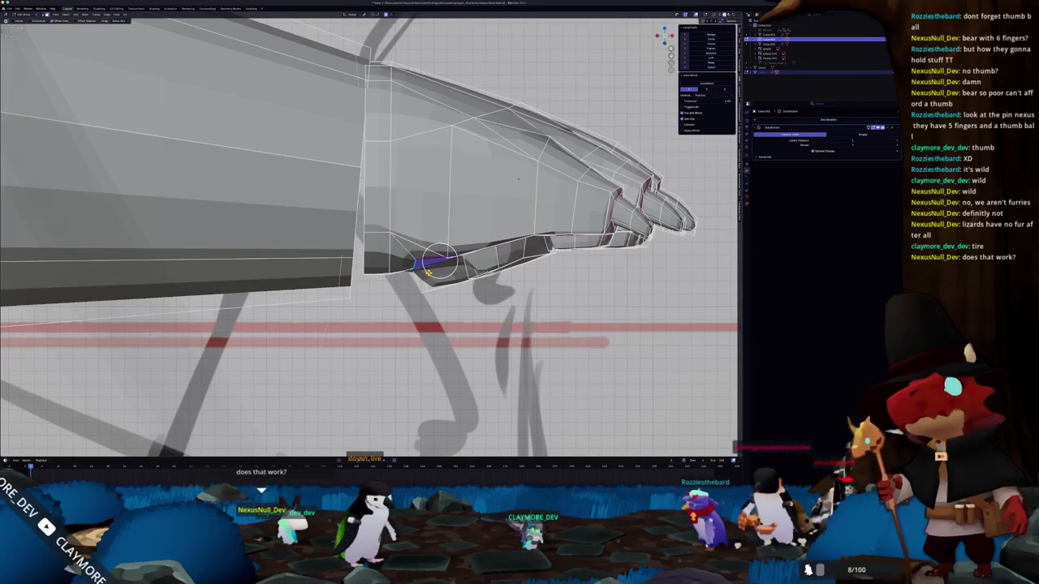
key("e")
left_click(427, 273)
mouse_move(428, 272)
middle_mouse_down()
mouse_move(442, 325)
mouse_move(483, 318)
middle_mouse_up()
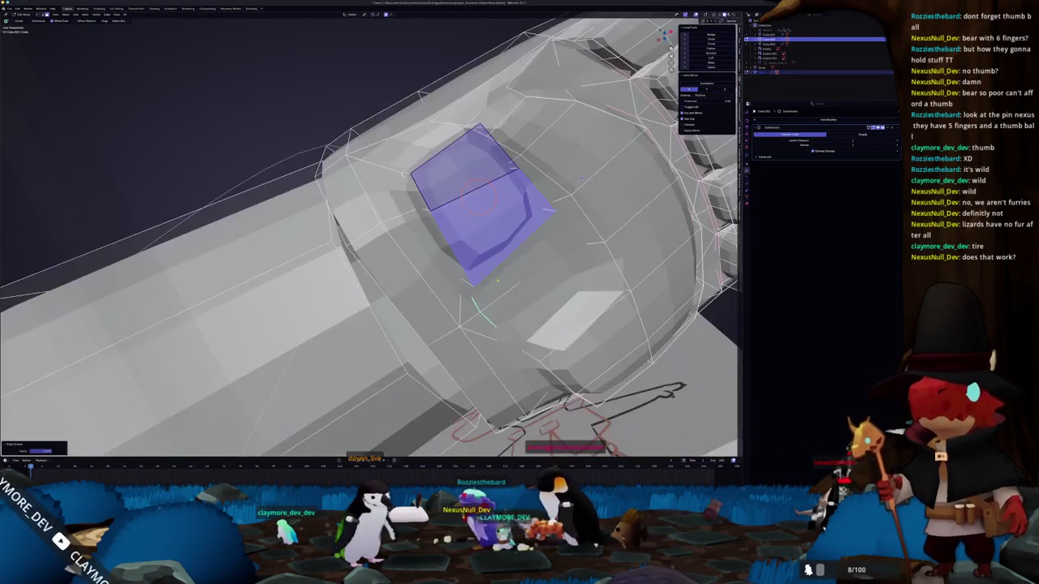
- Change the fist's edge selection and move those edges into place
left_click(470, 134)
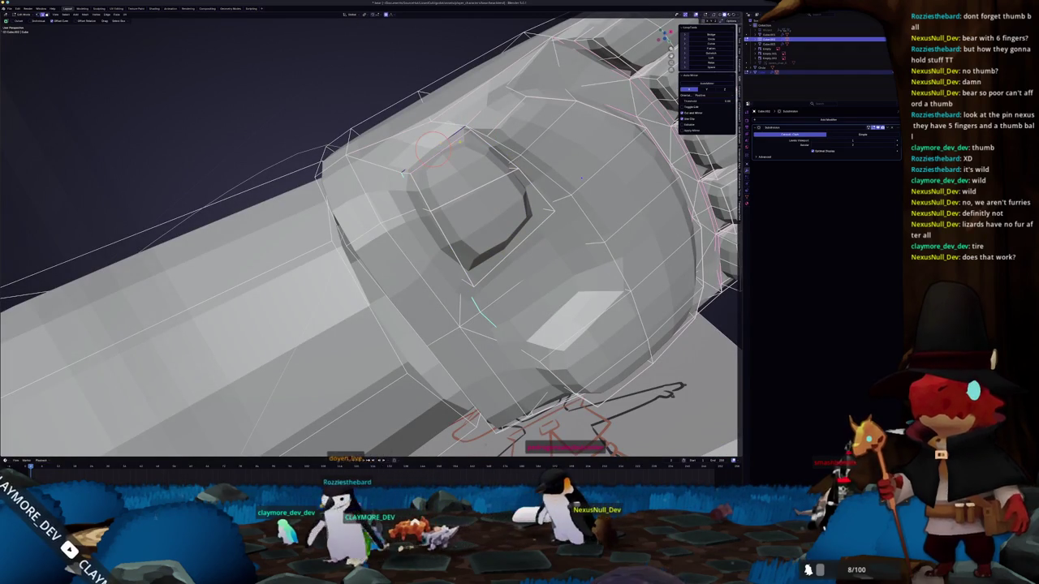
mouse_move(581, 177)
middle_mouse_down()
mouse_move(482, 199)
mouse_move(495, 175)
mouse_move(487, 203)
middle_mouse_up()
left_click(460, 247)
mouse_move(460, 247)
middle_mouse_down()
mouse_move(474, 231)
mouse_move(704, 148)
middle_mouse_up()
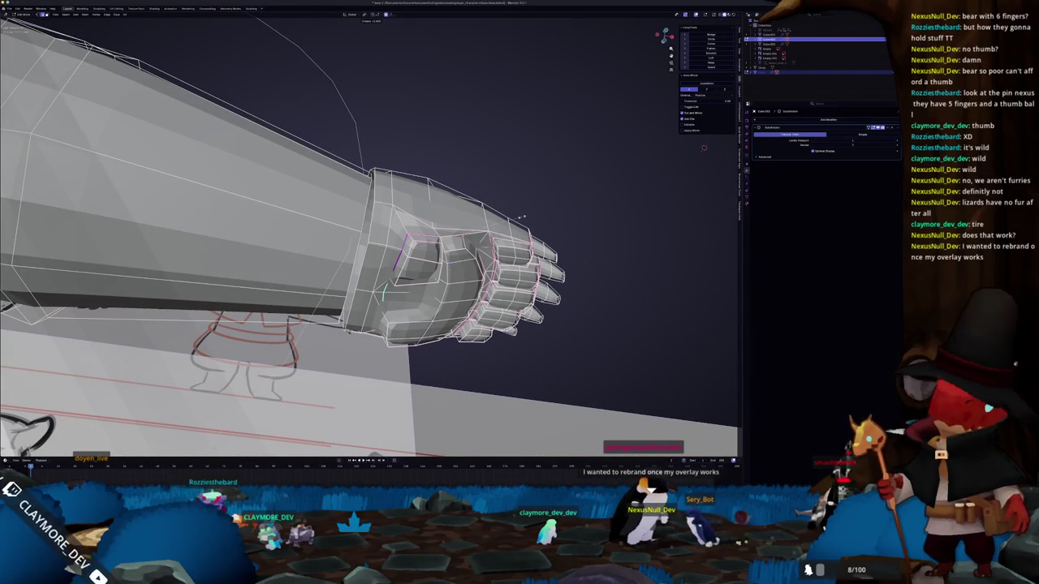
middle_click_drag(704, 147, 649, 162)
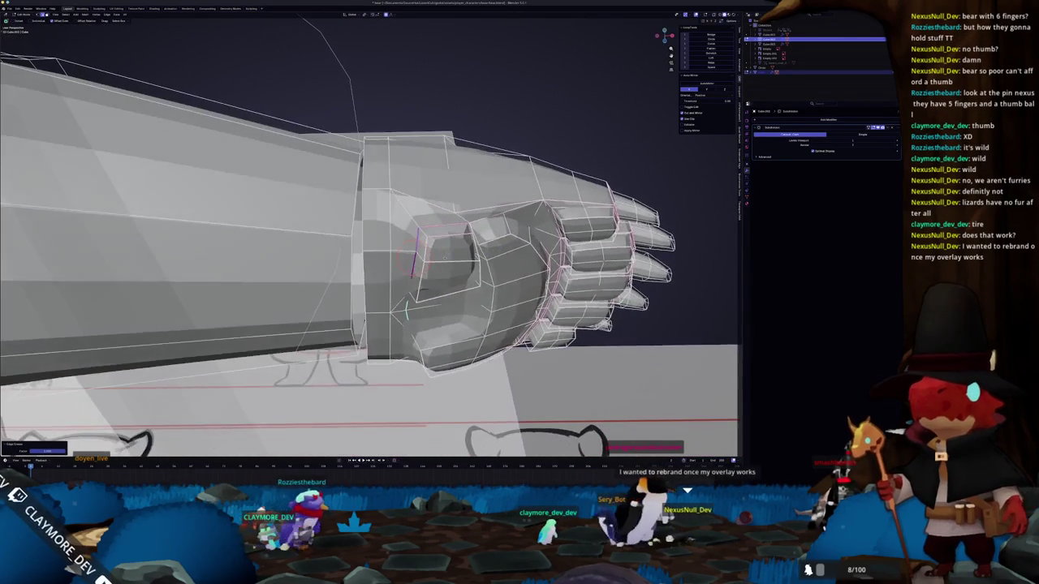
left_click(438, 261)
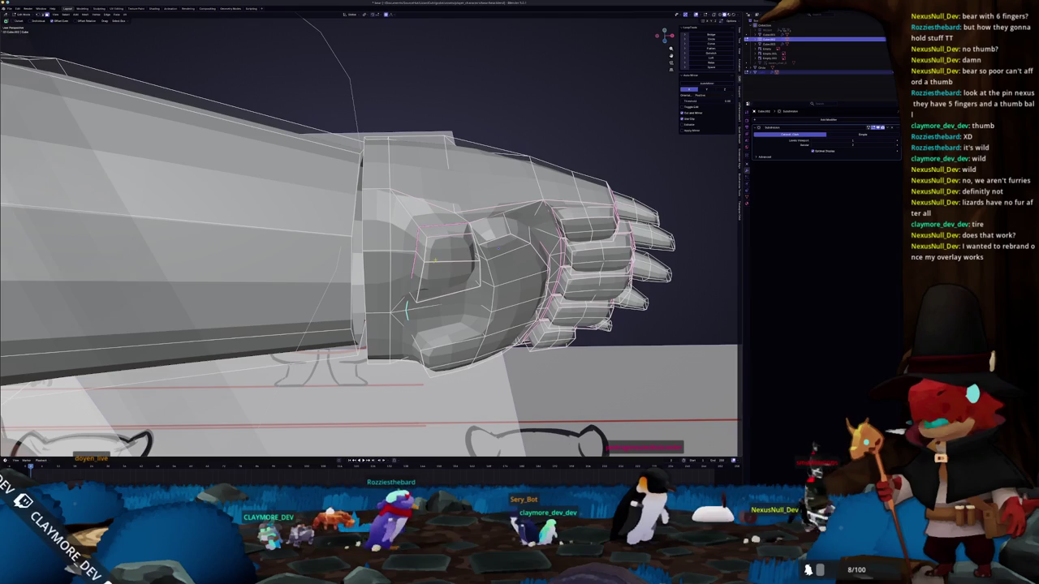
- Grab-move the face on the fist's underside to a new position
left_click(434, 260)
middle_click_drag(435, 260, 439, 282)
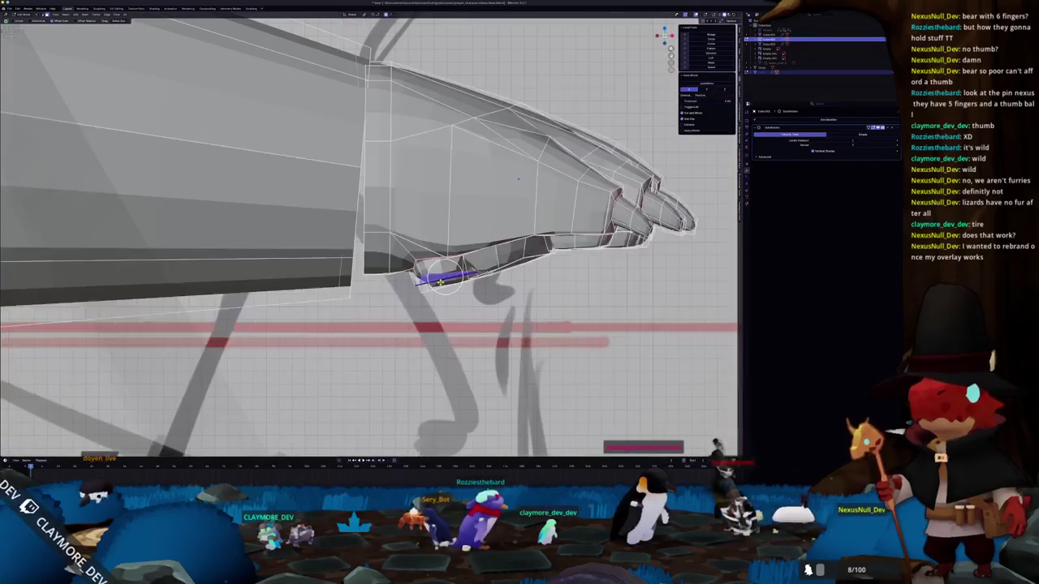
scroll(518, 178, "up", 2)
key("g")
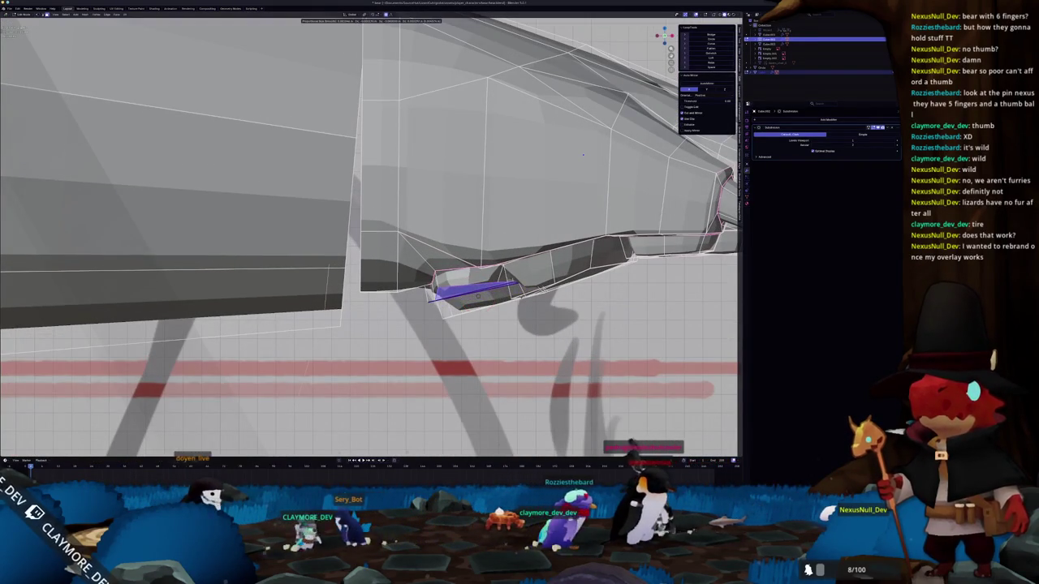
left_click(481, 268)
scroll(583, 154, "down", 4)
- Select the thumb area, check it in X-ray, apply an edge crease, and exit Edit Mode
mouse_move(583, 154)
middle_mouse_down()
mouse_move(467, 153)
mouse_move(461, 115)
middle_mouse_up()
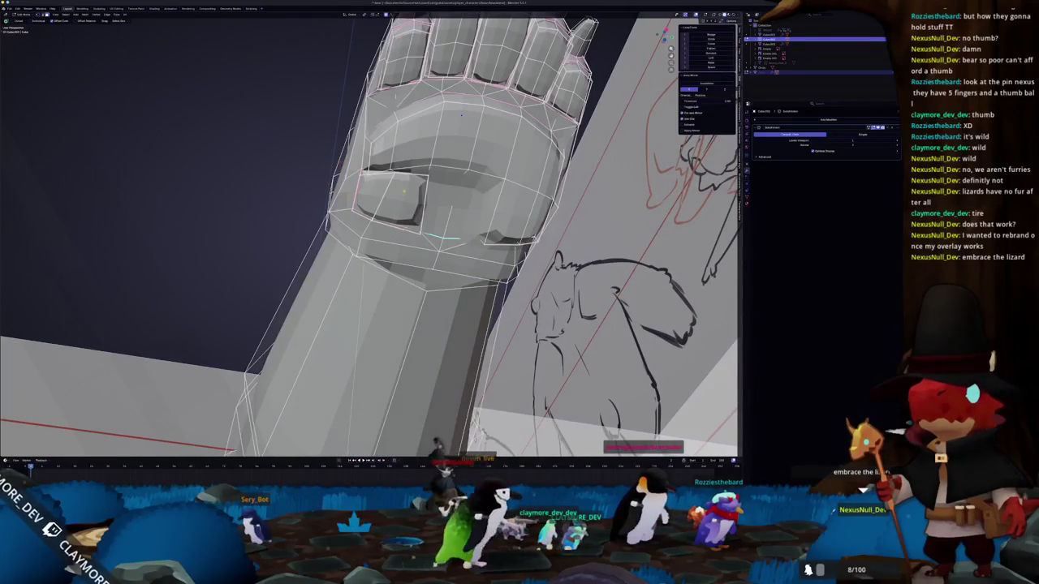
left_click(394, 199)
middle_click_drag(394, 199, 480, 91)
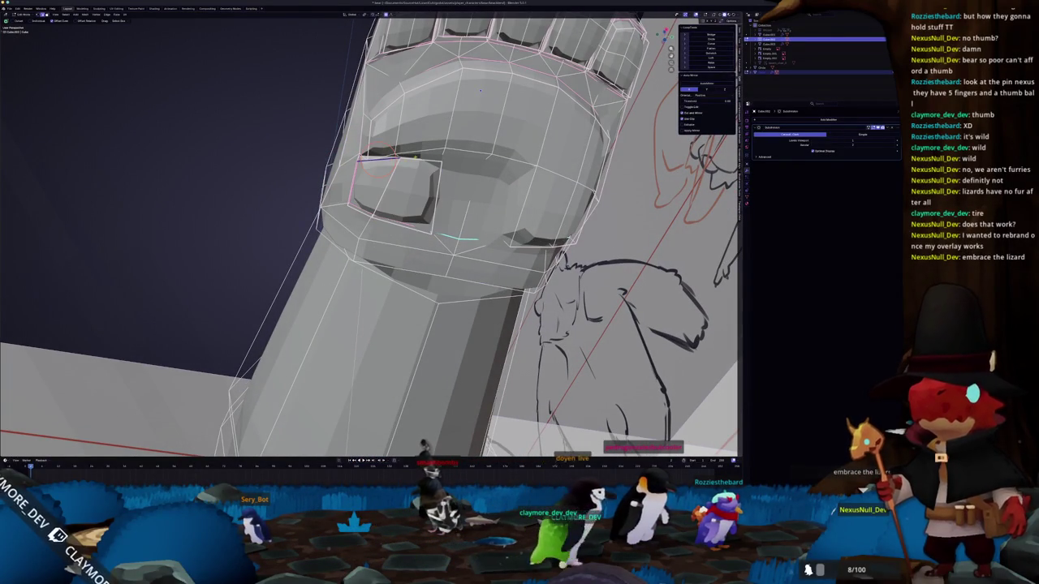
mouse_move(480, 89)
middle_mouse_down()
mouse_move(524, 193)
mouse_move(508, 175)
middle_mouse_up()
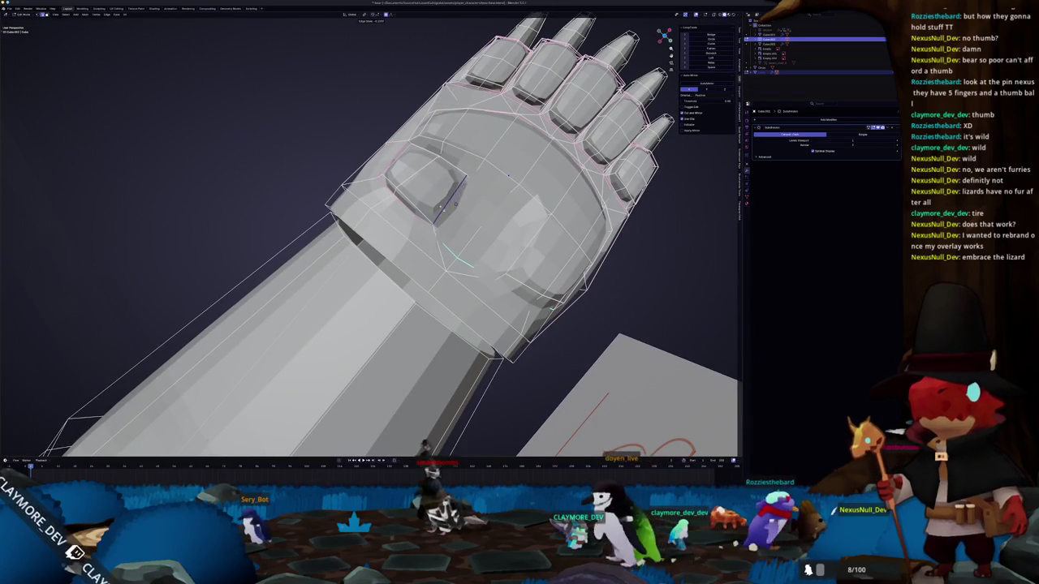
middle_click_drag(508, 174, 435, 234)
key("alt+z")
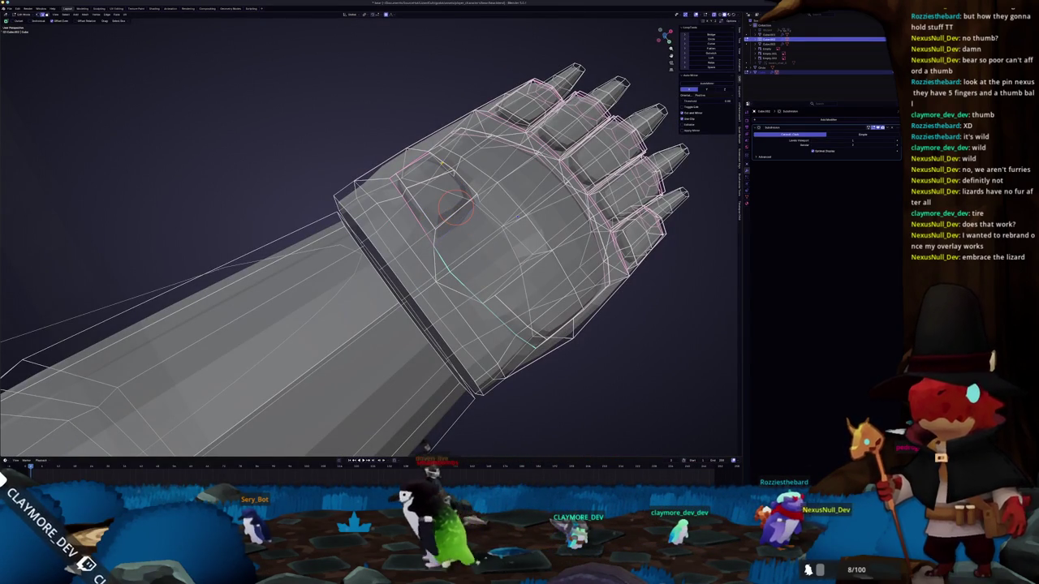
key("alt+z")
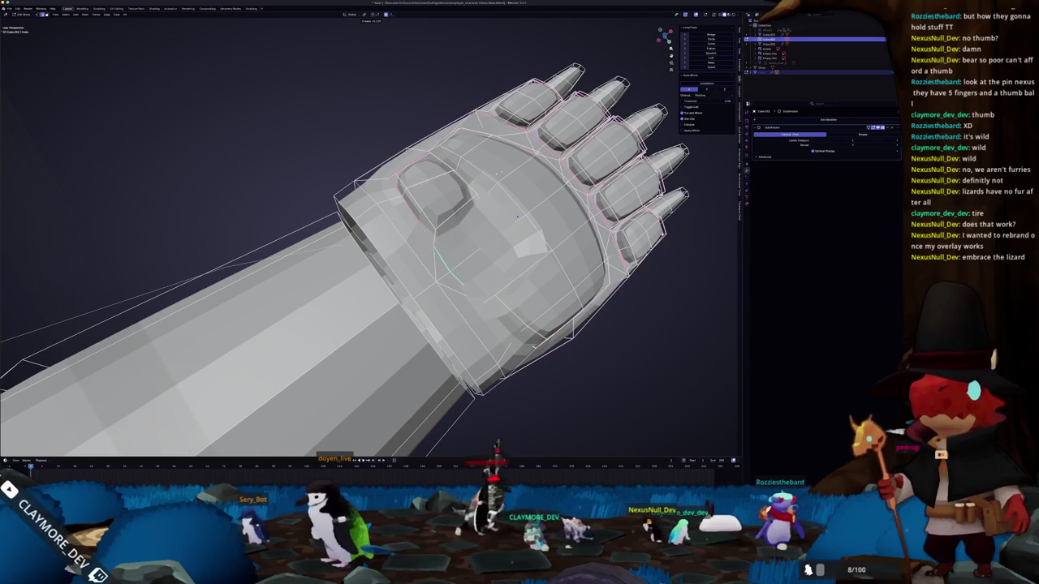
key("alt+z")
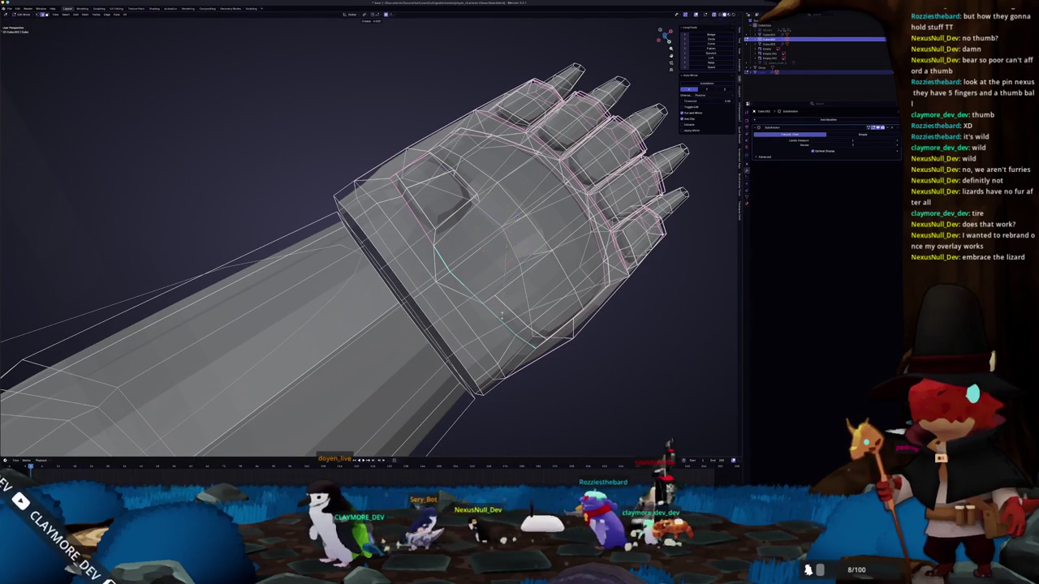
key("alt+z")
left_click(501, 243)
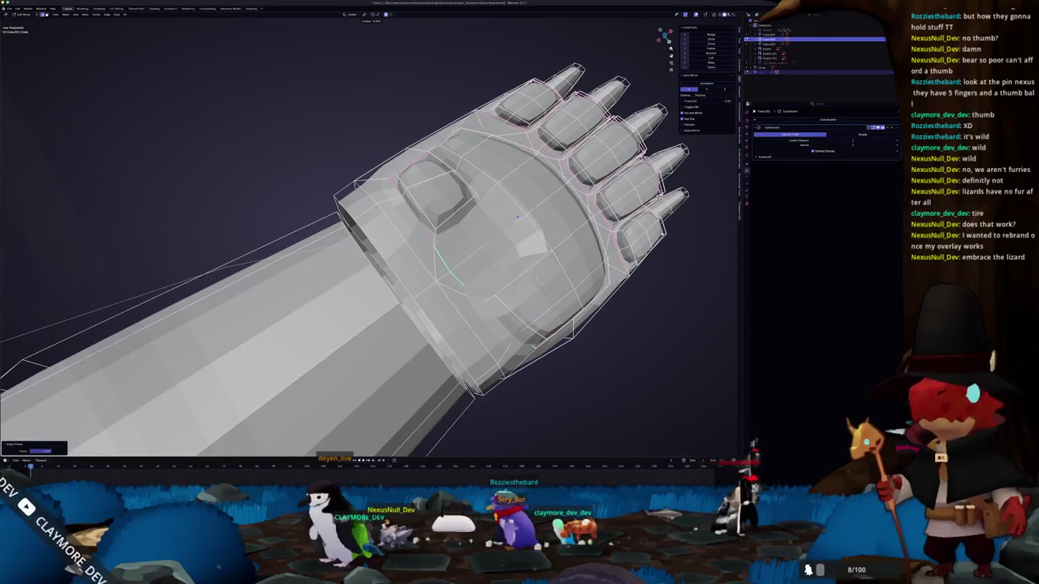
key("Tab")
scroll(369, 235, "down", 3)
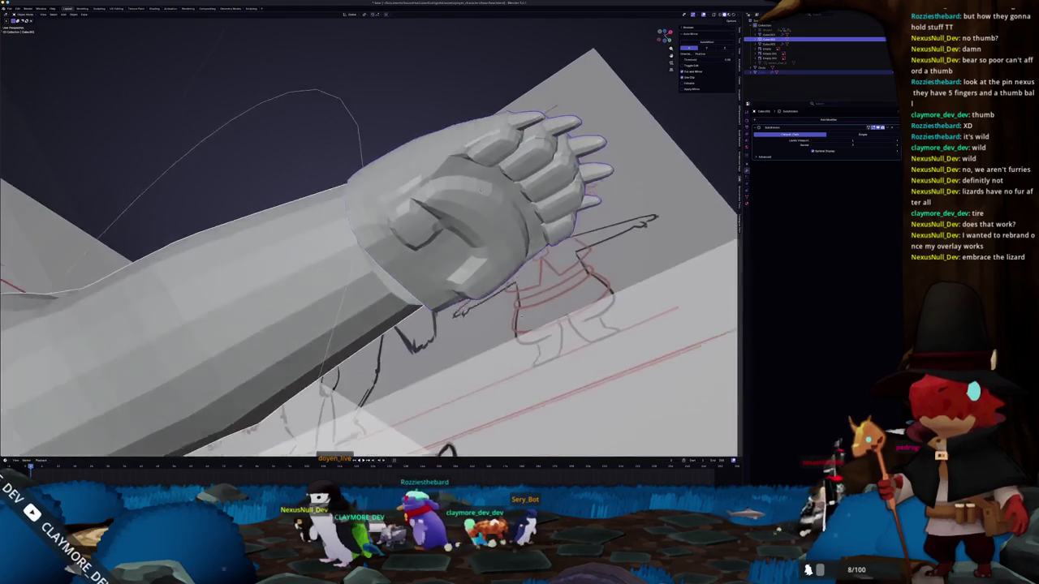
- Enter Edit Mode on the hand in an orthographic side view (numpad 3)
middle_click_drag(370, 236, 243, 268)
mouse_move(369, 236)
middle_mouse_down()
mouse_move(389, 288)
mouse_move(684, 146)
middle_mouse_up()
key("Tab")
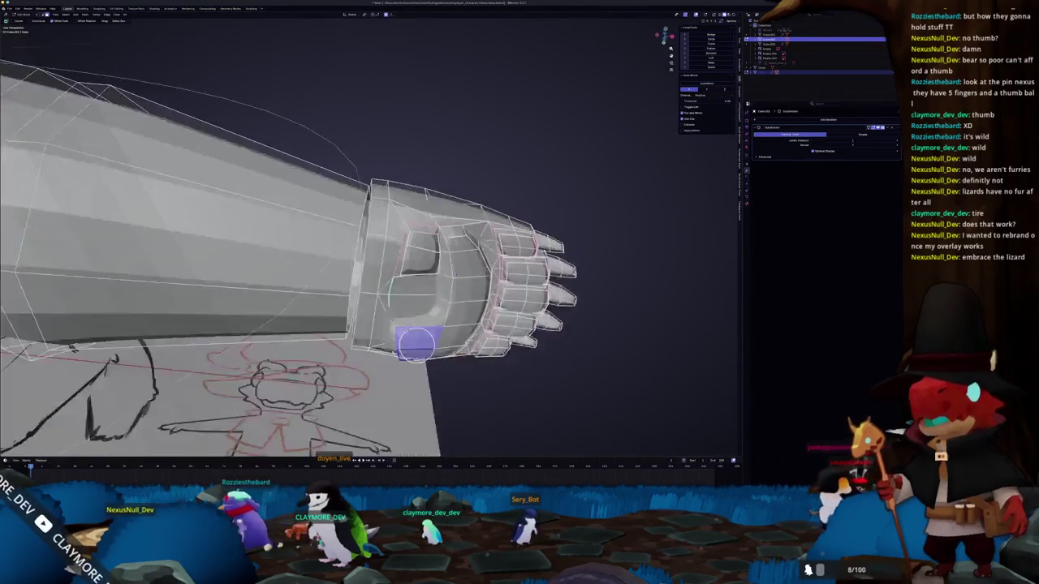
key("KP_3")
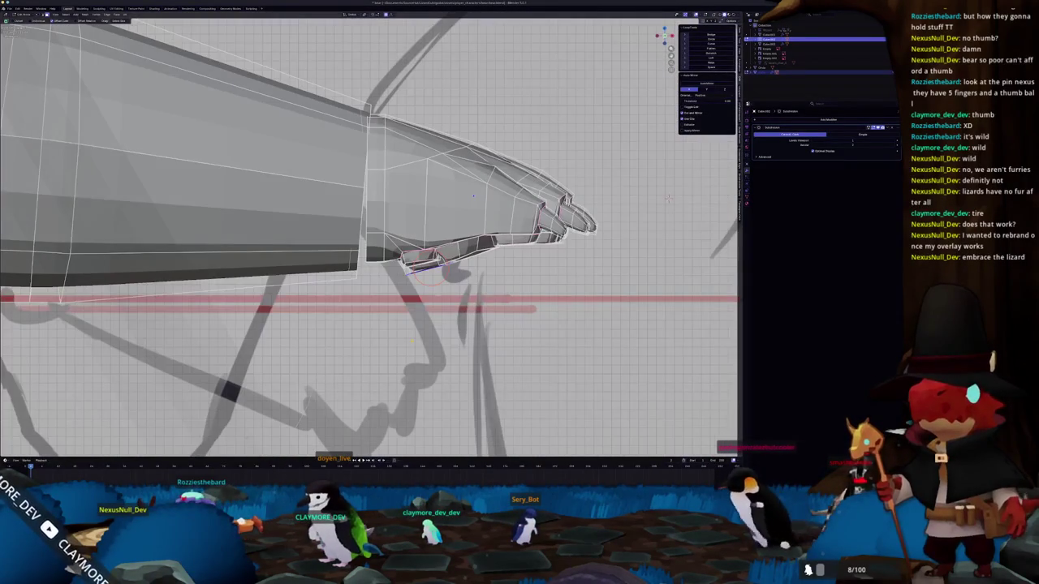
scroll(517, 177, "up", 2)
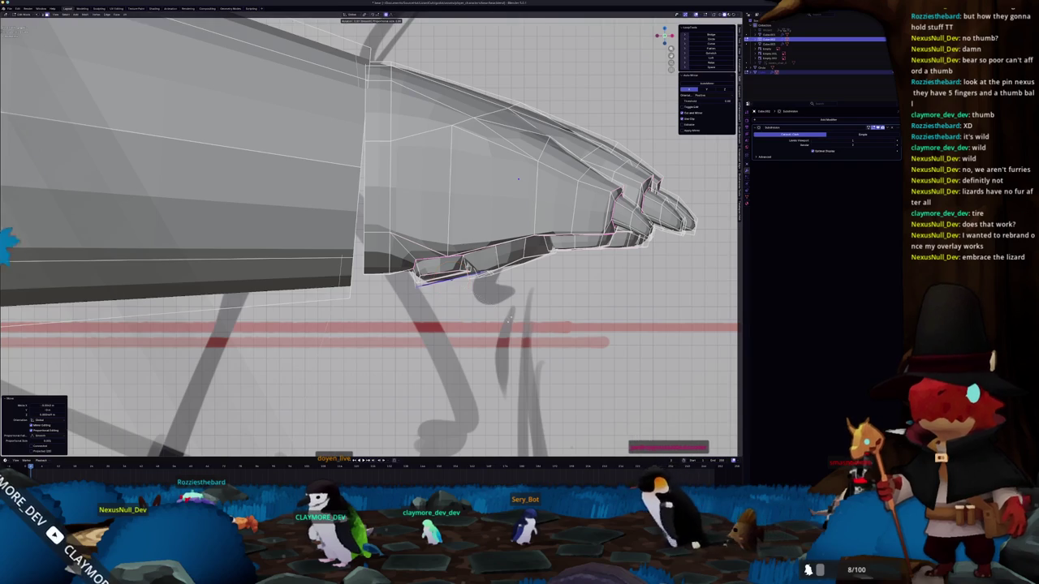
middle_click_drag(518, 178, 484, 224)
- Circle-select the palm faces, move and rotate them, then check the result outside Edit Mode
key("c")
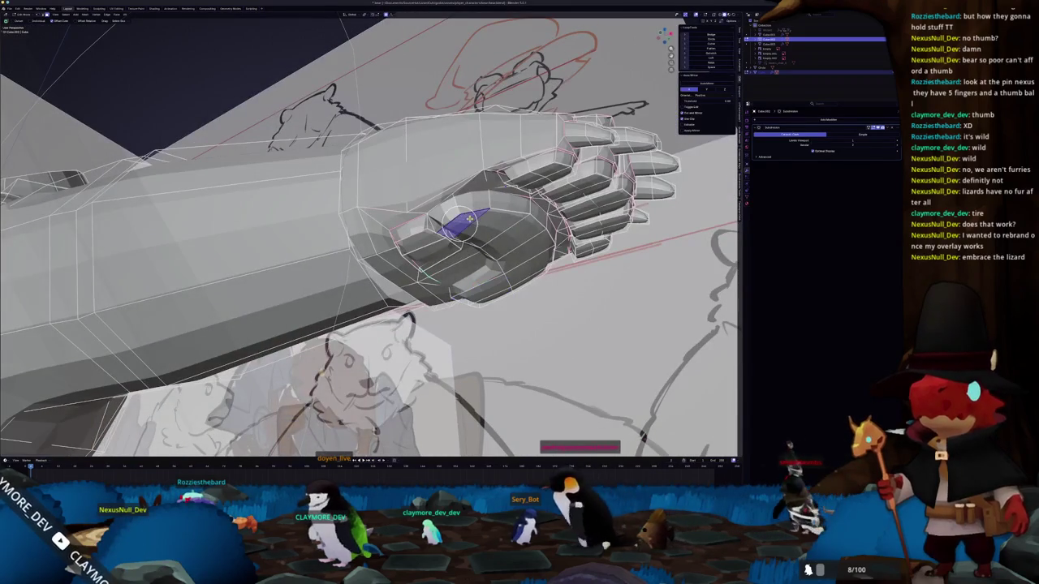
left_click_drag(454, 244, 503, 240)
middle_click_drag(505, 240, 489, 266)
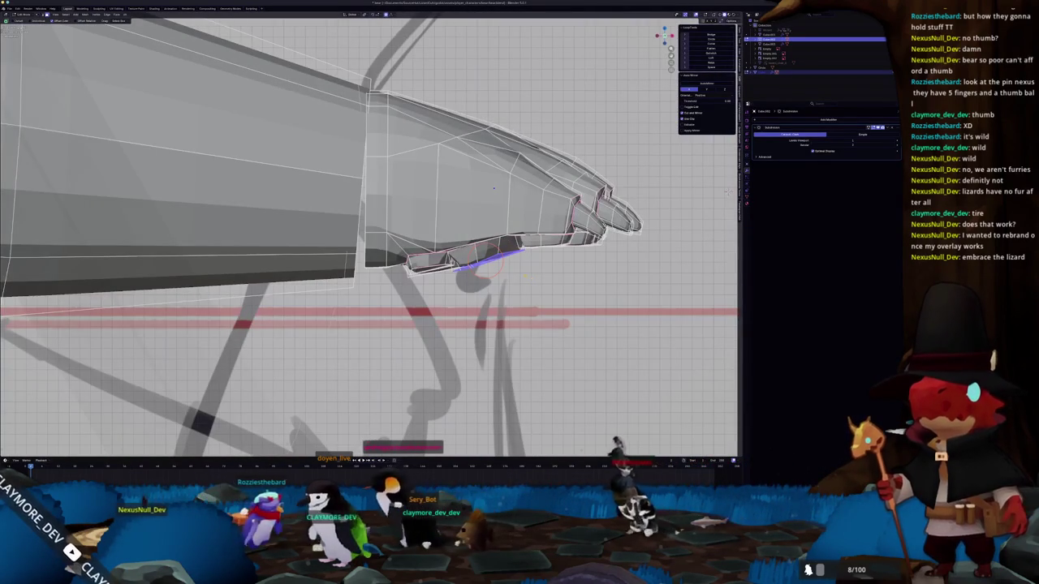
key("Escape")
key("g")
left_click(526, 270)
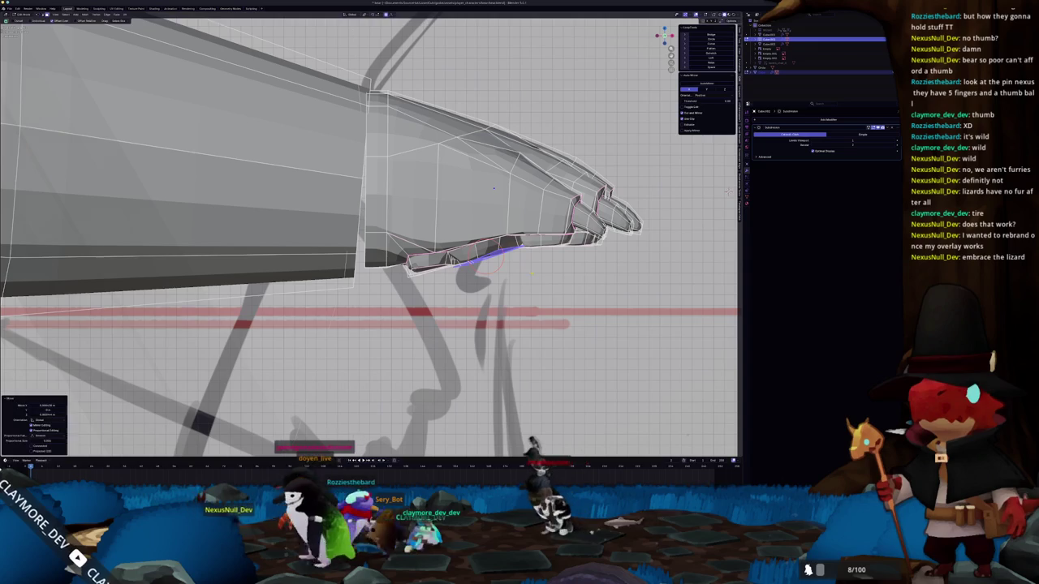
key("r")
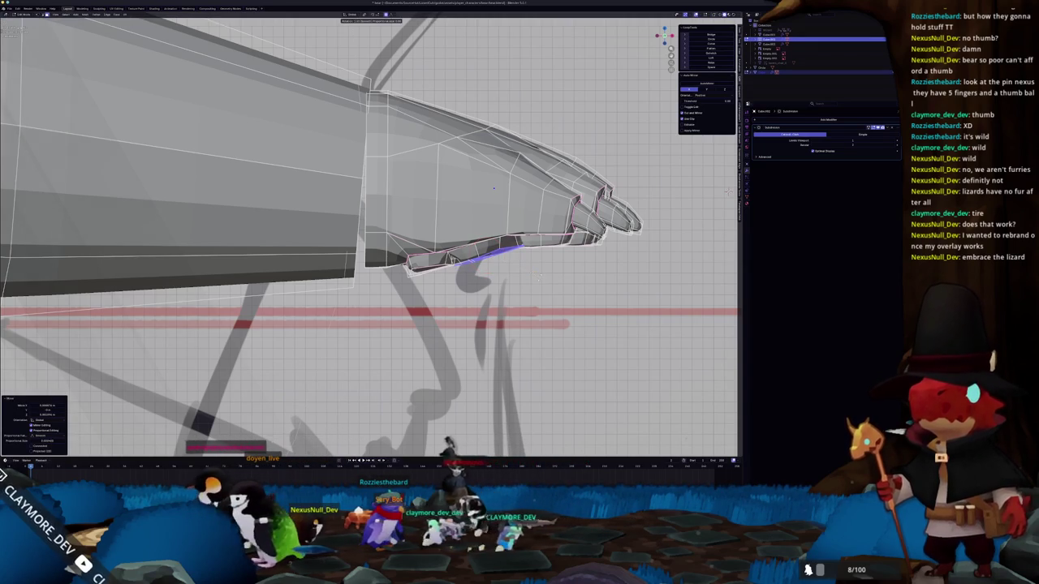
left_click(538, 278)
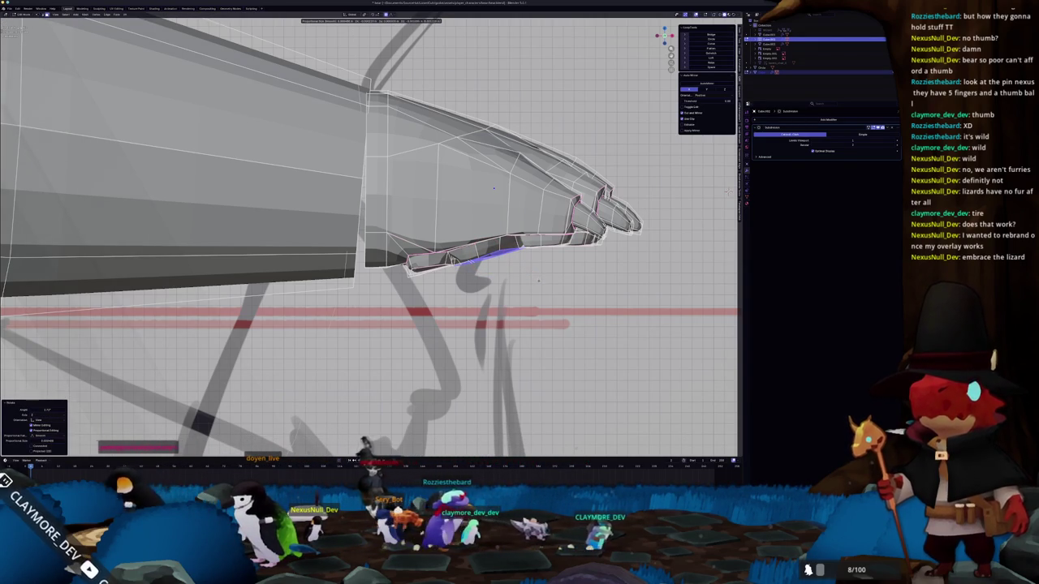
key("Tab")
mouse_move(538, 281)
middle_mouse_down()
mouse_move(394, 298)
mouse_move(348, 259)
mouse_move(354, 279)
middle_mouse_up()
key("Tab")
- Delete the selected palm faces and fill the hole with a single face
key("x")
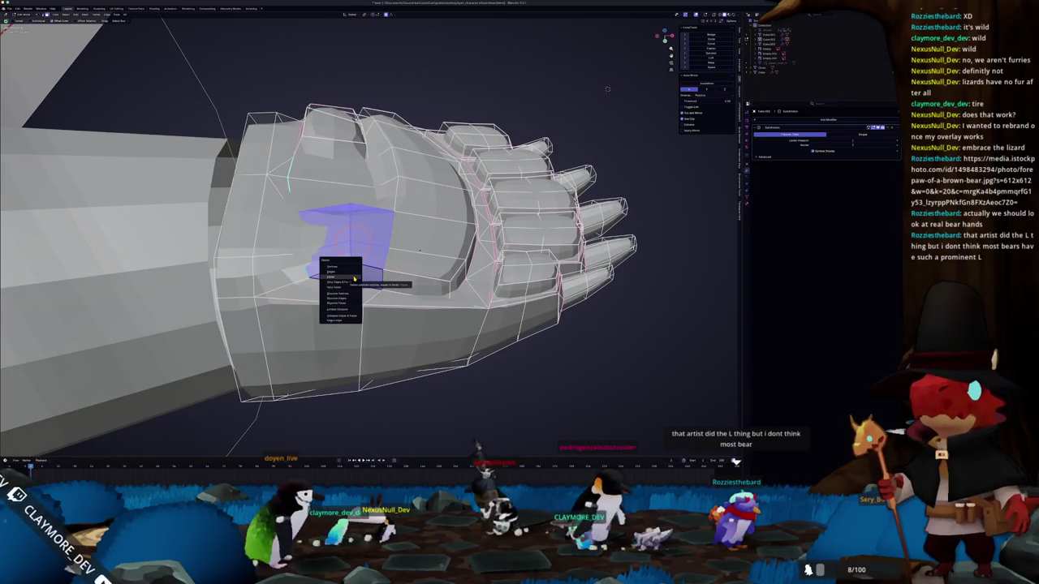
left_click(355, 279)
mouse_move(355, 278)
middle_mouse_down()
mouse_move(500, 130)
mouse_move(507, 78)
middle_mouse_up()
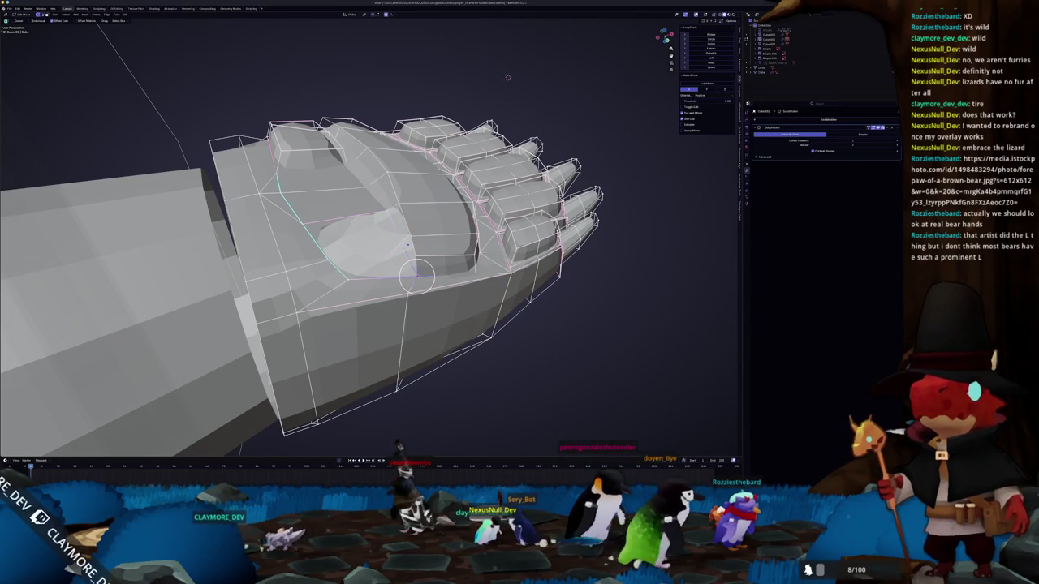
key("f")
middle_click_drag(507, 78, 427, 281)
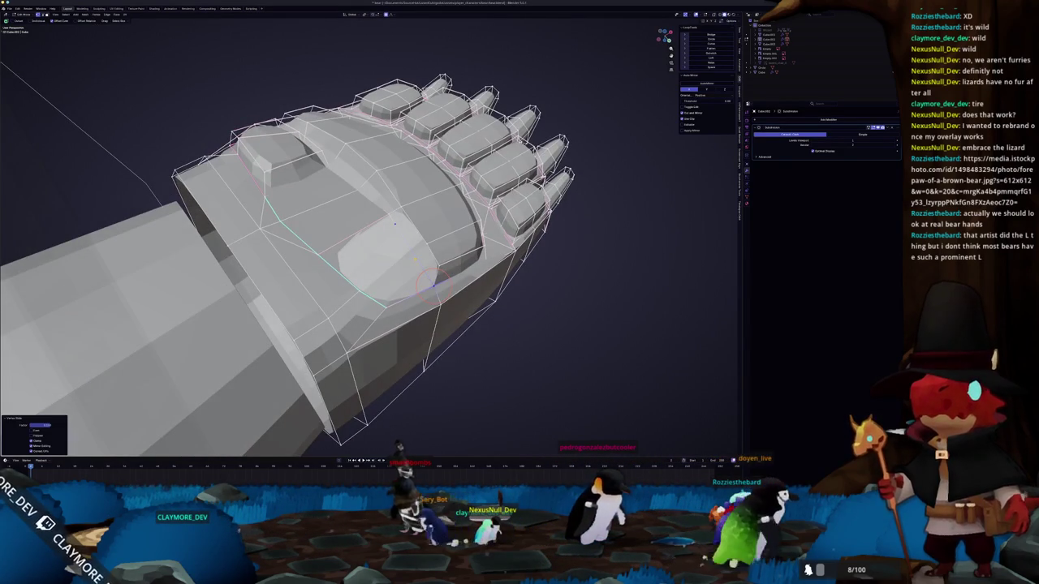
- Edge-slide the selected edges around the filled palm to reshape it
left_click(428, 281)
right_click(416, 258)
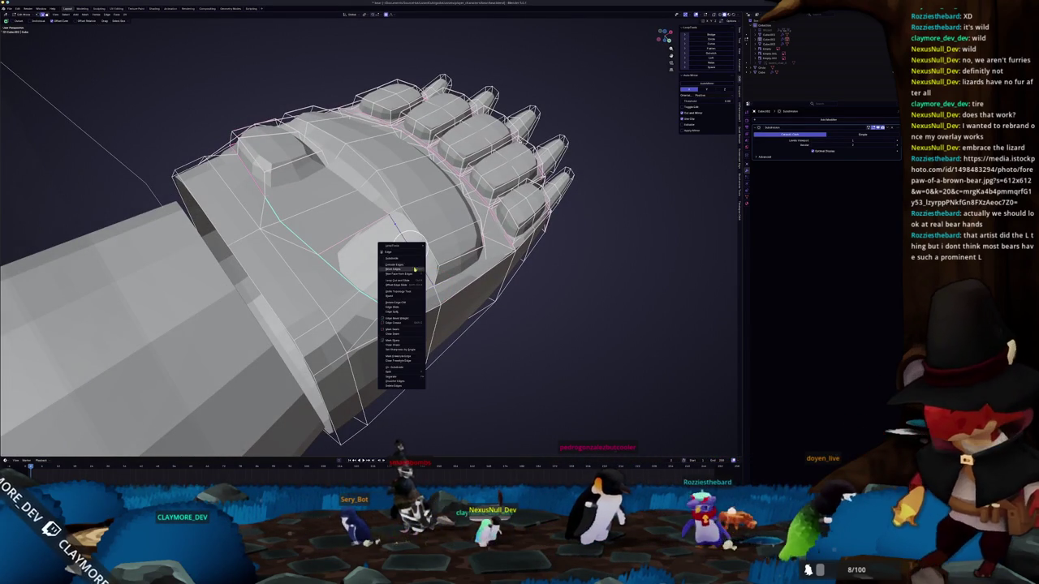
left_click(415, 268)
middle_click_drag(410, 247, 438, 227)
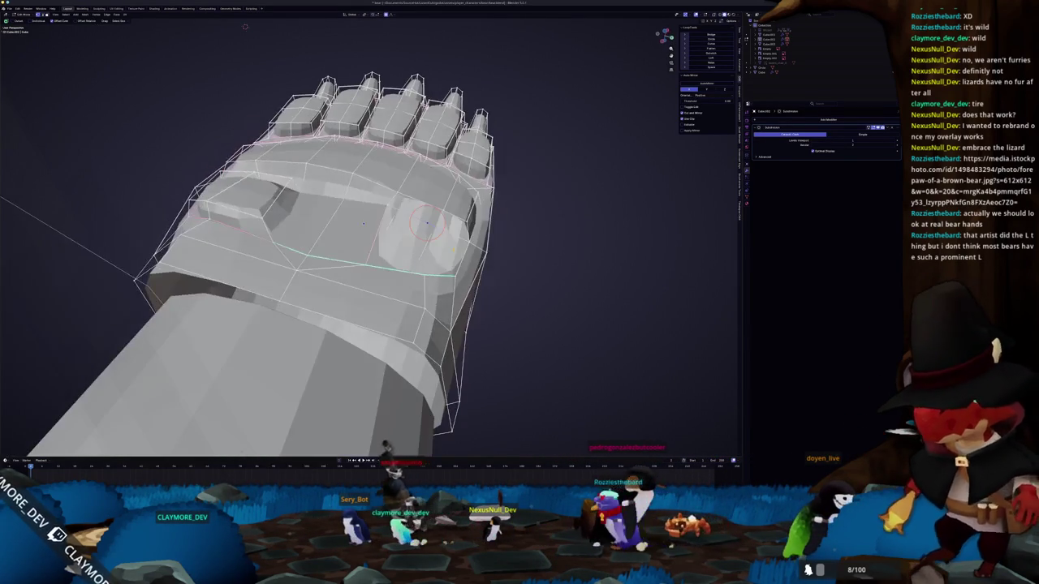
key("Return")
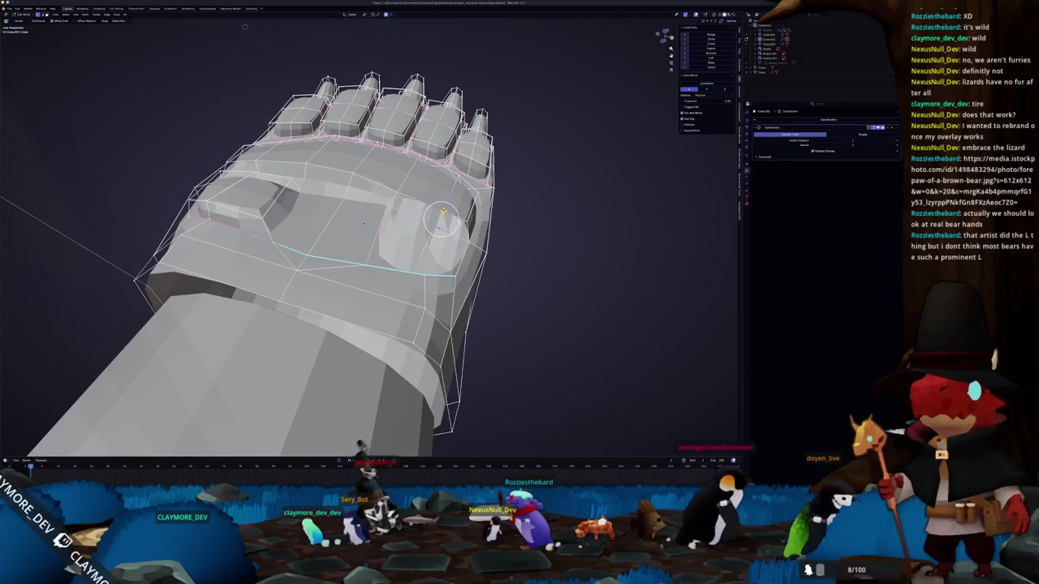
mouse_move(364, 223)
middle_mouse_down()
mouse_move(389, 232)
mouse_move(428, 82)
middle_mouse_up()
- Select palm faces, turn on X-ray, then leave Edit Mode and check the hand in side view
left_click(434, 247)
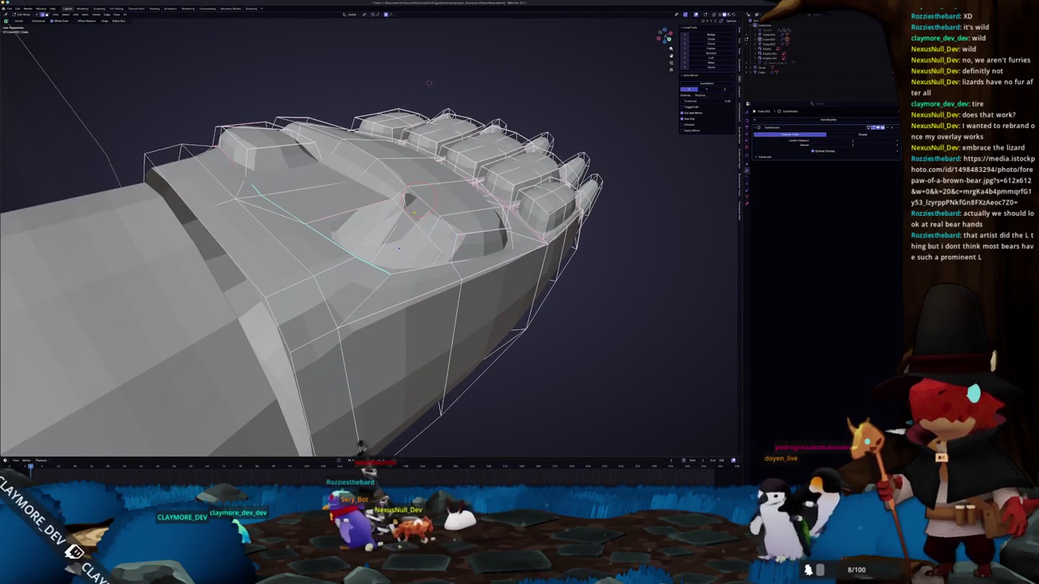
middle_click_drag(428, 83, 405, 186)
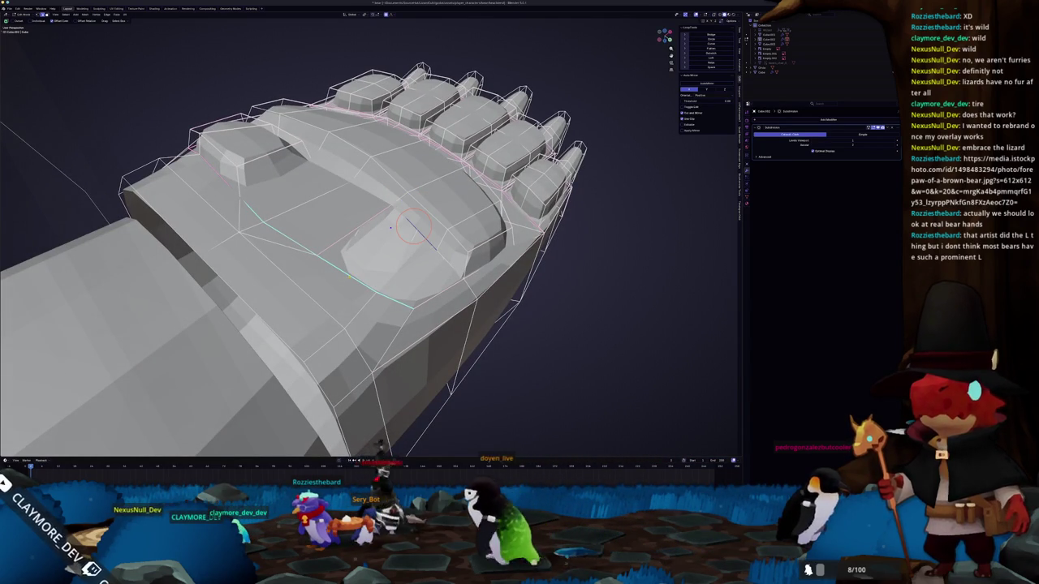
left_click(385, 248)
left_click(422, 280)
key("alt+z")
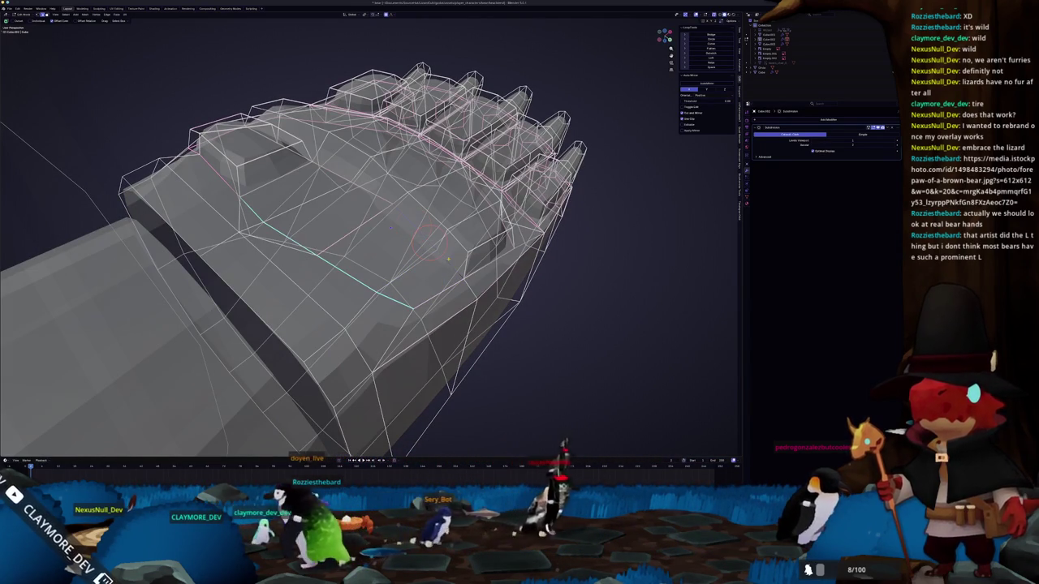
middle_click_drag(429, 243, 408, 214)
key("Tab")
key("KP_3")
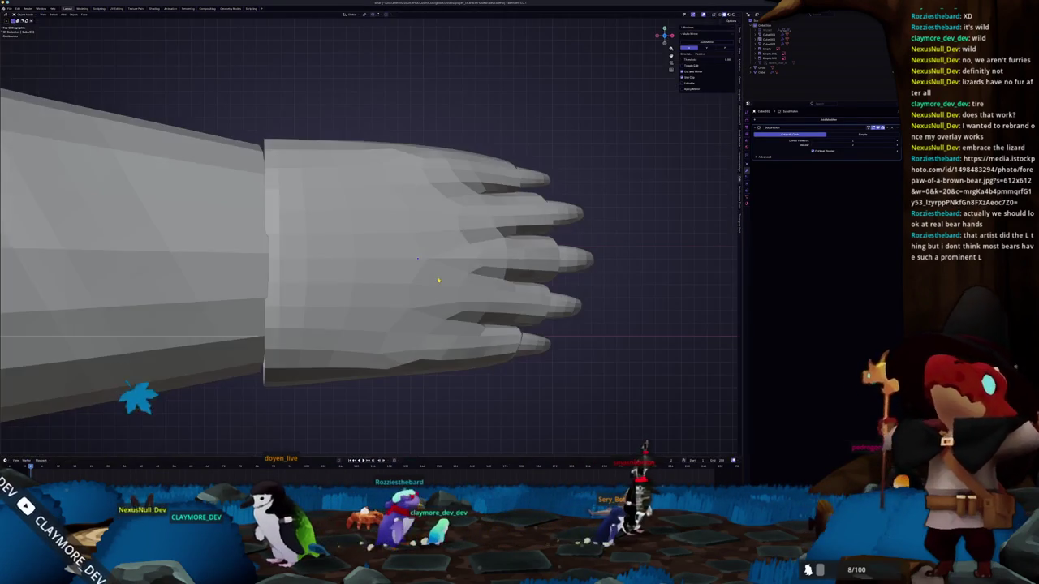
- In top orthographic Edit Mode, slide a palm vertex along its edge
key("ctrl+KP_7")
key("Tab")
scroll(373, 279, "up", 2)
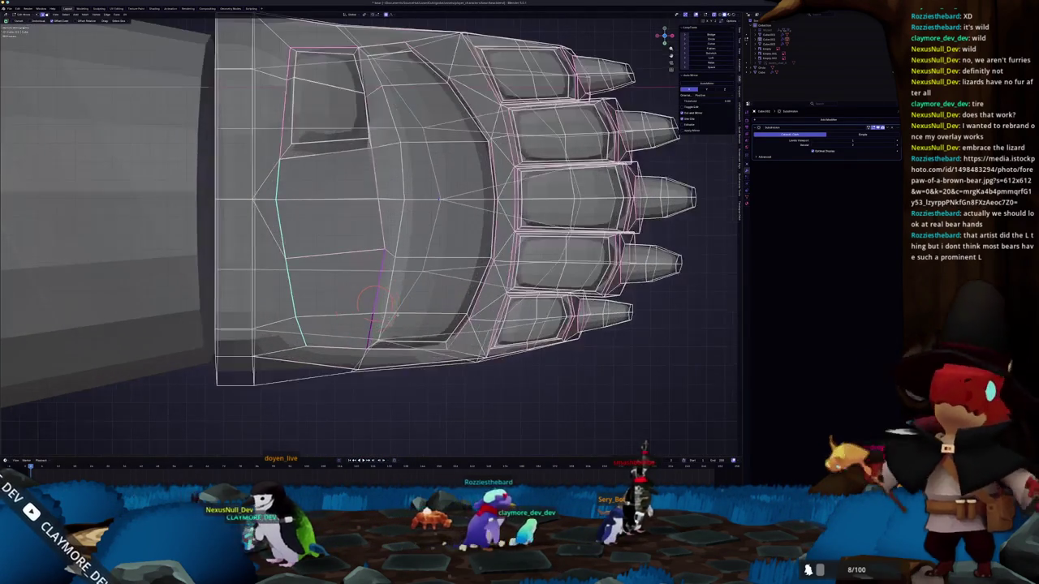
scroll(374, 235, "up", 1)
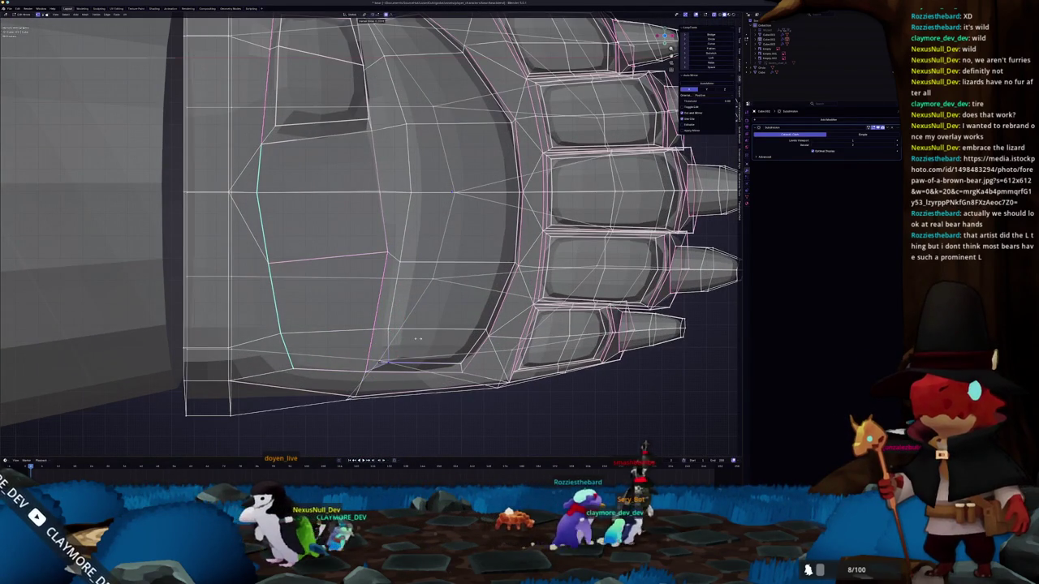
left_click(401, 255)
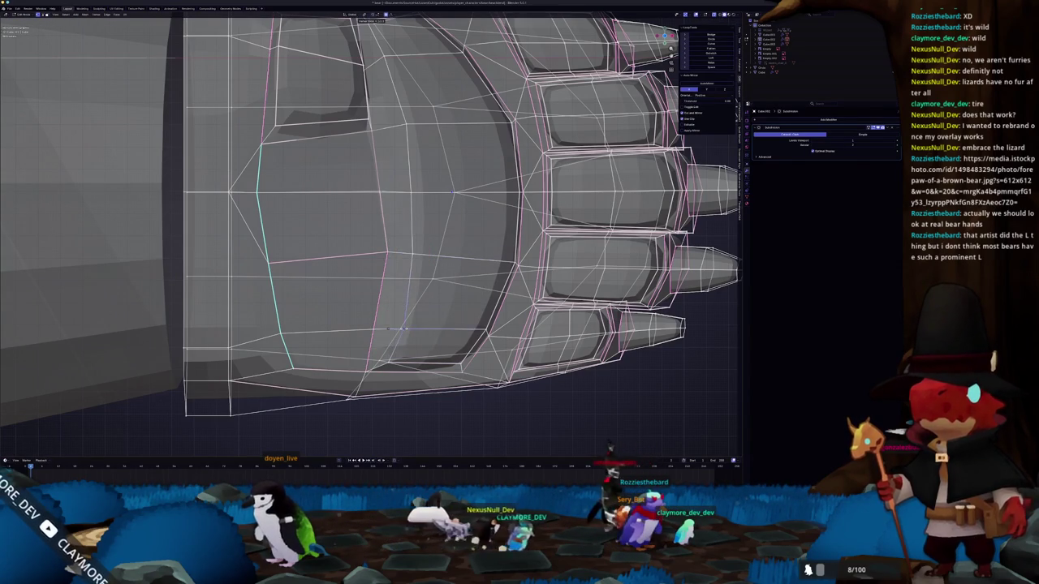
key("g")
key("g")
left_click(404, 329)
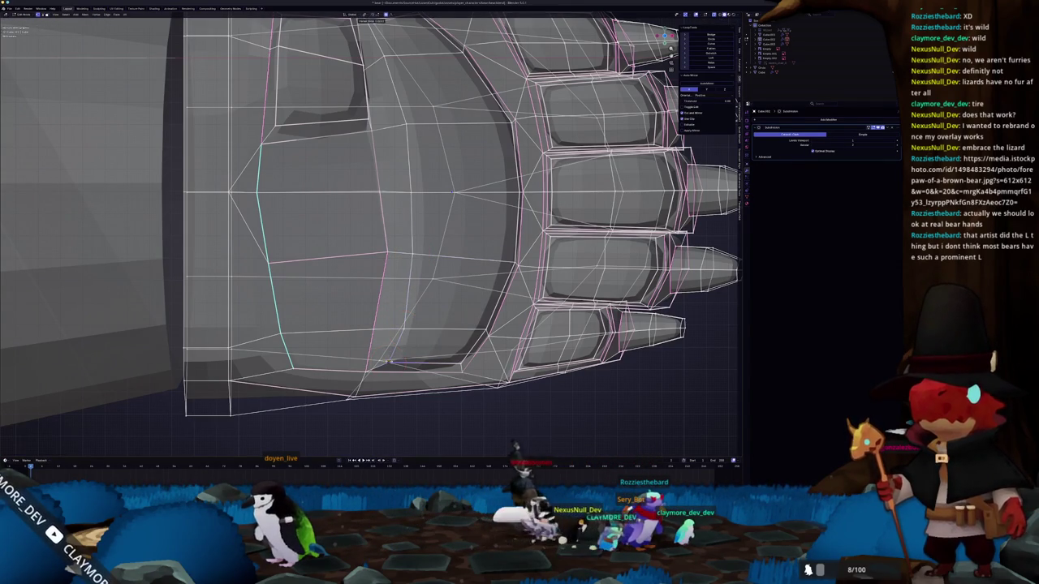
- Lower the fist's top-left corner vertices with proportional falloff
key("c")
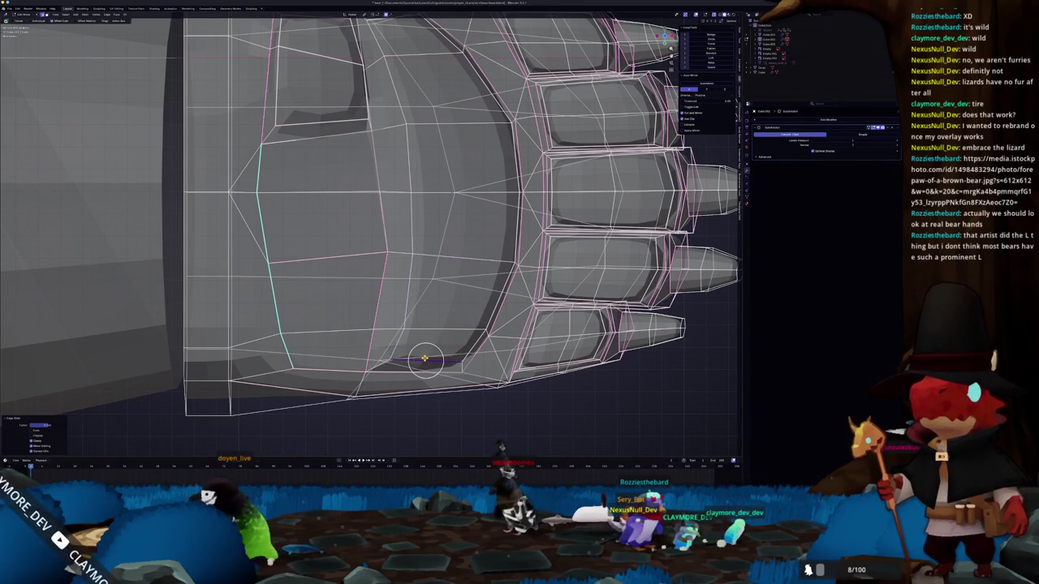
key("Escape")
scroll(425, 358, "down", 5)
scroll(394, 343, "up", 2)
scroll(469, 256, "up", 2)
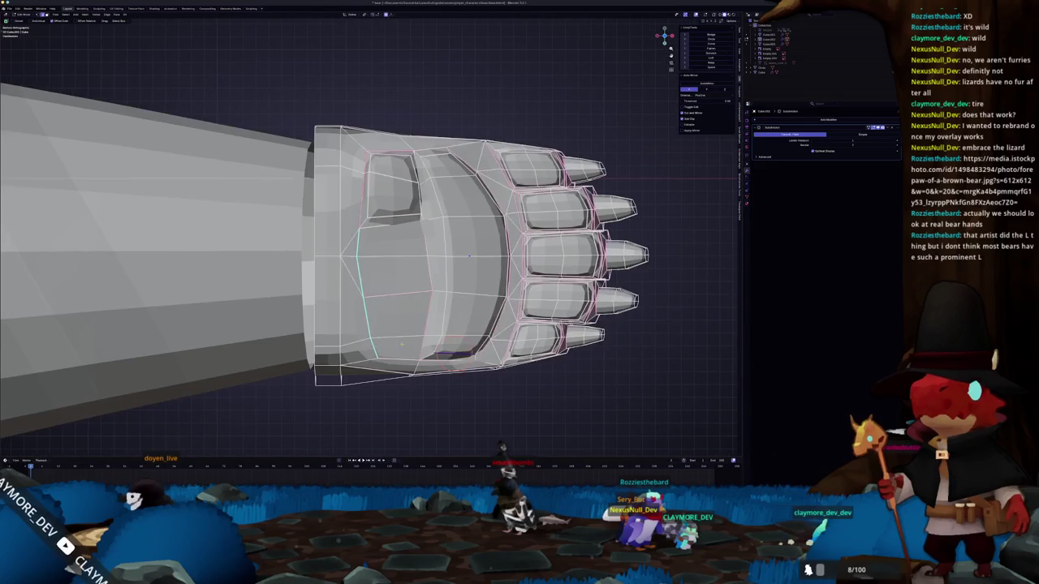
middle_click_drag(469, 257, 483, 295, "shift")
left_click_drag(321, 147, 321, 148)
key("g")
left_click(313, 149)
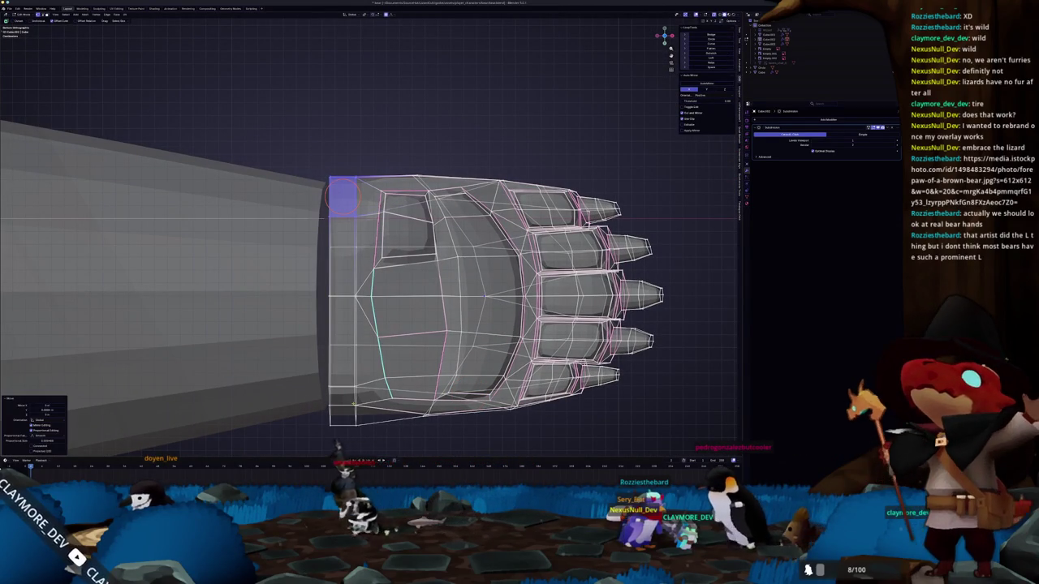
- Move the bottom-left corner vertices vertically along Z
left_click_drag(313, 366, 357, 422)
key("g")
key("z")
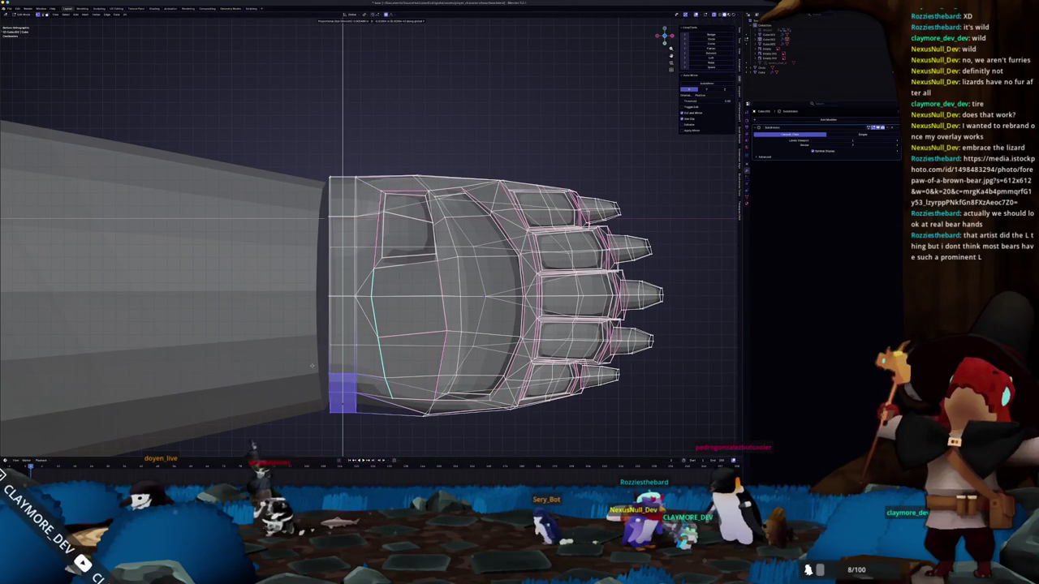
left_click(312, 366)
key("Tab")
- Slide an edge beside the thumb and exit Edit Mode to view the solid fist
middle_click_drag(313, 366, 341, 370)
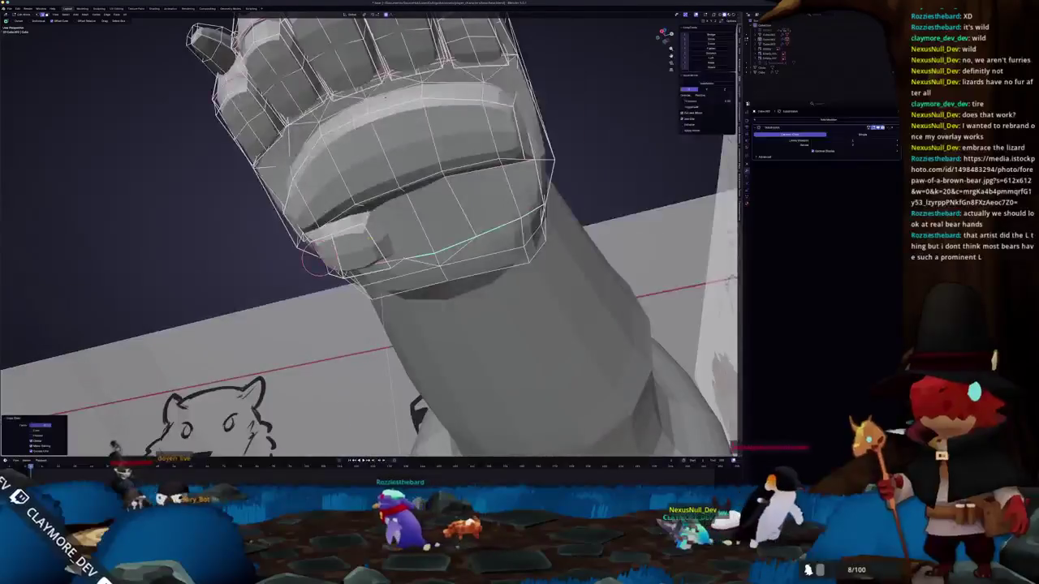
middle_click_drag(386, 97, 417, 116)
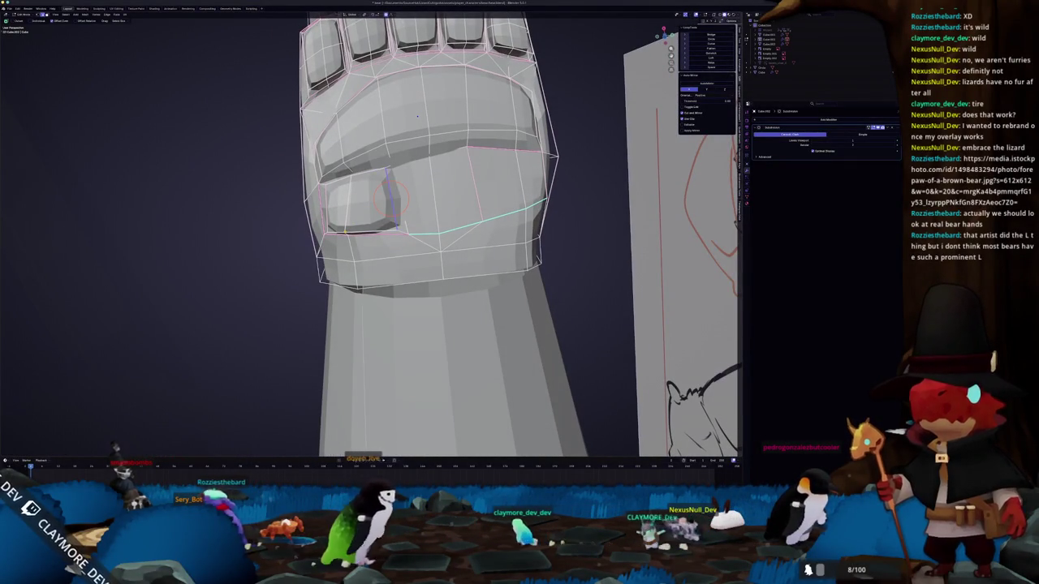
key("g")
key("g")
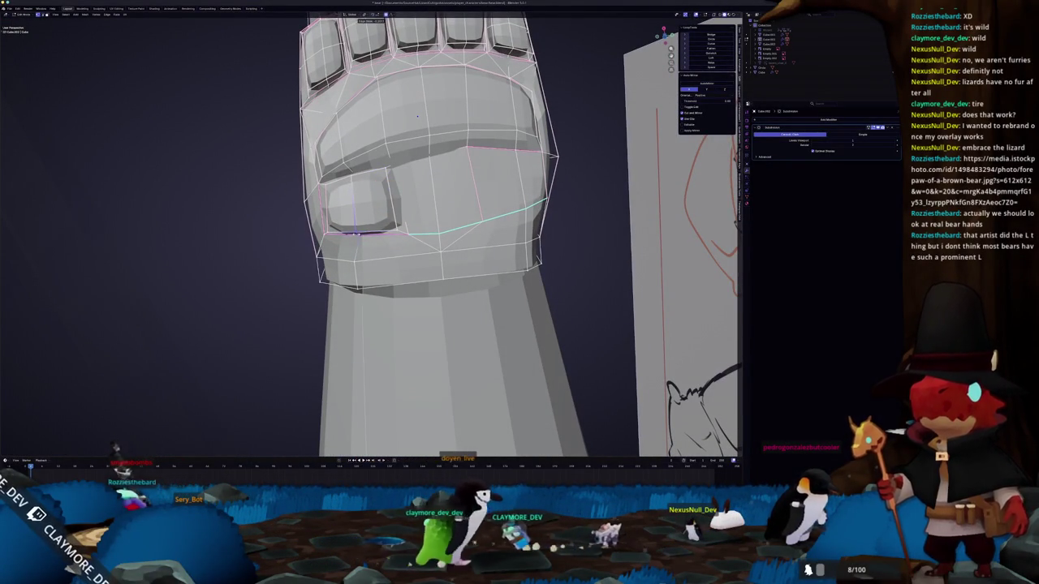
left_click(417, 116)
left_click(417, 116)
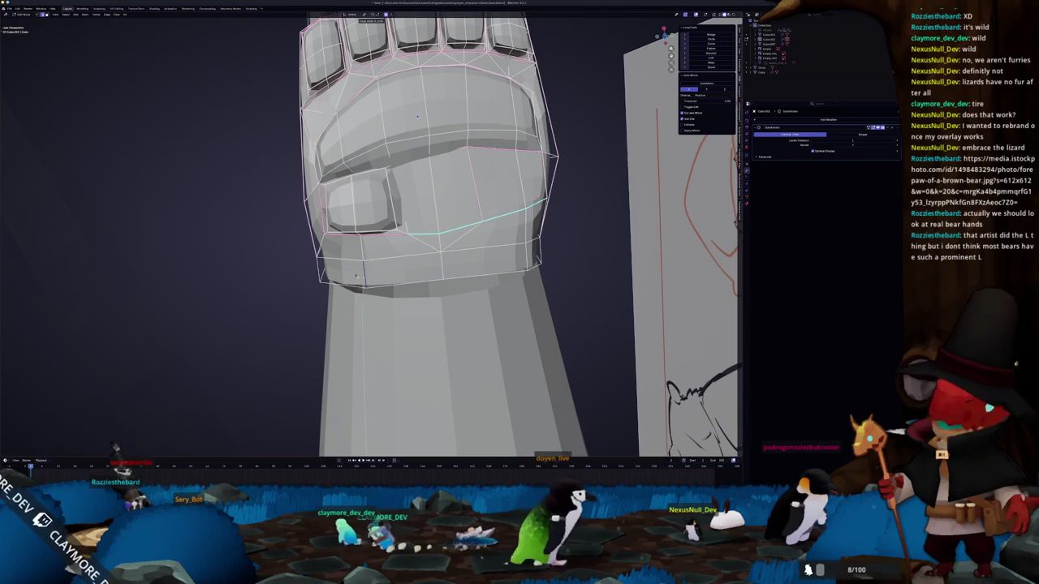
key("Tab")
key("alt+Tab")
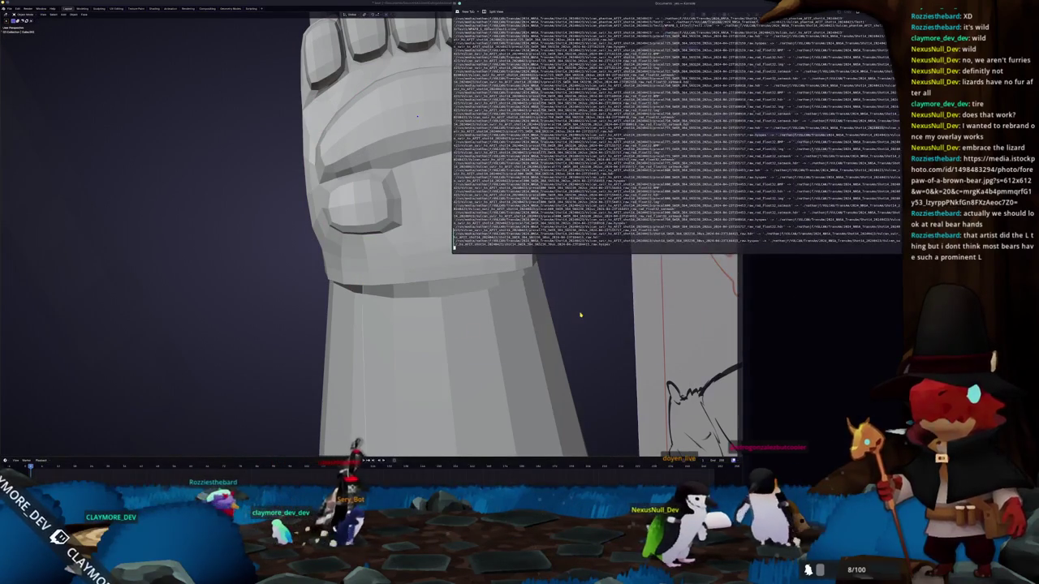
- In side view, angle the hand downward and nudge it slightly right and down
key("alt+Tab")
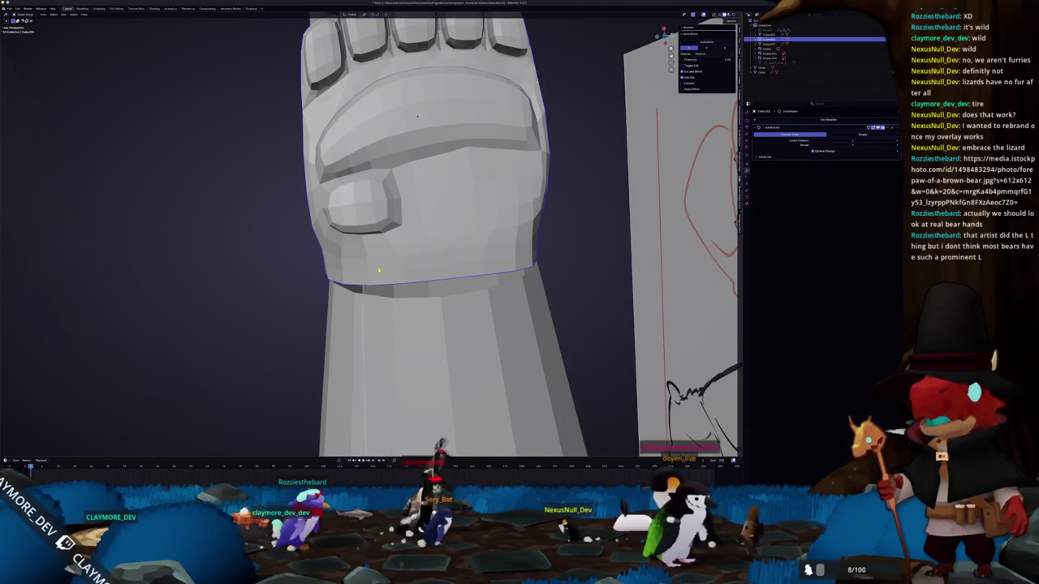
key("KP_3")
key("KP_5")
scroll(378, 270, "down", 2)
scroll(378, 270, "down", 2)
scroll(378, 271, "up", 1)
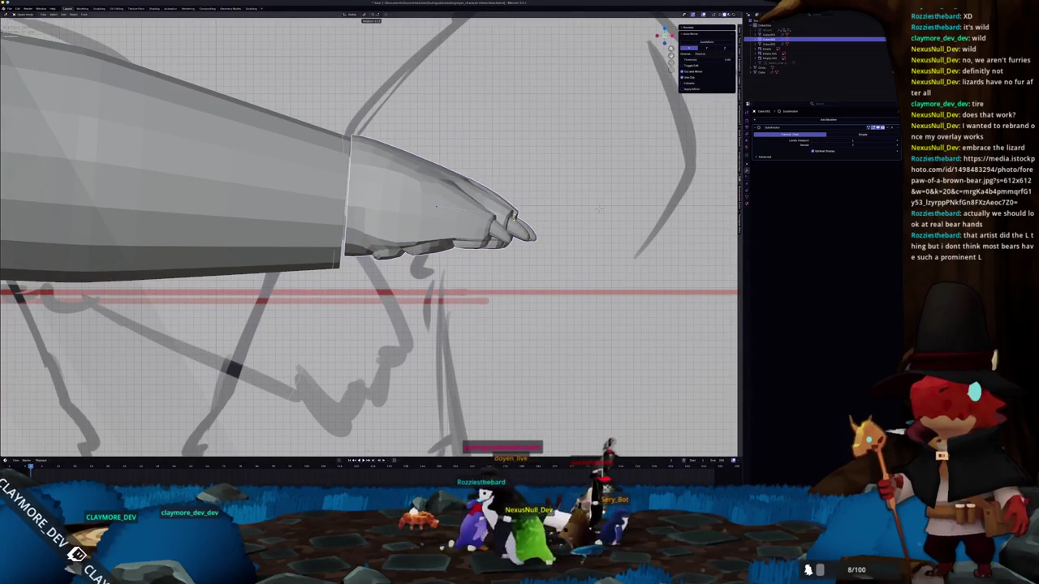
key("g")
left_click(599, 208)
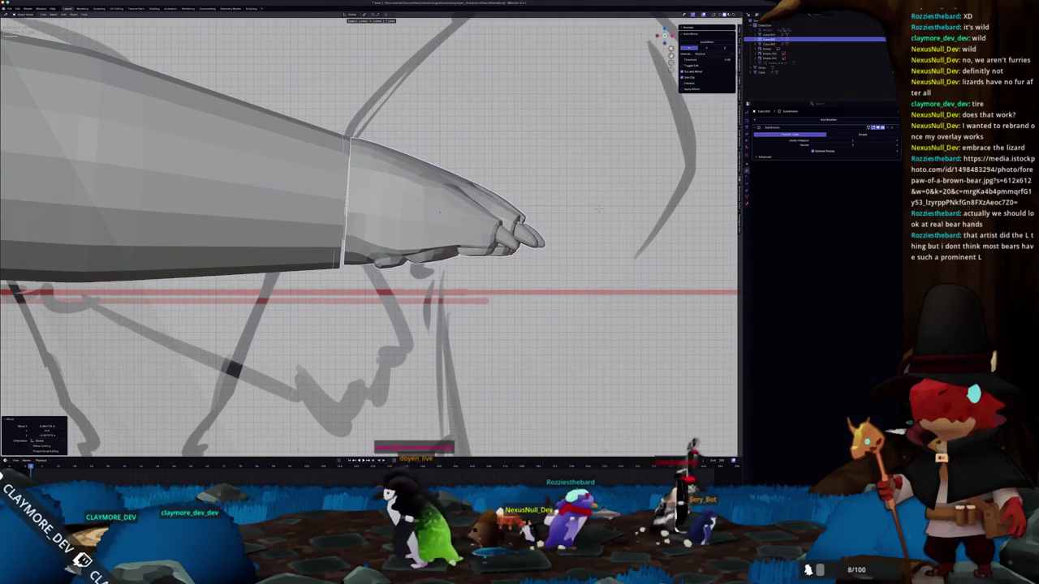
key("g")
left_click(599, 209)
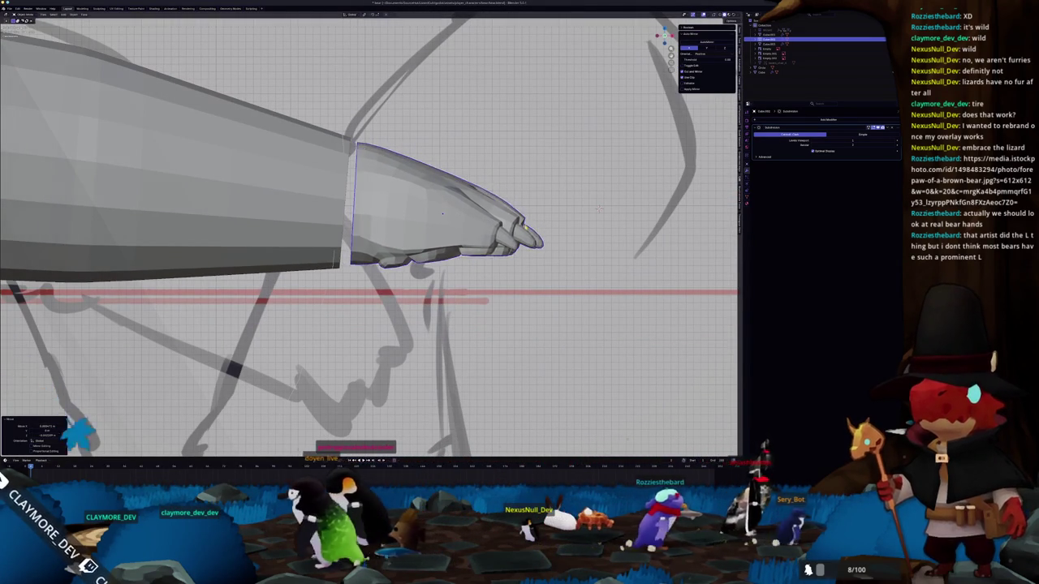
- In Edit Mode, scale the hand down with proportional editing to suit the wrist
scroll(598, 208, "down", 3)
middle_click_drag(480, 222, 383, 255)
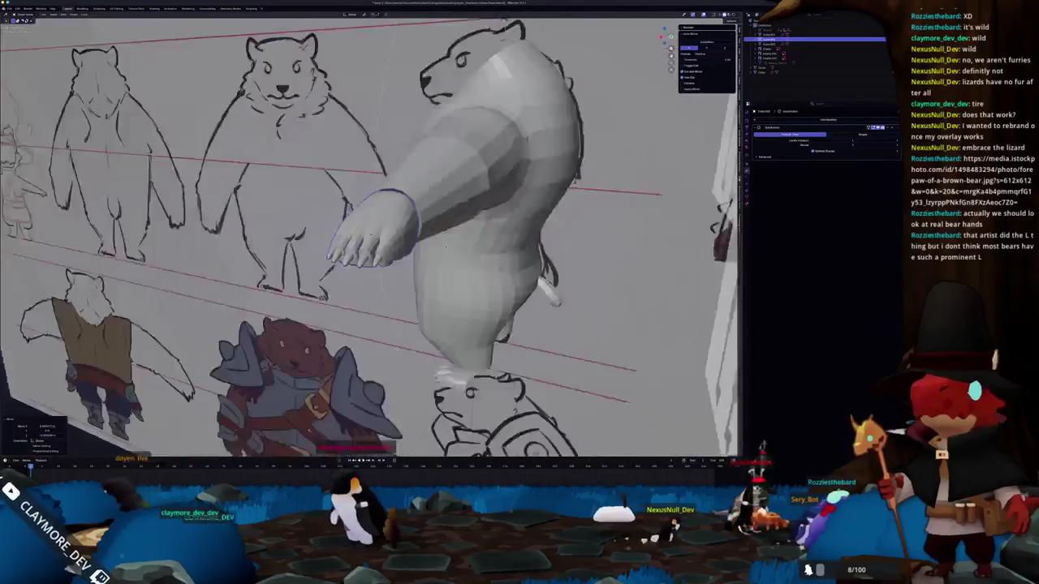
key("KP_7")
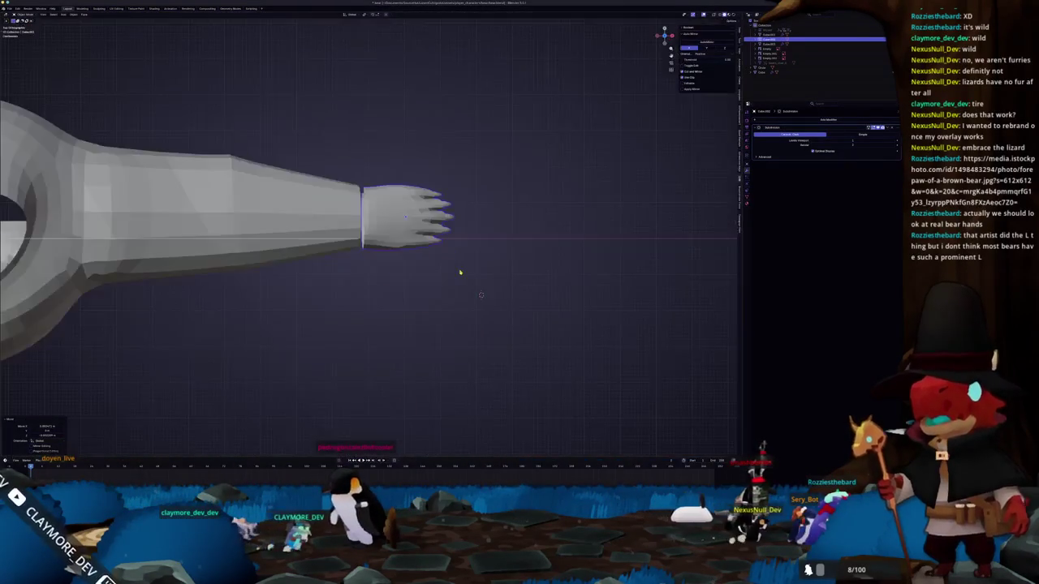
key("Tab")
scroll(560, 339, "up", 3)
key("Tab")
scroll(492, 263, "down", 3)
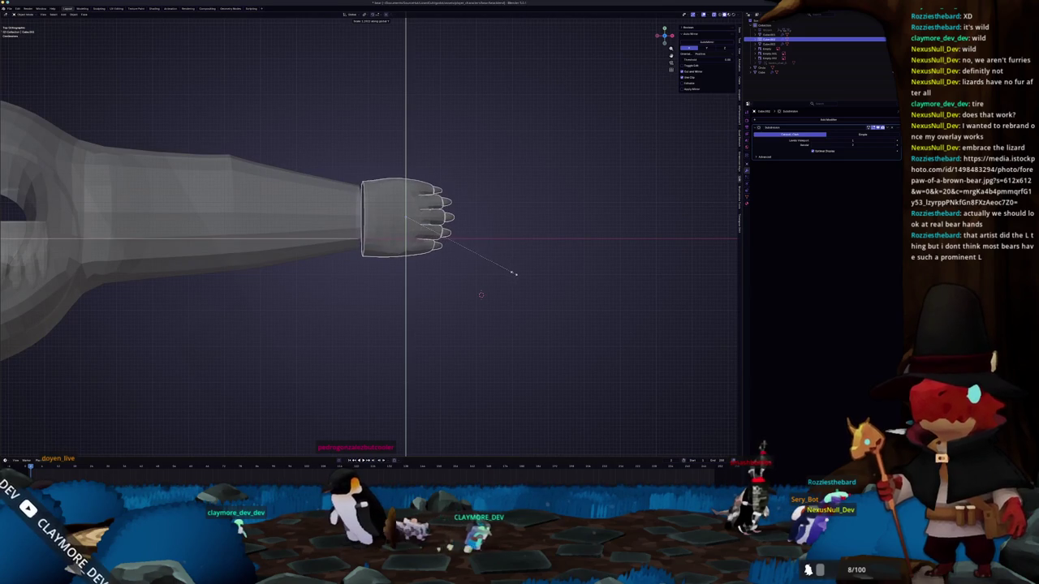
key("Tab")
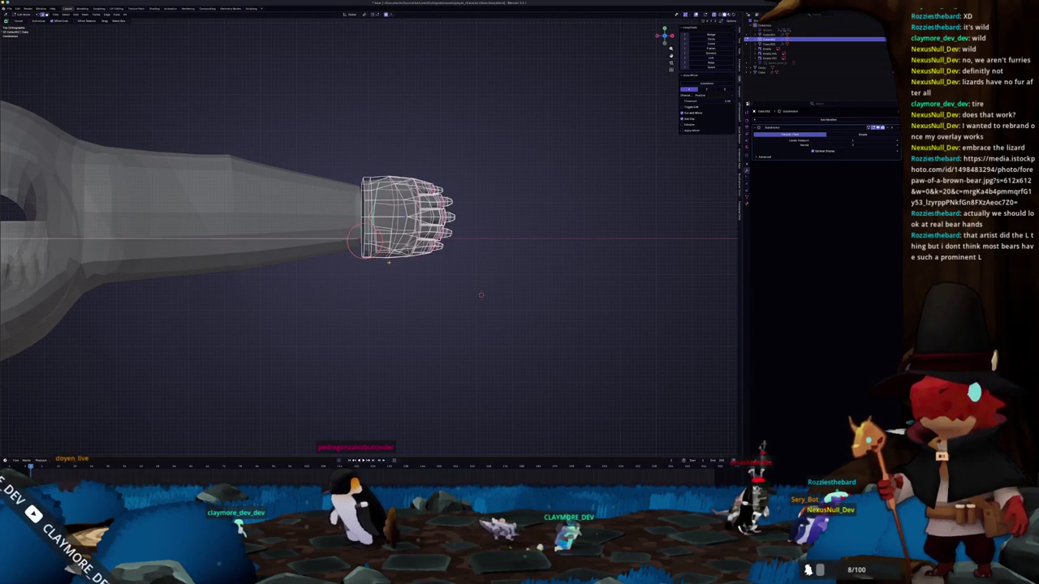
scroll(462, 296, "up", 3)
key("s")
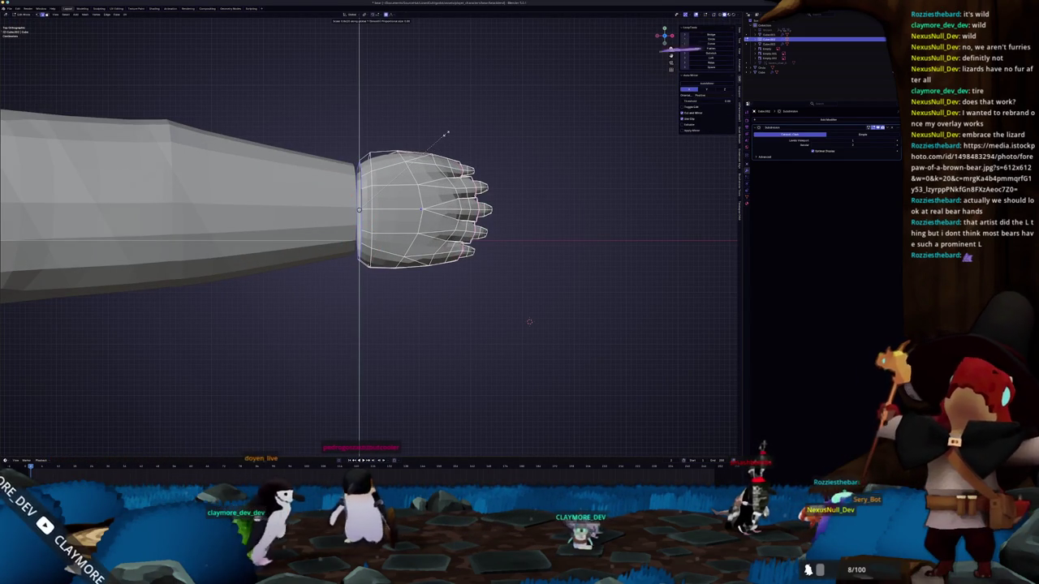
scroll(445, 132, "down", 3)
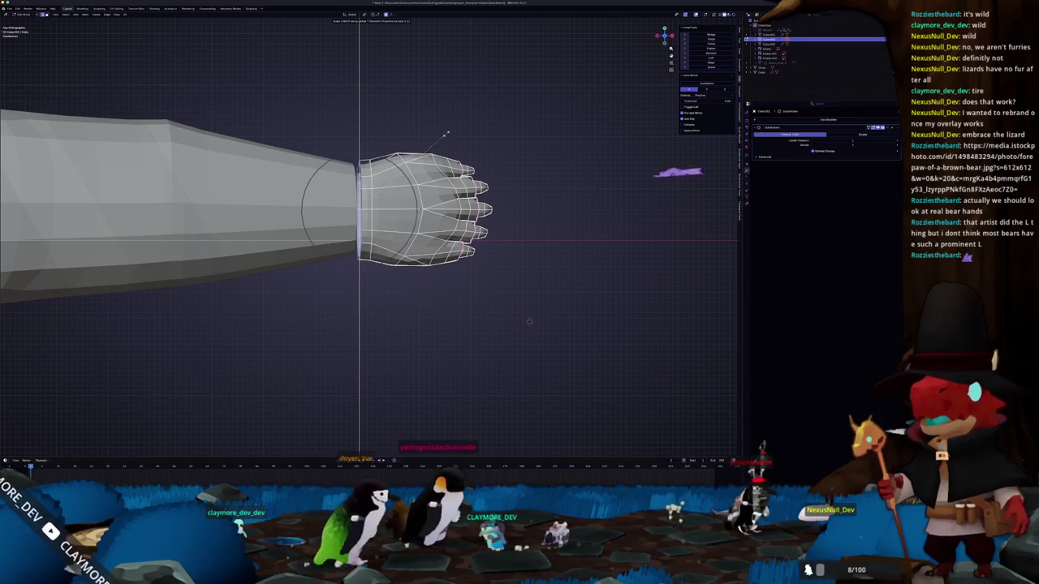
scroll(439, 136, "down", 2)
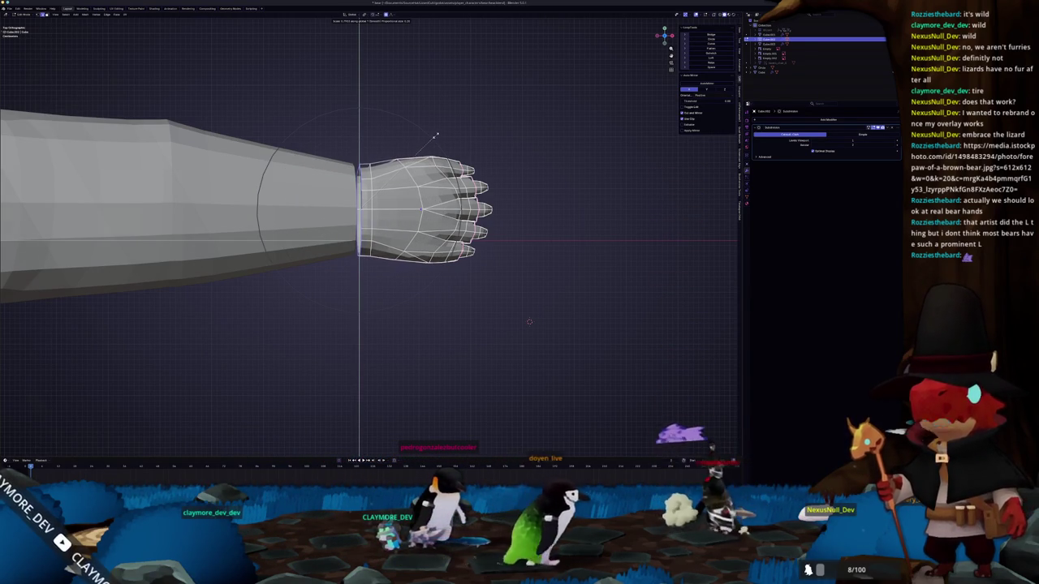
left_click(434, 135)
mouse_move(434, 135)
middle_mouse_down()
mouse_move(487, 179)
mouse_move(297, 206)
mouse_move(192, 204)
mouse_move(290, 304)
mouse_move(511, 388)
mouse_move(545, 302)
mouse_move(285, 334)
middle_mouse_up()
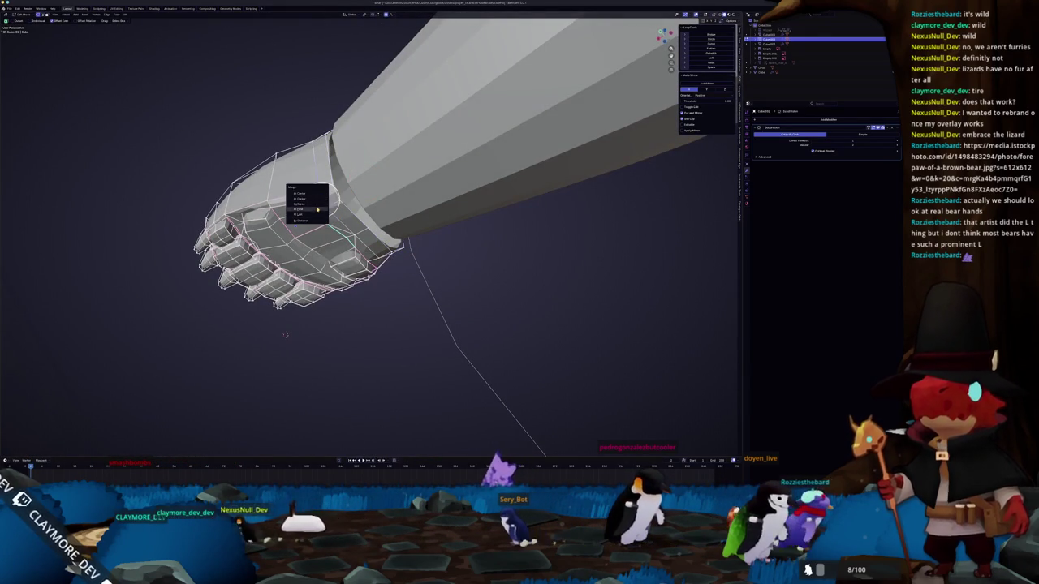
- Add the forearm to the hand selection and enter multi-object Edit Mode around the fist
middle_click_drag(284, 335, 275, 406)
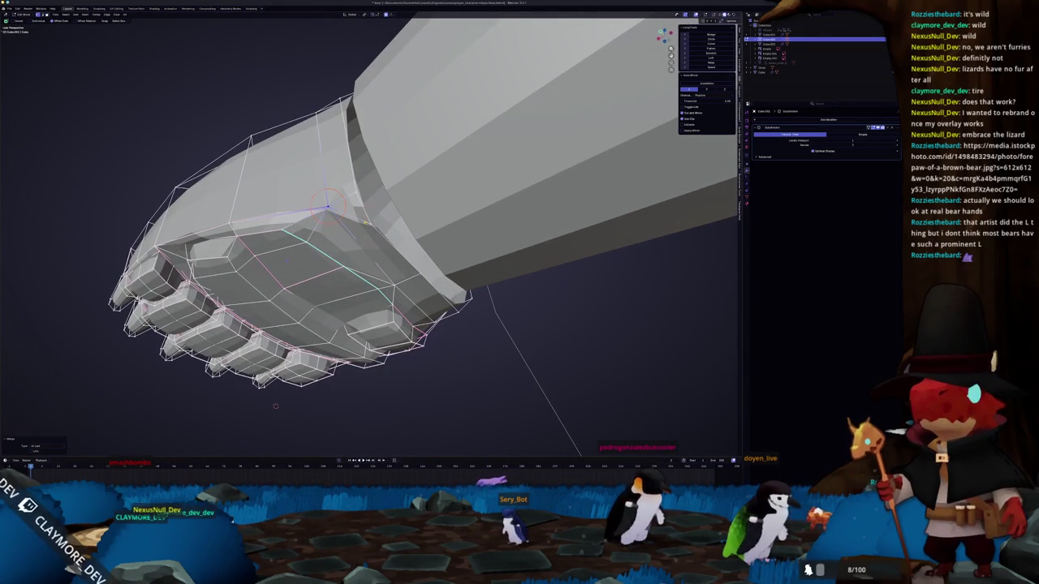
middle_click_drag(354, 193, 298, 229)
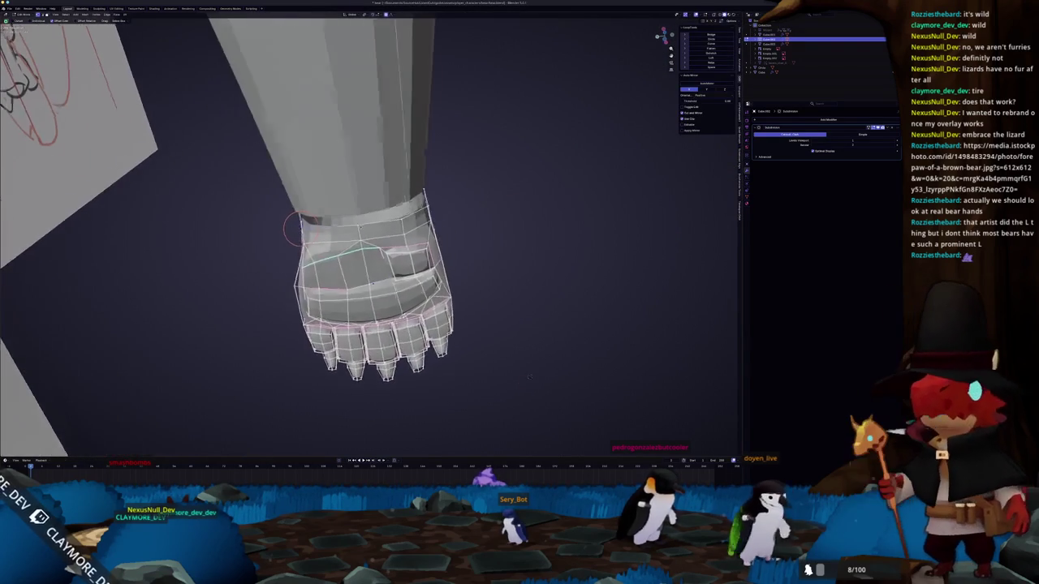
key("Tab")
left_click(349, 122, "shift")
key("Tab")
middle_click_drag(523, 382, 511, 378)
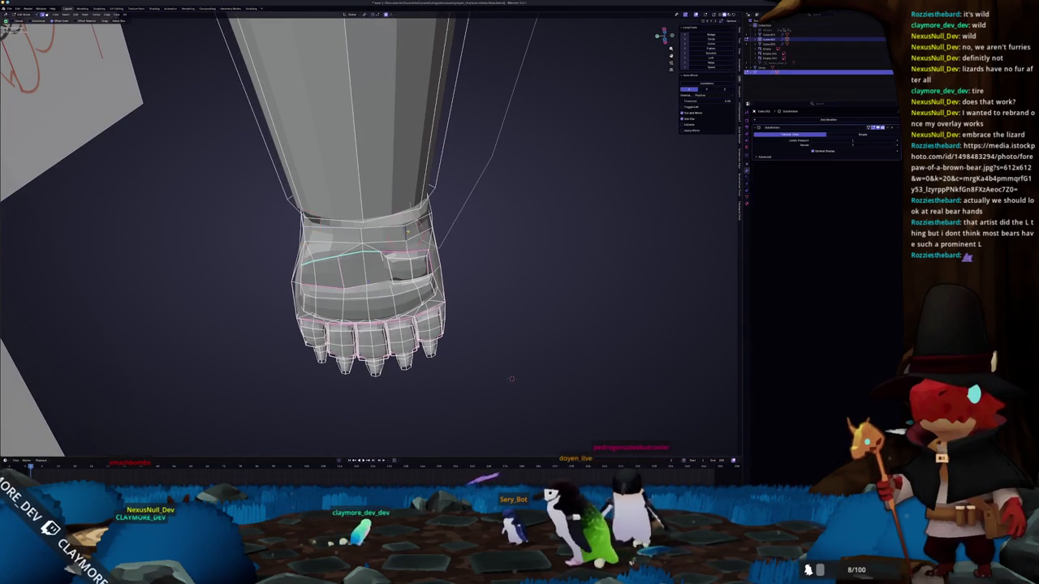
middle_click_drag(381, 207, 405, 219)
key("c")
middle_click_drag(517, 405, 518, 431)
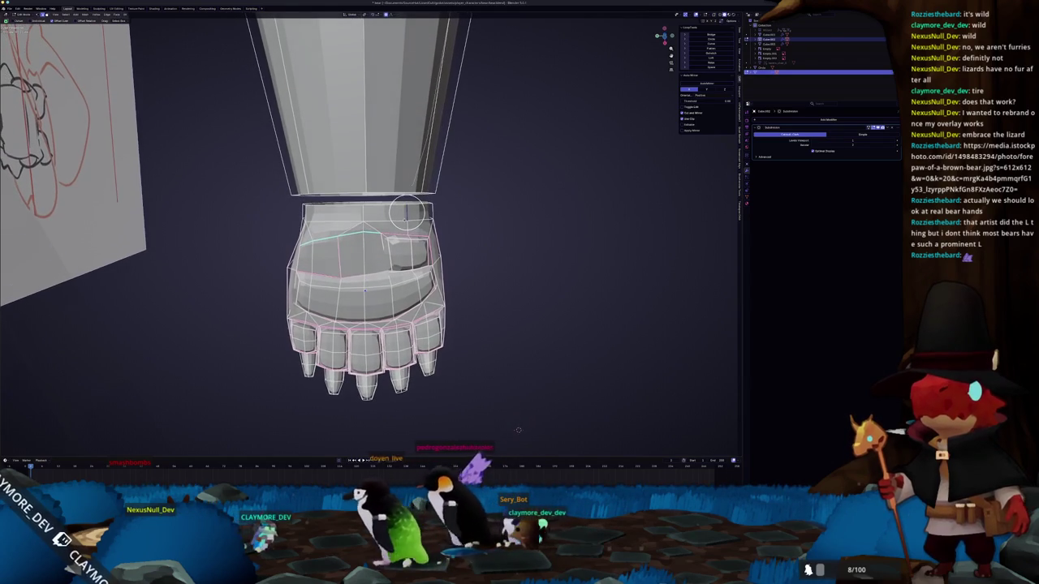
scroll(406, 213, "up", 1)
scroll(426, 195, "up", 1)
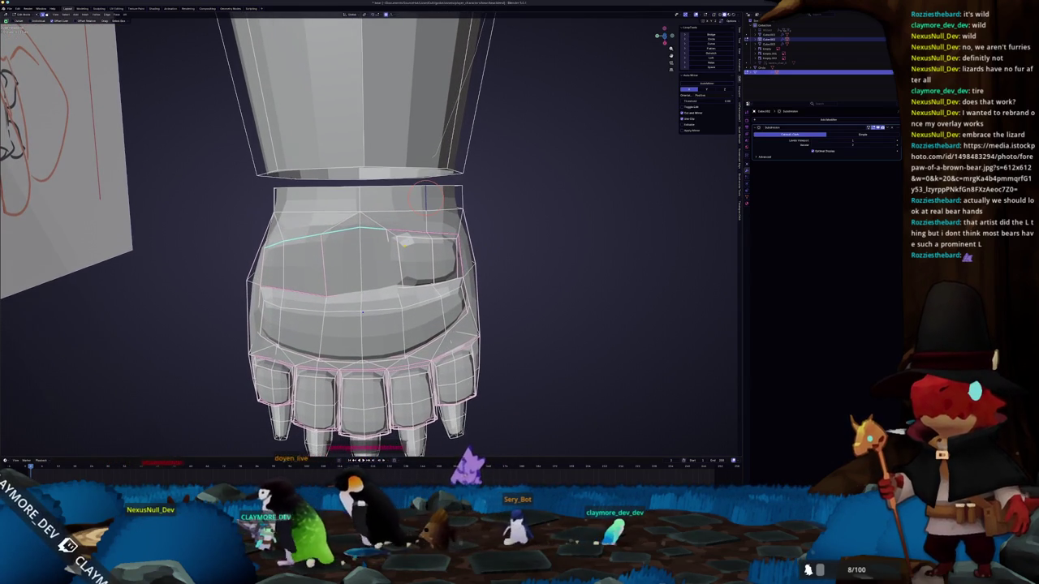
scroll(424, 197, "down", 1)
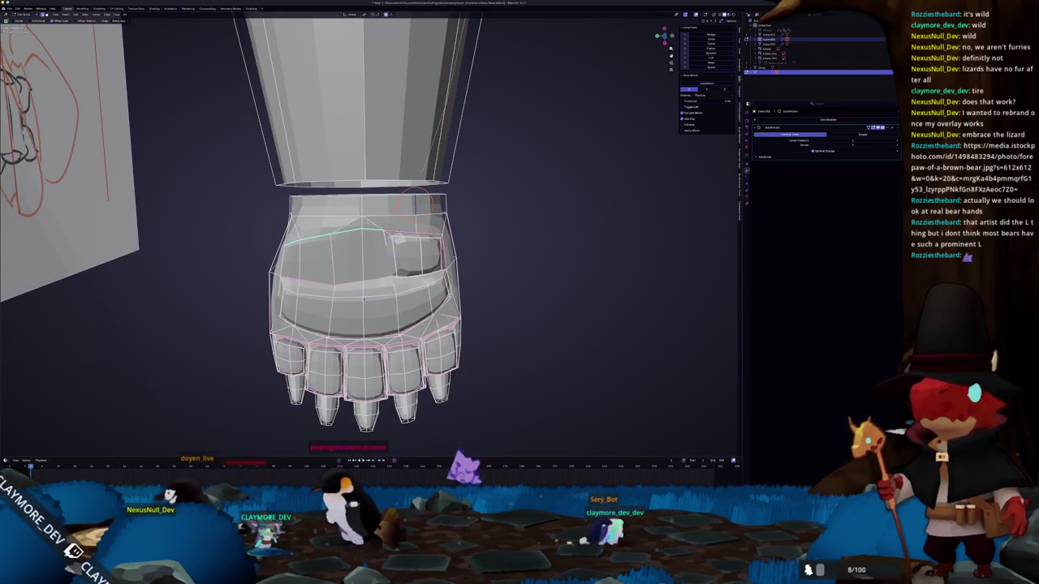
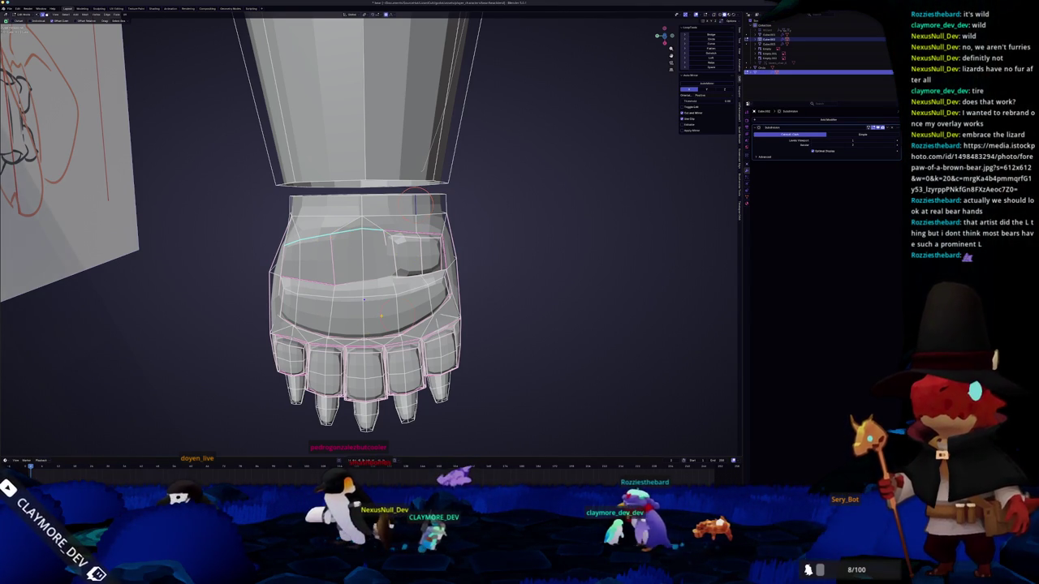
- Select faces across the paw's back, sides and top-left corner to inspect its shape
left_click(380, 316)
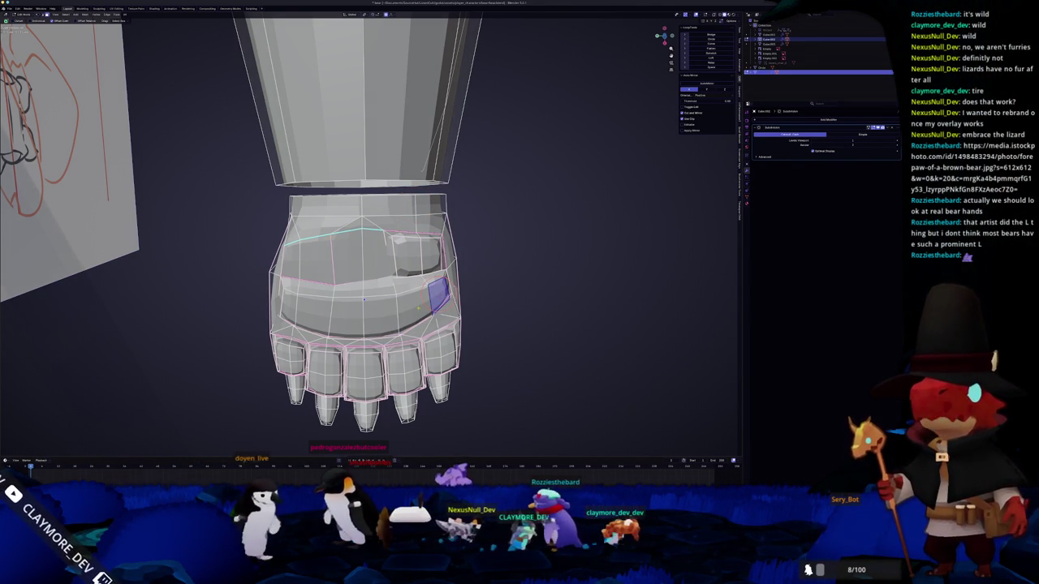
left_click(313, 317)
left_click(288, 307)
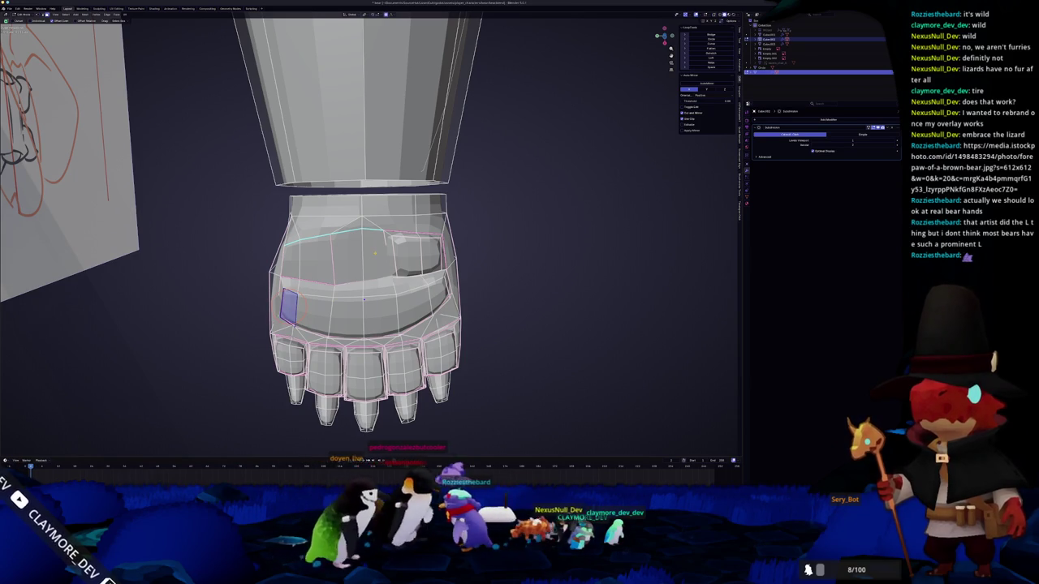
left_click(406, 255)
left_click(426, 255)
left_click(347, 258)
left_click(316, 260)
left_click(288, 259)
left_click(323, 225)
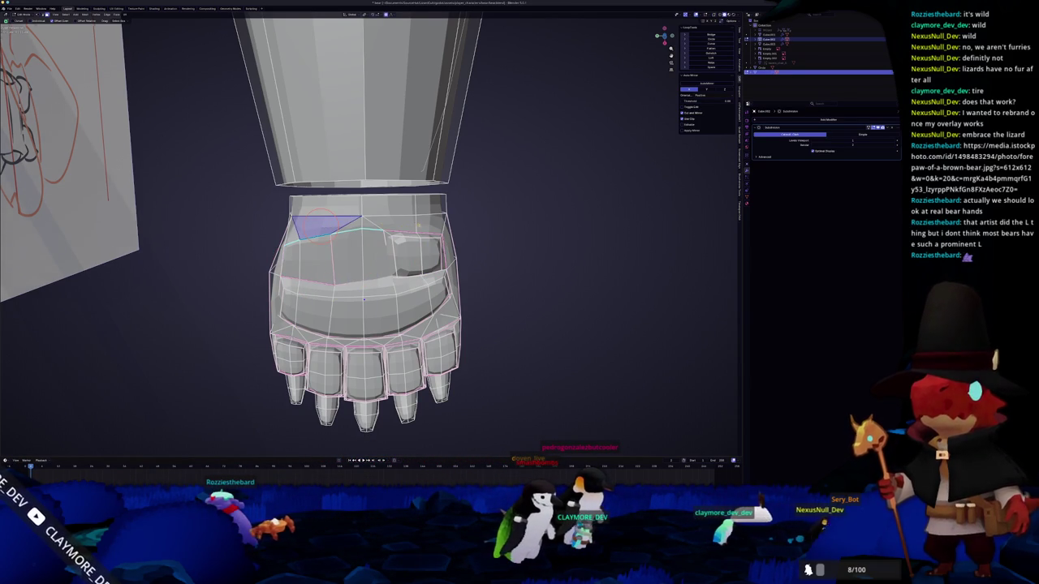
- Pull the paw's top-left vertex with proportional editing to flatten the upper contour
middle_click_drag(322, 217, 520, 419)
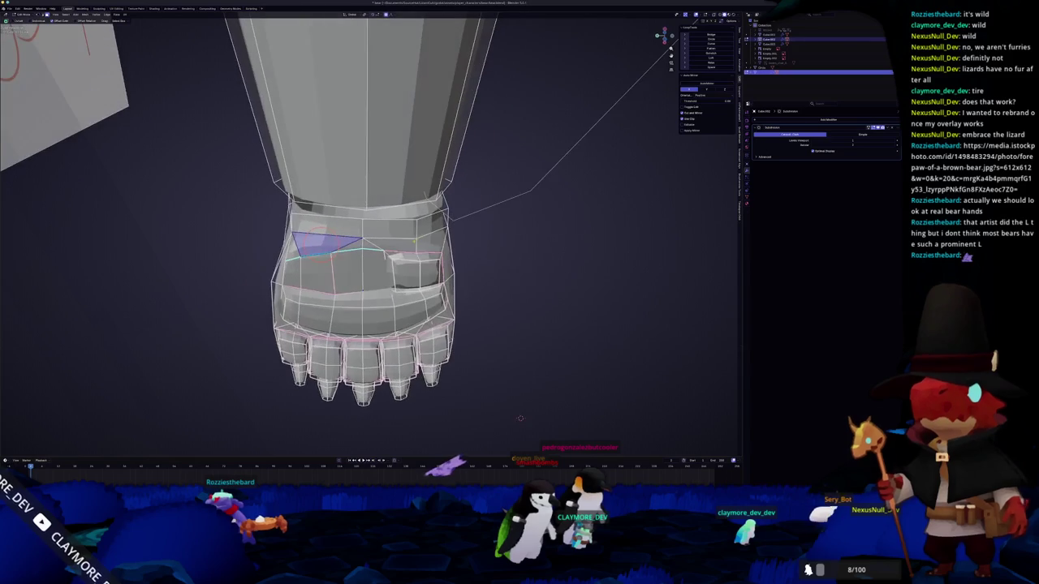
mouse_move(520, 418)
middle_mouse_down()
mouse_move(548, 403)
mouse_move(527, 382)
middle_mouse_up()
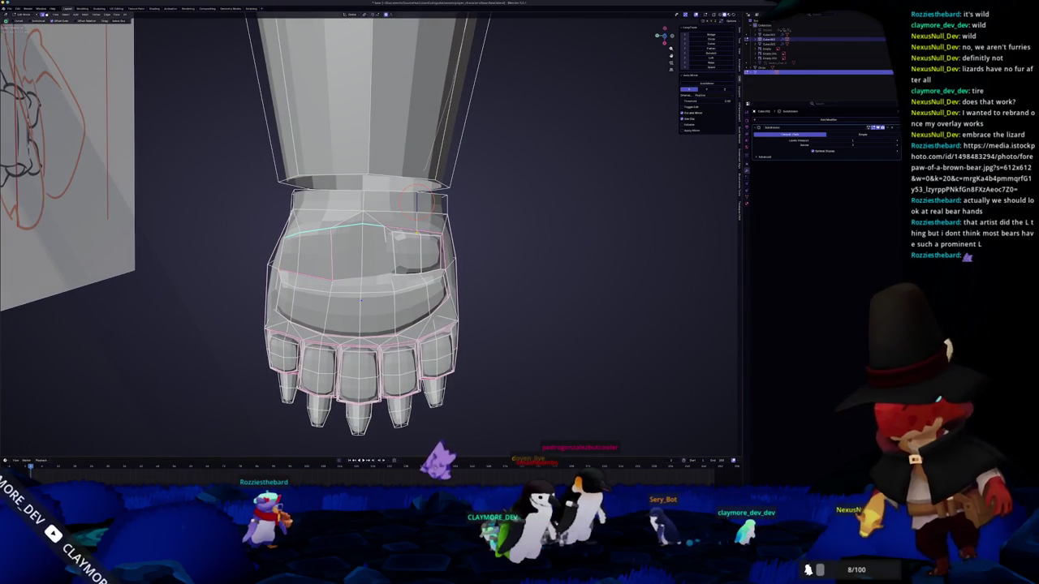
scroll(372, 237, "up", 1)
scroll(372, 237, "up", 2)
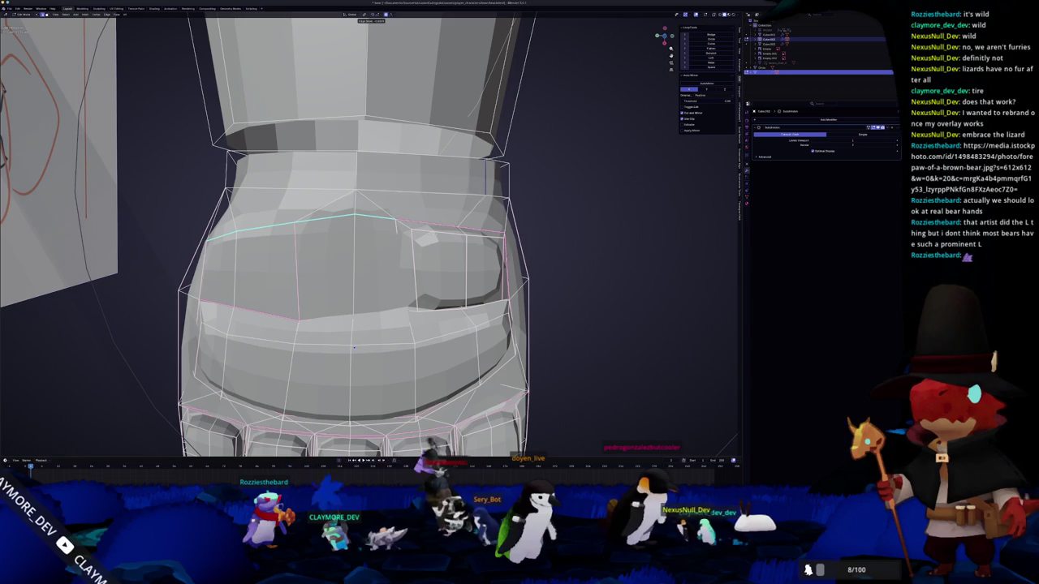
scroll(458, 170, "up", 9)
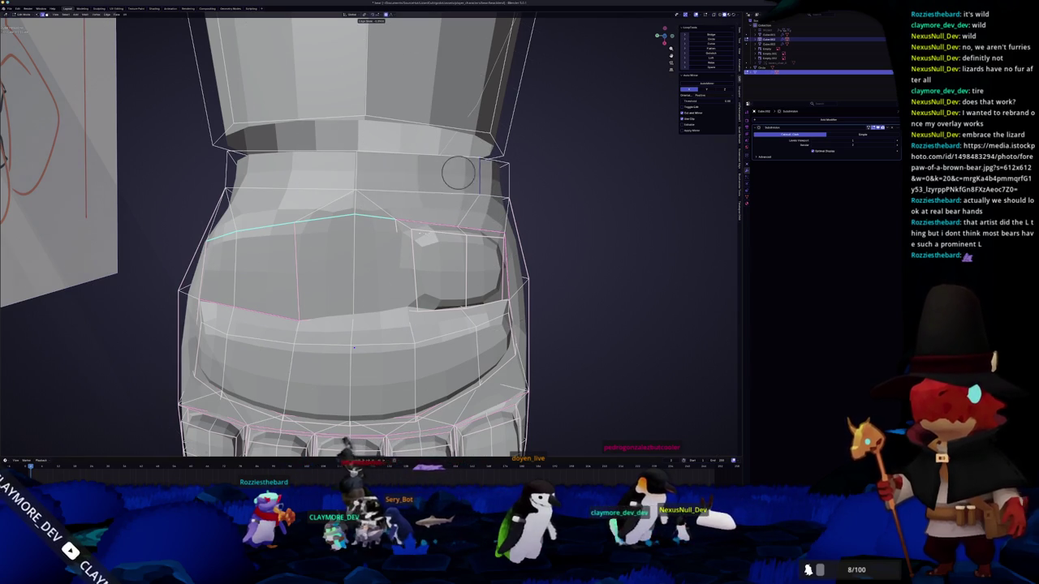
scroll(458, 172, "down", 4)
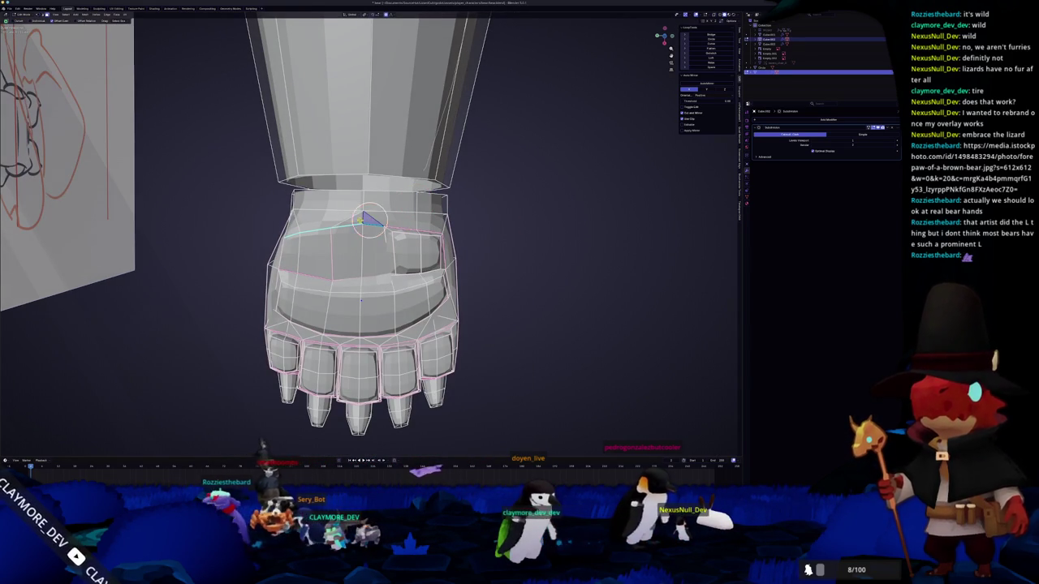
key("g")
scroll(362, 203, "down", 1)
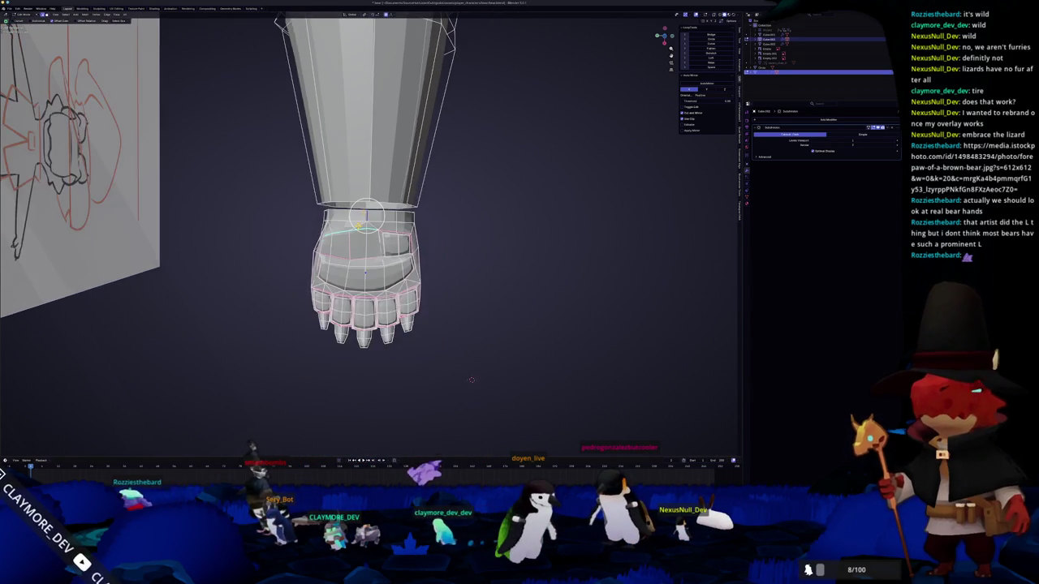
scroll(363, 203, "up", 2)
scroll(414, 212, "up", 1)
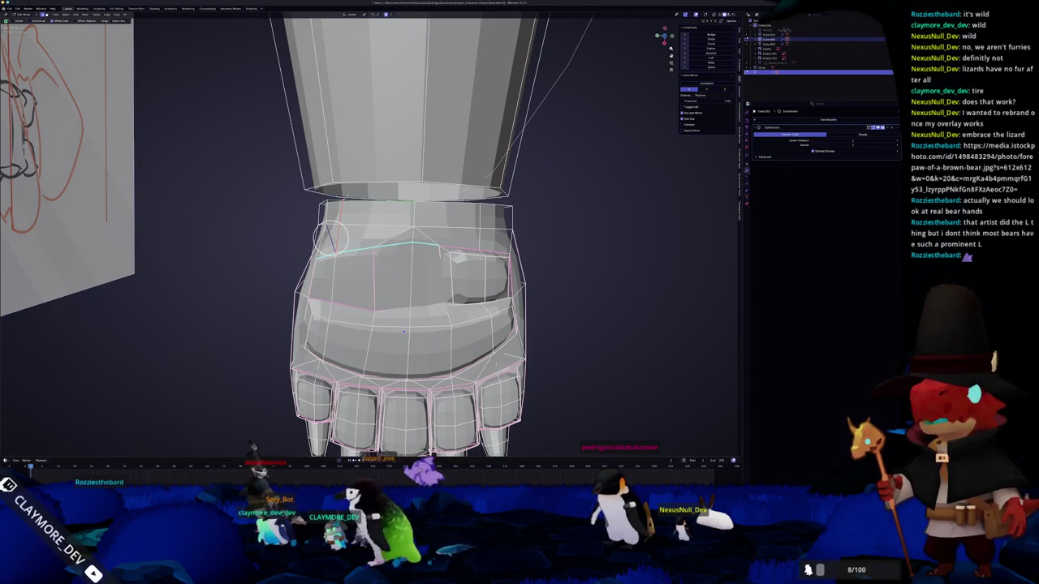
scroll(331, 235, "down", 2)
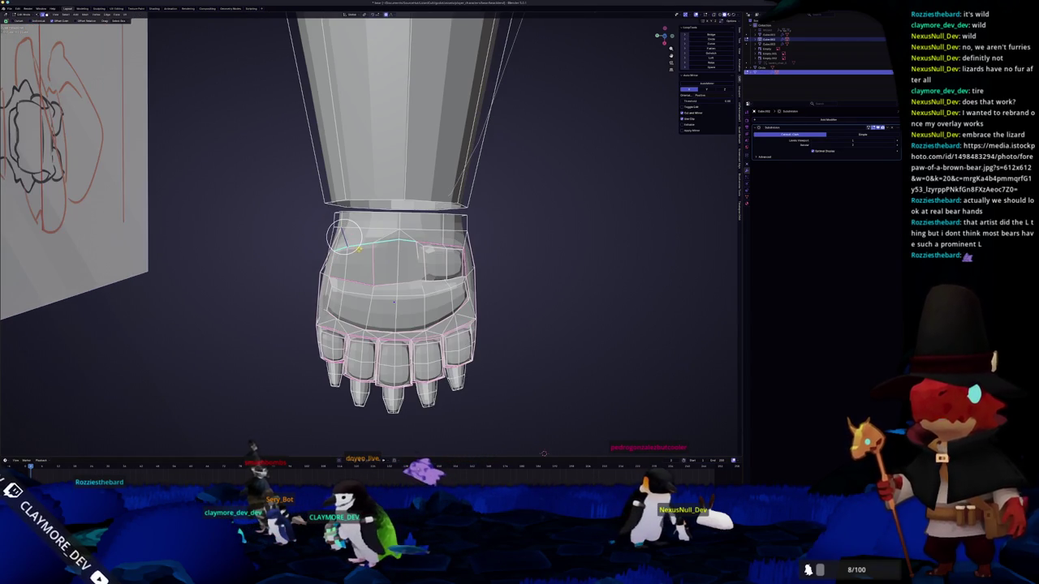
middle_click_drag(543, 453, 700, 159)
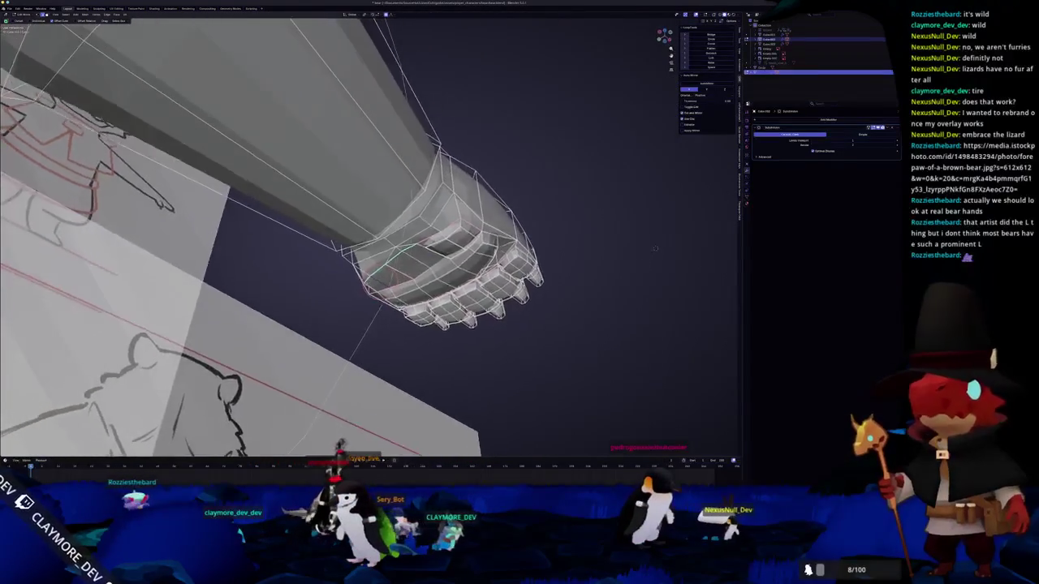
- Circle-select the wrist vertices, edge-slide them, and merge them At Last
middle_click_drag(522, 373, 365, 451)
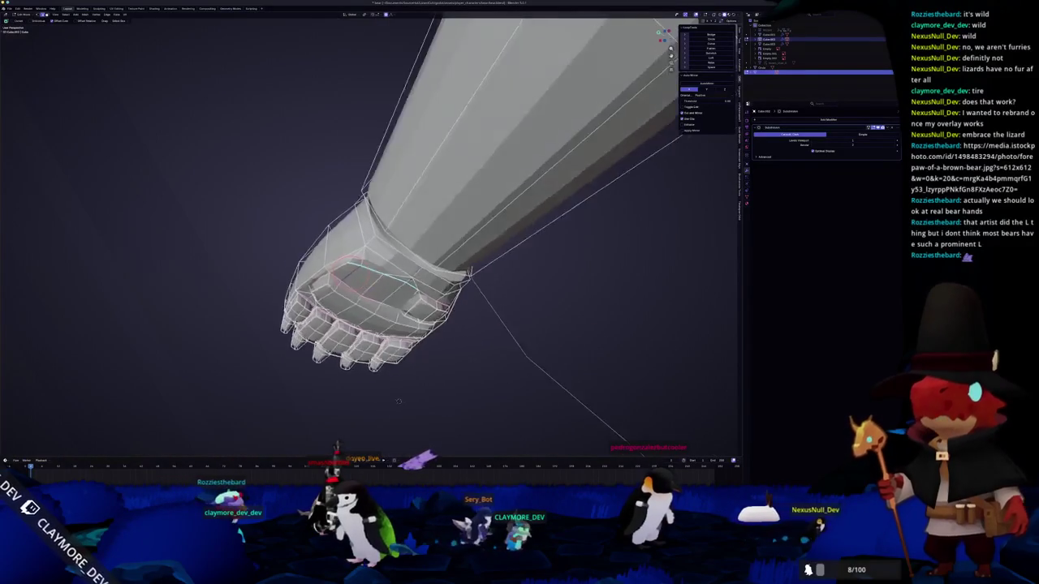
key("Escape")
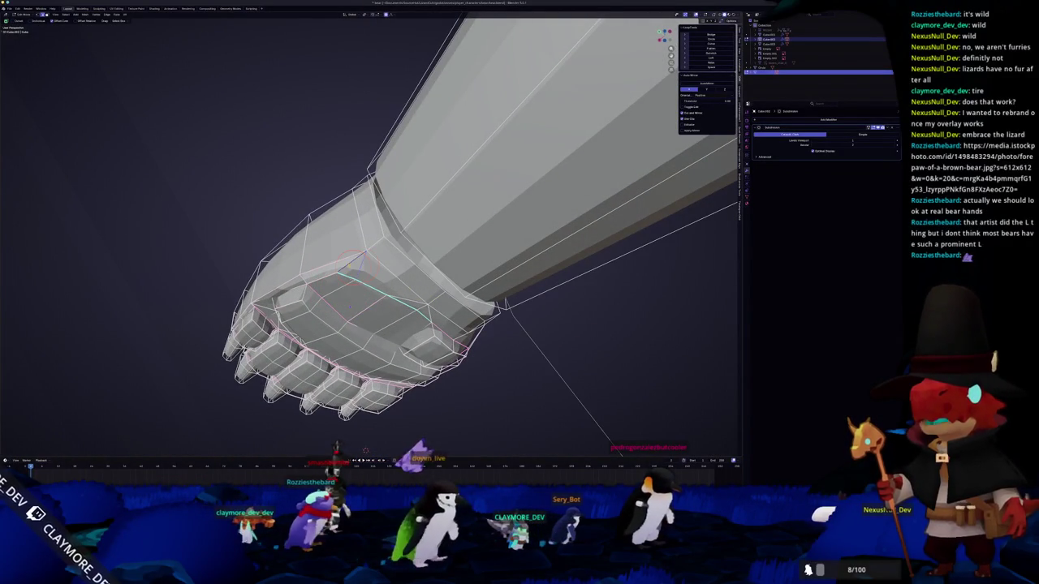
mouse_move(365, 450)
middle_mouse_down()
mouse_move(454, 439)
mouse_move(721, 304)
middle_mouse_up()
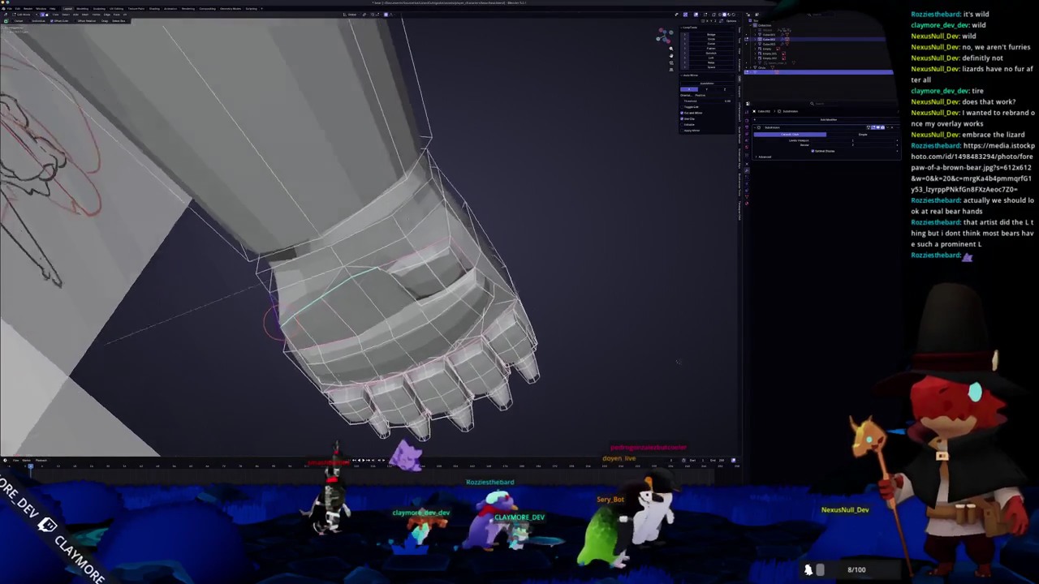
key("c")
scroll(385, 235, "down", 10)
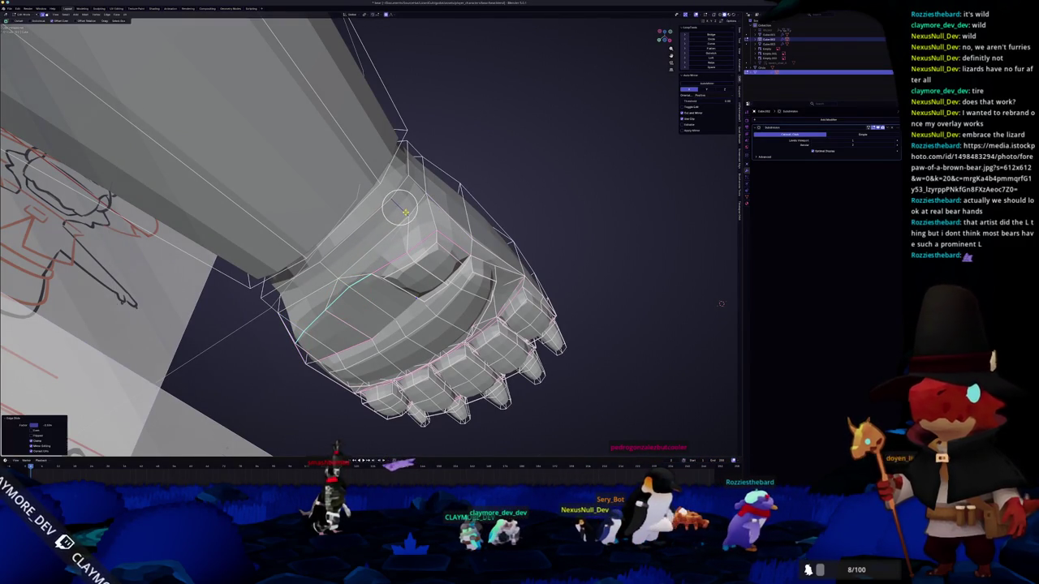
middle_click_drag(721, 303, 617, 268)
key("c")
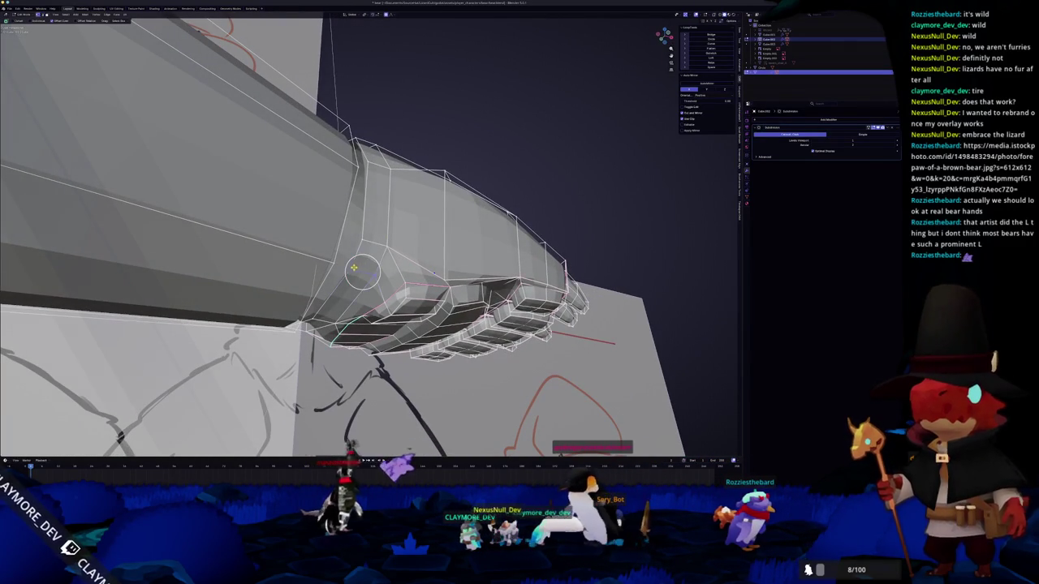
key("m")
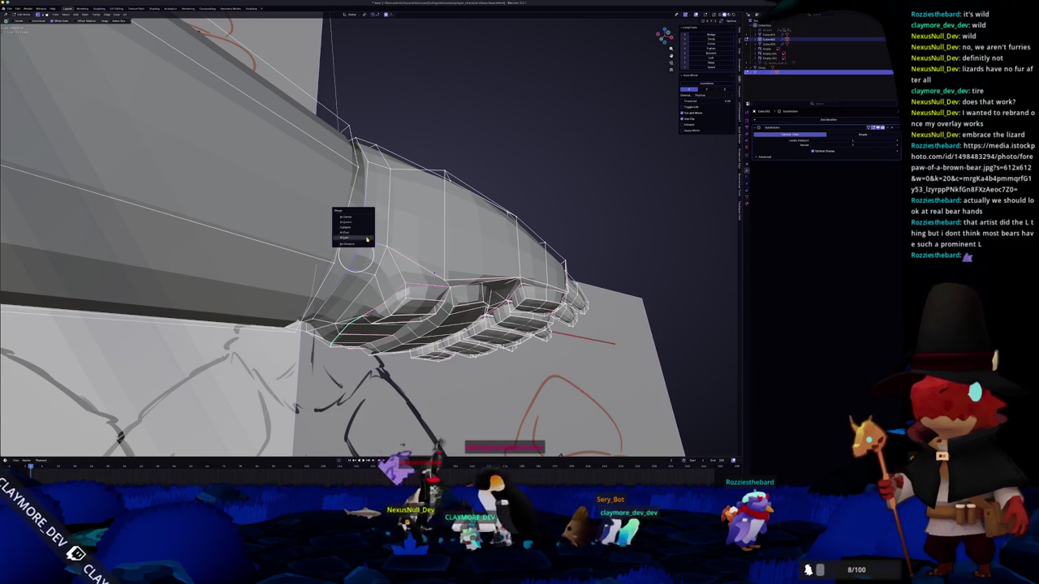
left_click(367, 240)
- Dissolve the leftover extra edges under the paw and check the result from below
middle_click_drag(367, 240, 325, 450)
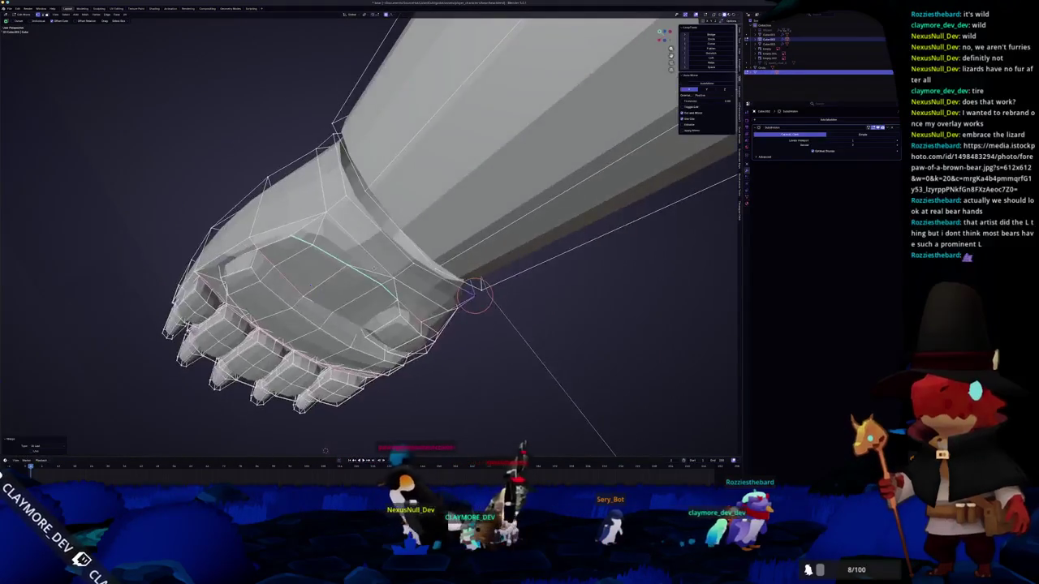
key("x")
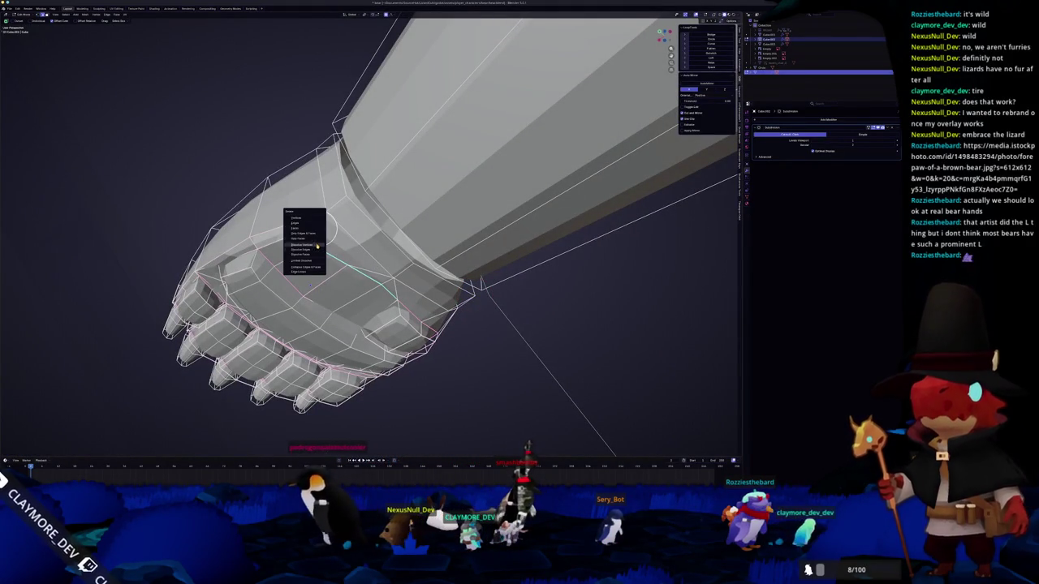
left_click(317, 249)
middle_click_drag(317, 249, 320, 244)
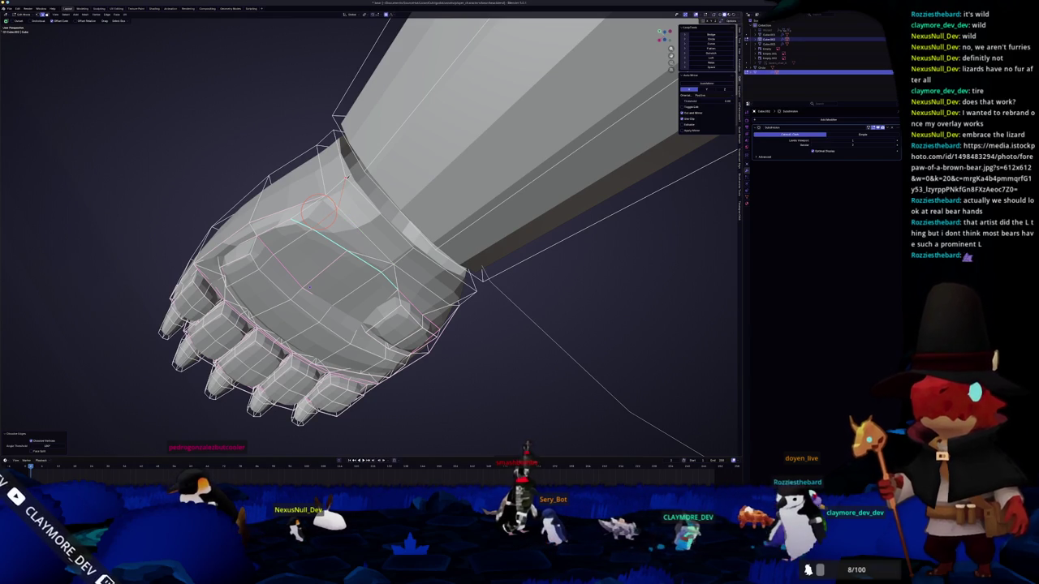
mouse_move(346, 176)
middle_mouse_down()
mouse_move(361, 265)
mouse_move(360, 251)
middle_mouse_up()
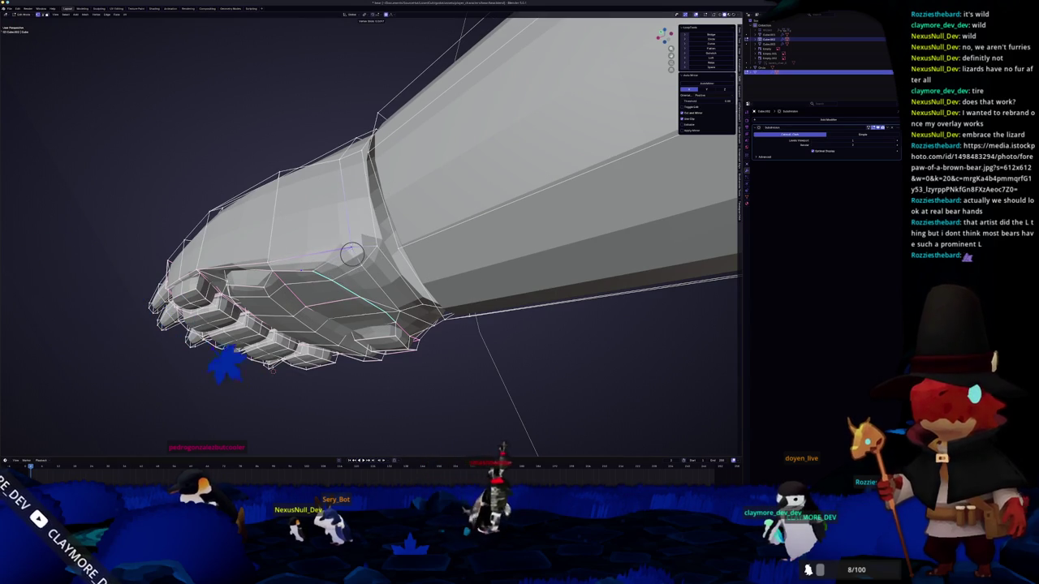
mouse_move(351, 254)
middle_mouse_down()
mouse_move(647, 280)
mouse_move(721, 221)
mouse_move(564, 227)
mouse_move(536, 152)
mouse_move(402, 241)
mouse_move(394, 273)
mouse_move(370, 276)
mouse_move(450, 282)
mouse_move(487, 268)
mouse_move(560, 268)
middle_mouse_up()
- Move the selected paw vertices with proportional falloff
key("g")
key("Tab")
key("Tab")
left_click(401, 241)
- In side view, select the face loop at the arm's end with X-ray on
key("Tab")
left_click(450, 281)
key("KP_3")
key("Tab")
scroll(517, 241, "up", 2)
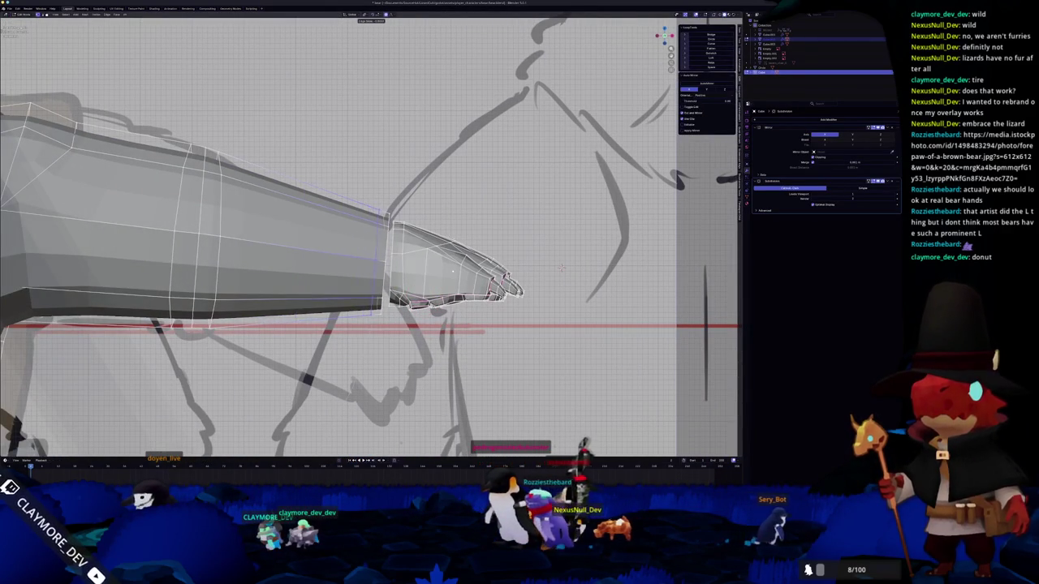
key("3")
left_click(233, 212, "alt")
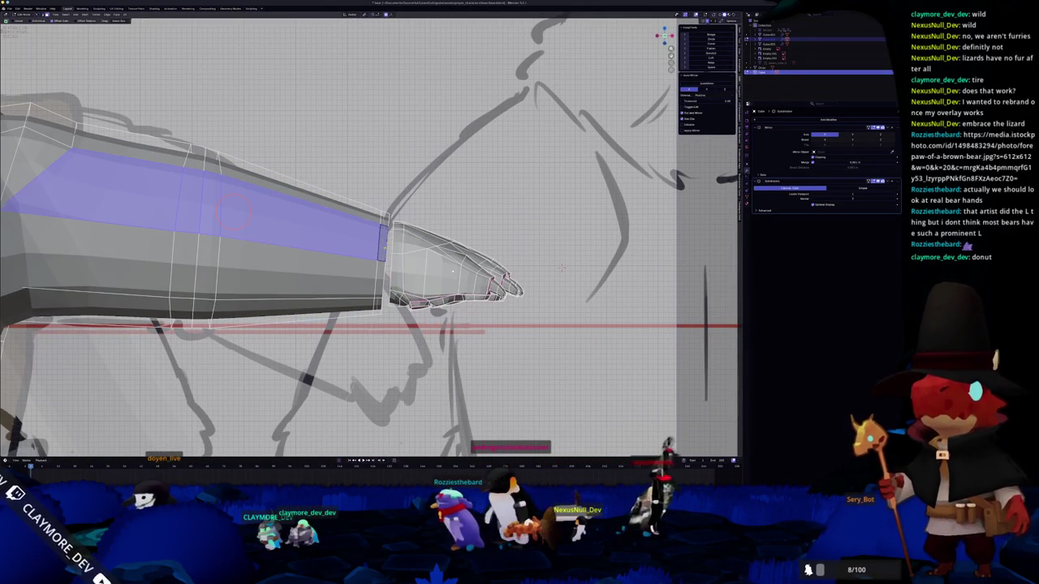
key("alt+a")
left_click(382, 254, "alt")
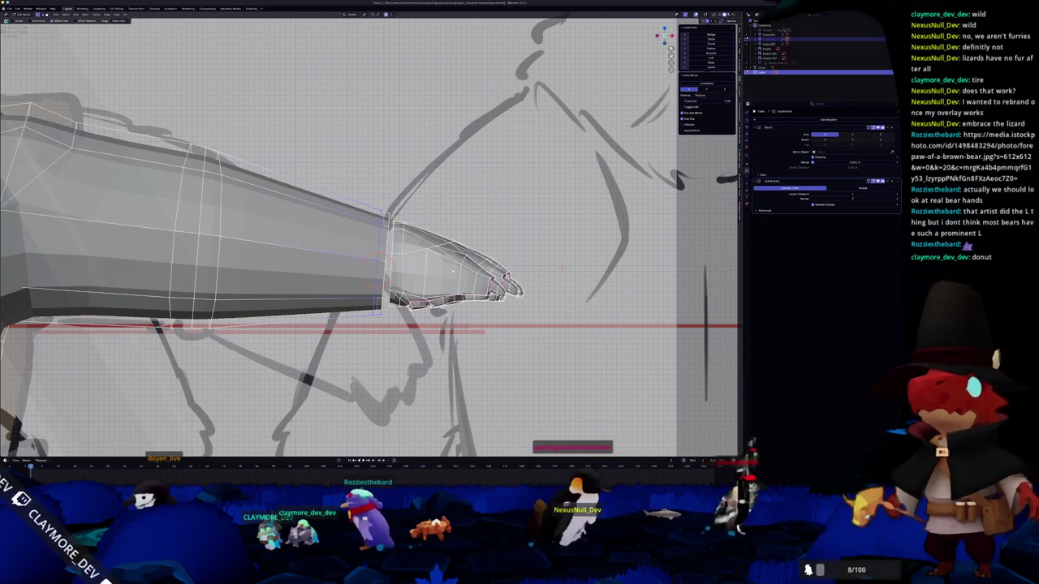
key("alt+z")
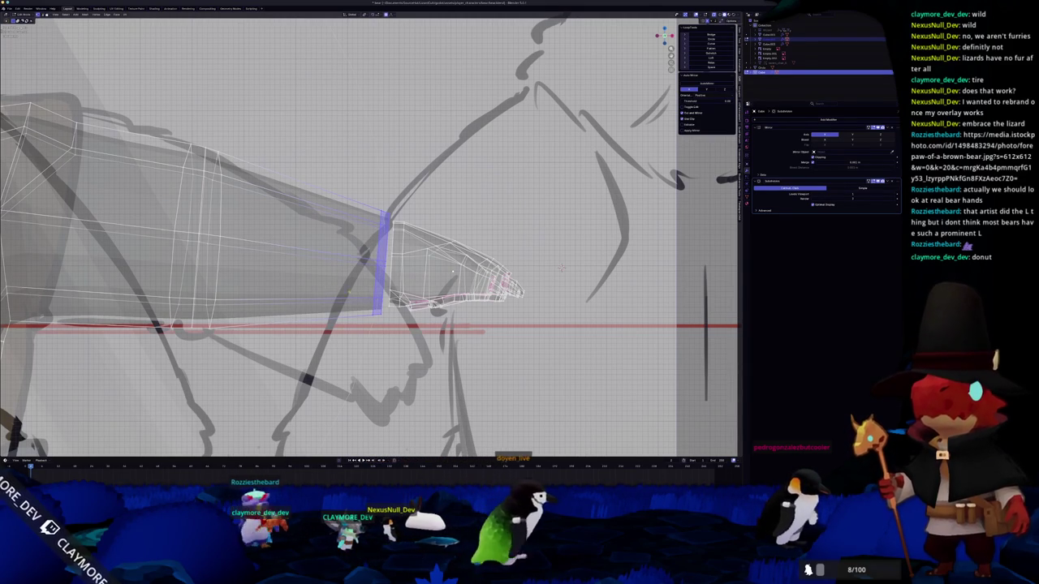
- Settle the paw against the arm and shrink the wrist edge loop vertically
scroll(369, 237, "up", 1)
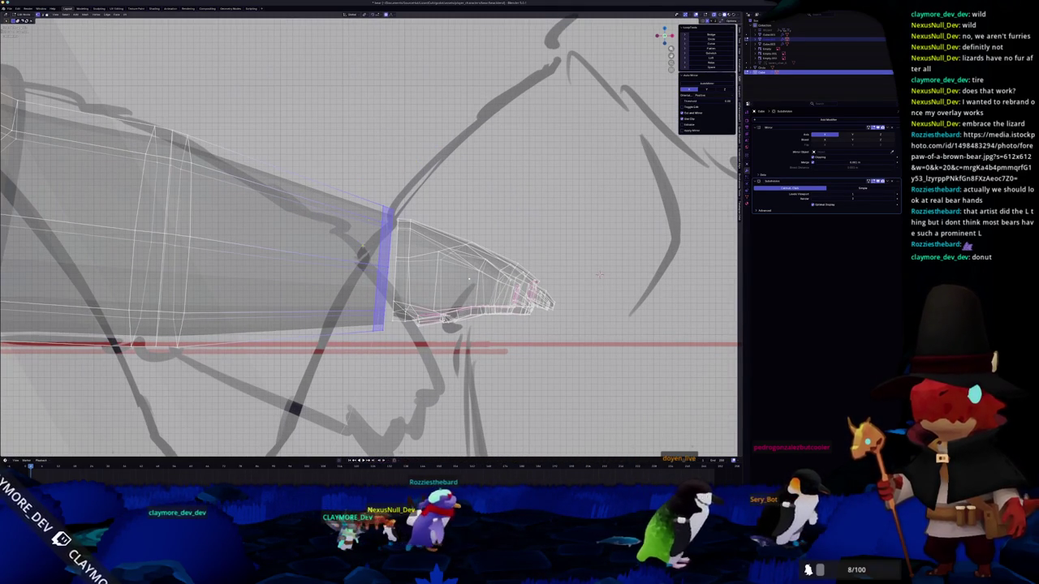
scroll(600, 275, "up", 1)
key("g")
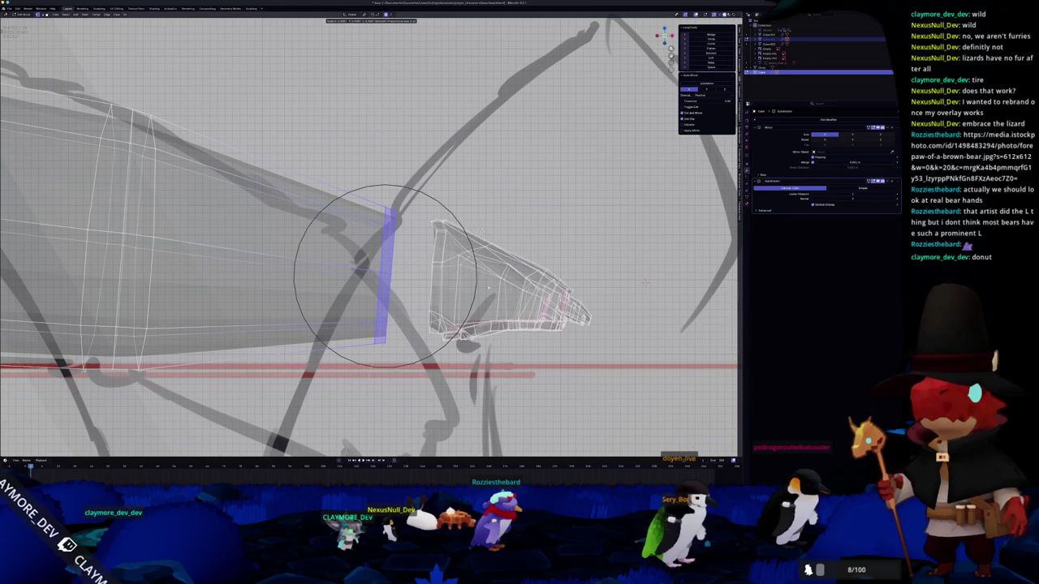
key("Return")
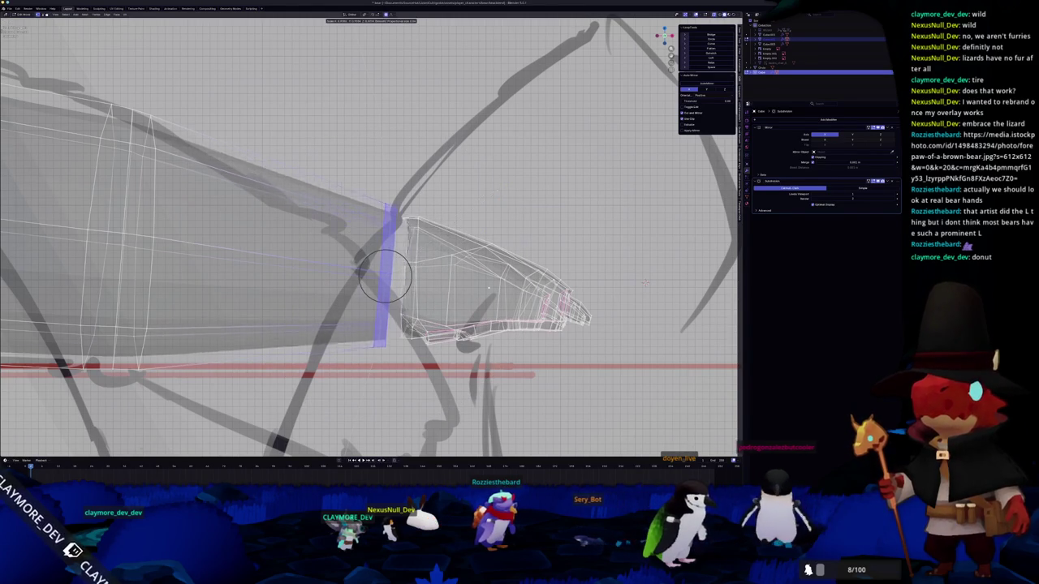
key("s")
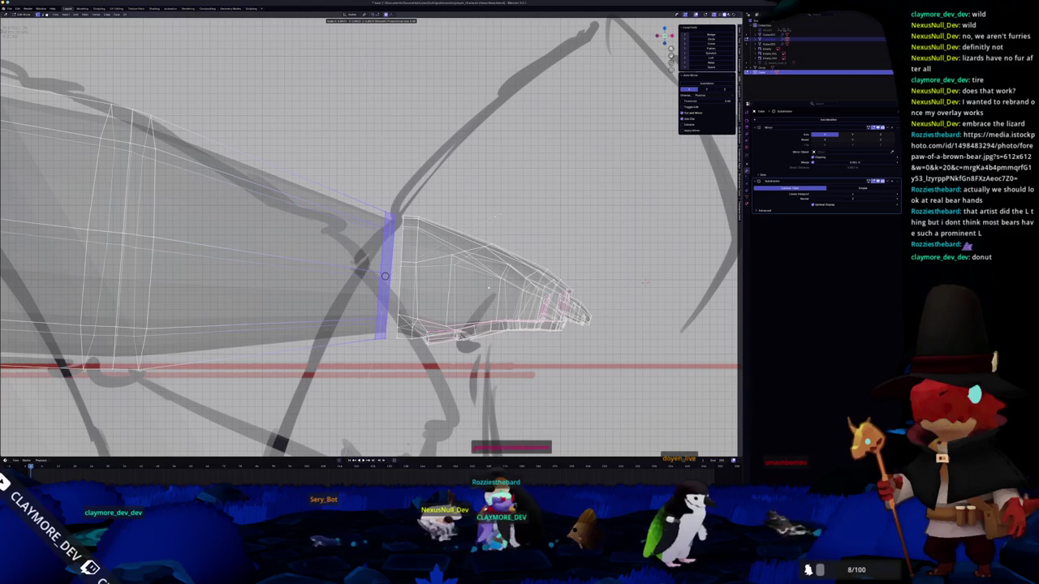
key("Return")
- Rescale the forearm's end edge loop to match the paw's size
key("Tab")
scroll(645, 283, "down", 2)
key("Tab")
mouse_move(529, 261)
middle_mouse_down()
mouse_move(599, 274)
mouse_move(568, 341)
middle_mouse_up()
key("s")
key("Return")
key("Tab")
- Orbit around the forearm and paw to inspect the wrist gap, dismissing stray menus
scroll(558, 384, "up", 3)
key("Tab")
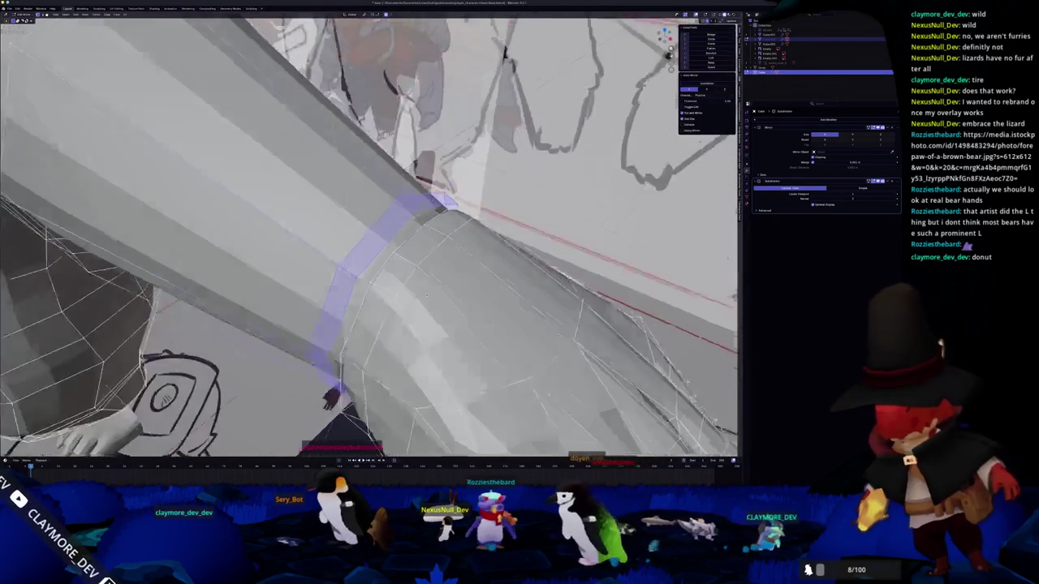
middle_click_drag(558, 384, 487, 341)
scroll(430, 303, "down", 3)
mouse_move(431, 304)
middle_mouse_down()
mouse_move(161, 265)
mouse_move(606, 185)
mouse_move(416, 188)
middle_mouse_up()
scroll(605, 185, "up", 3)
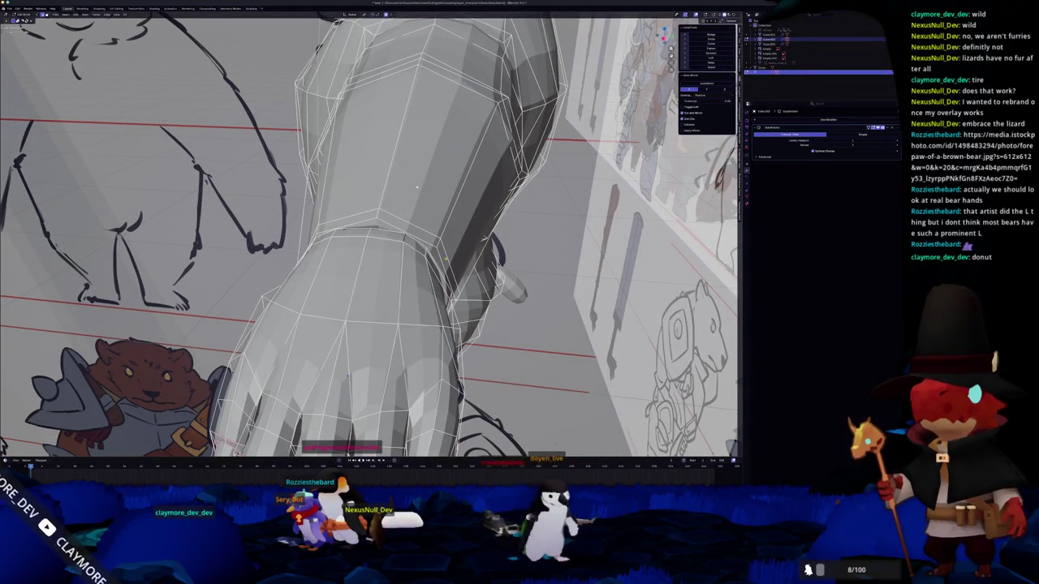
mouse_move(418, 185)
middle_mouse_down()
mouse_move(349, 230)
mouse_move(357, 236)
middle_mouse_up()
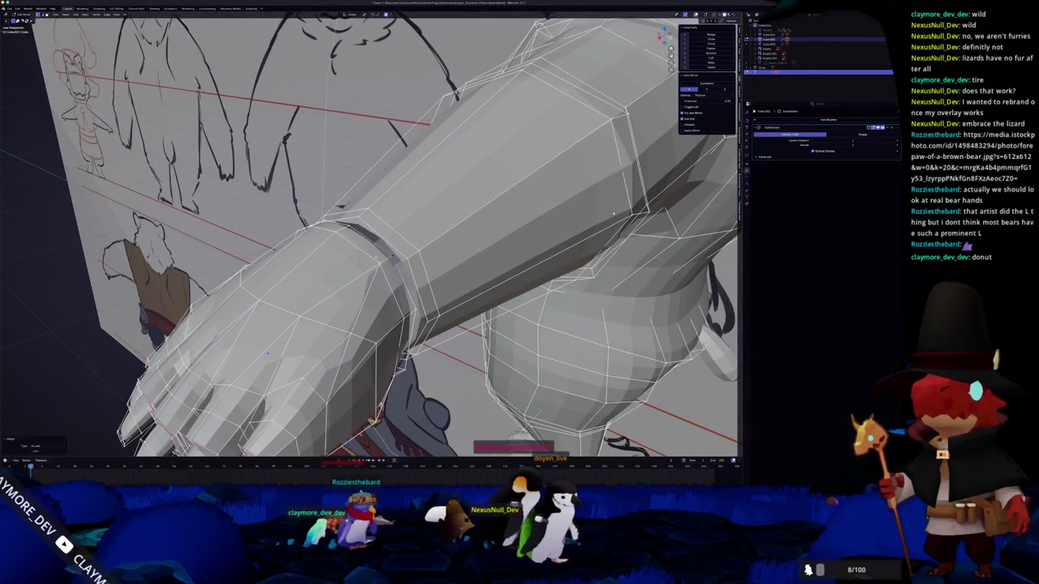
middle_click_drag(266, 353, 479, 354)
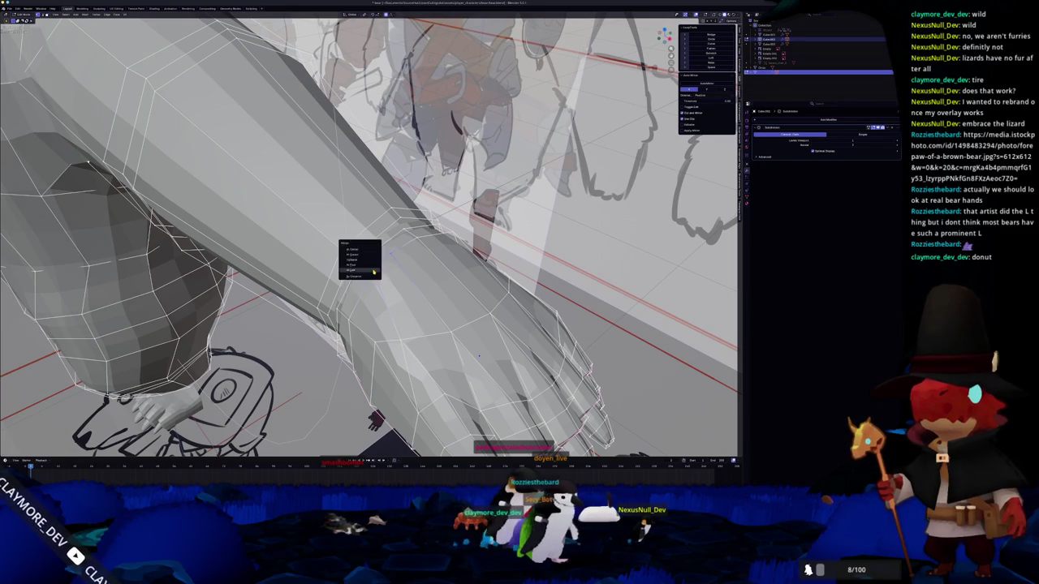
left_click(373, 272)
middle_click_drag(373, 271, 157, 184)
left_click(9, 8)
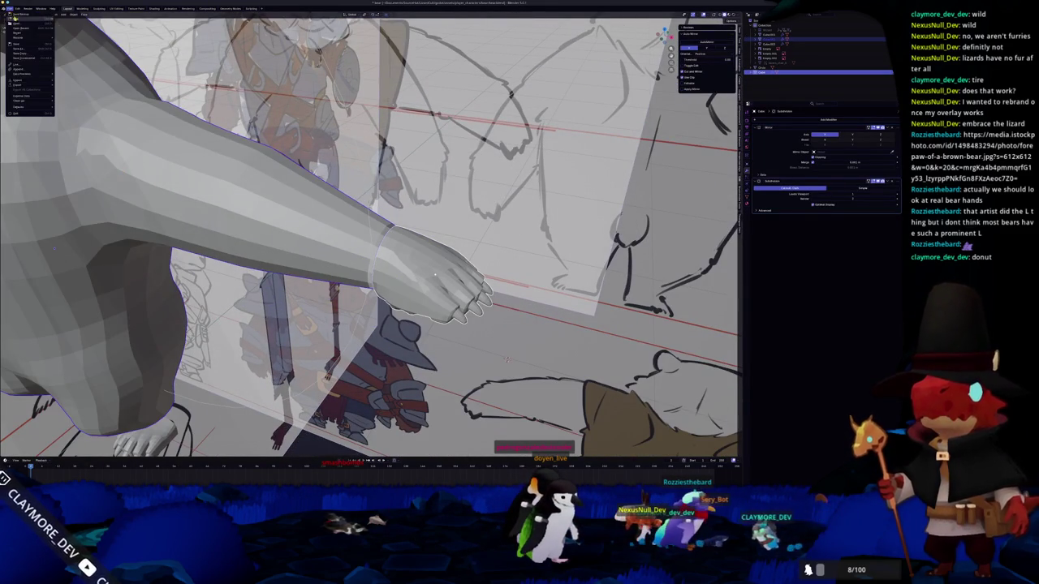
key("Escape")
scroll(346, 274, "up", 2)
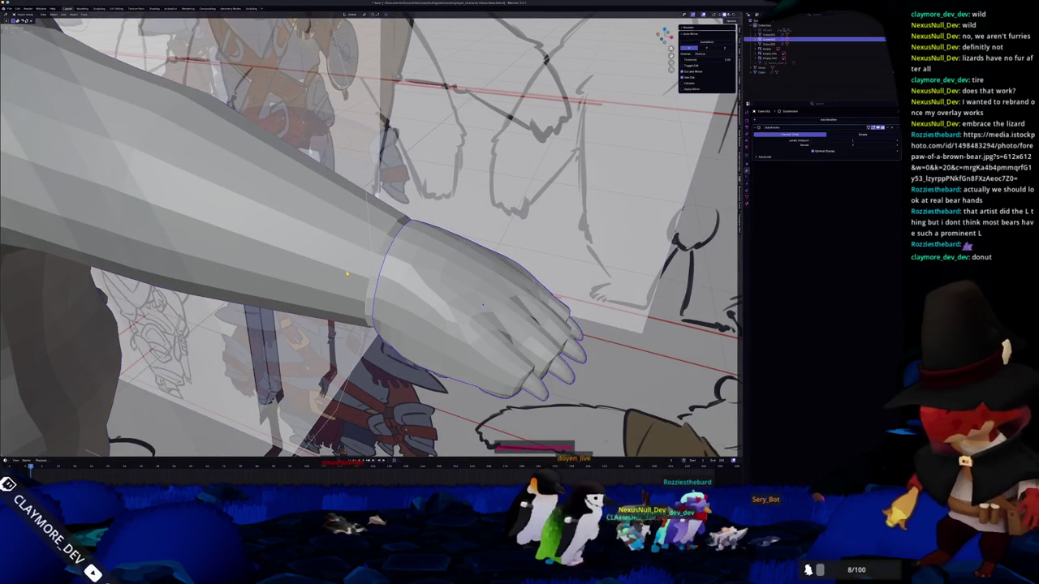
- Bridge the forearm's end edge loop to the paw with Bridge Edge Loops
key("Tab")
middle_click_drag(347, 274, 383, 285)
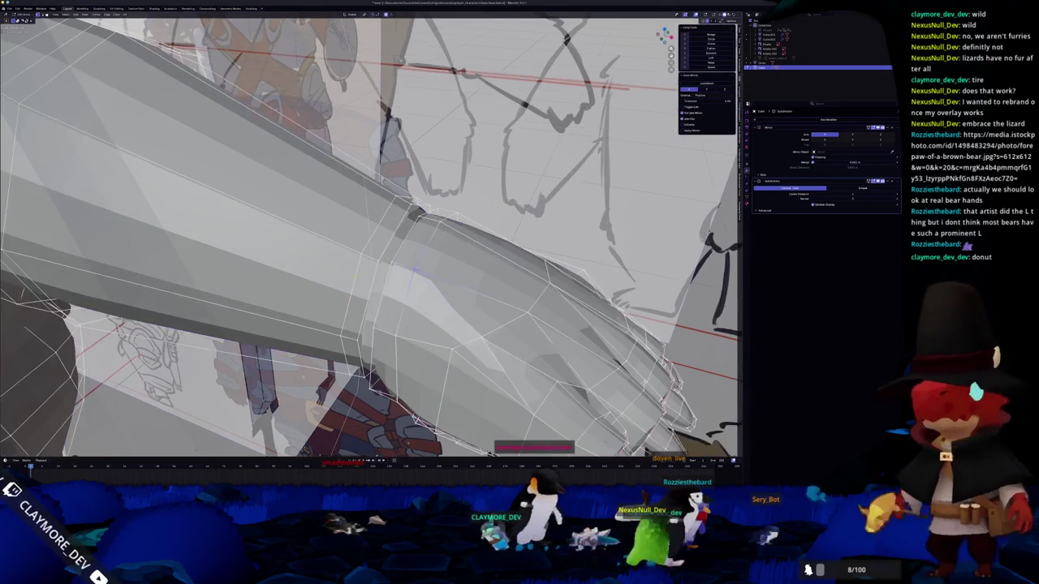
left_click(375, 286, "alt")
key("F3")
key("Return")
mouse_move(396, 297)
middle_mouse_down()
mouse_move(422, 268)
mouse_move(367, 266)
middle_mouse_up()
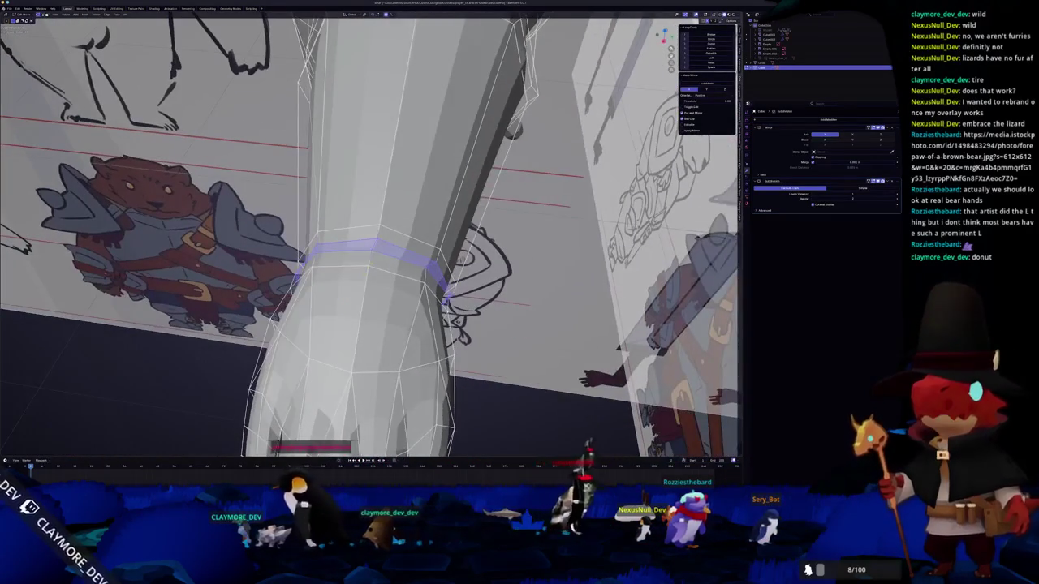
- Select shortest-path edges from the wrist vertex along the paw
left_click(369, 267, "ctrl")
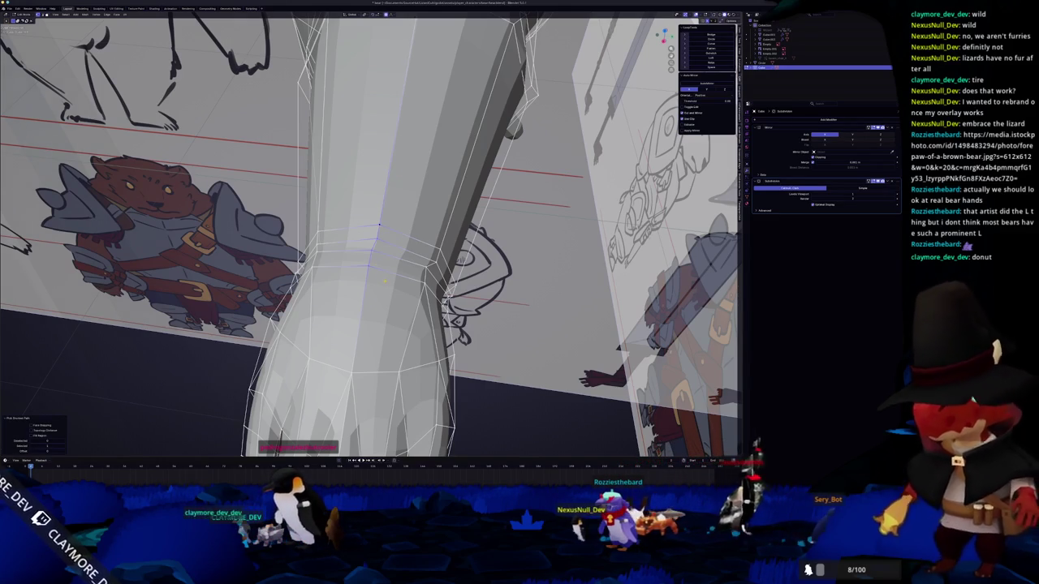
key("KP_7")
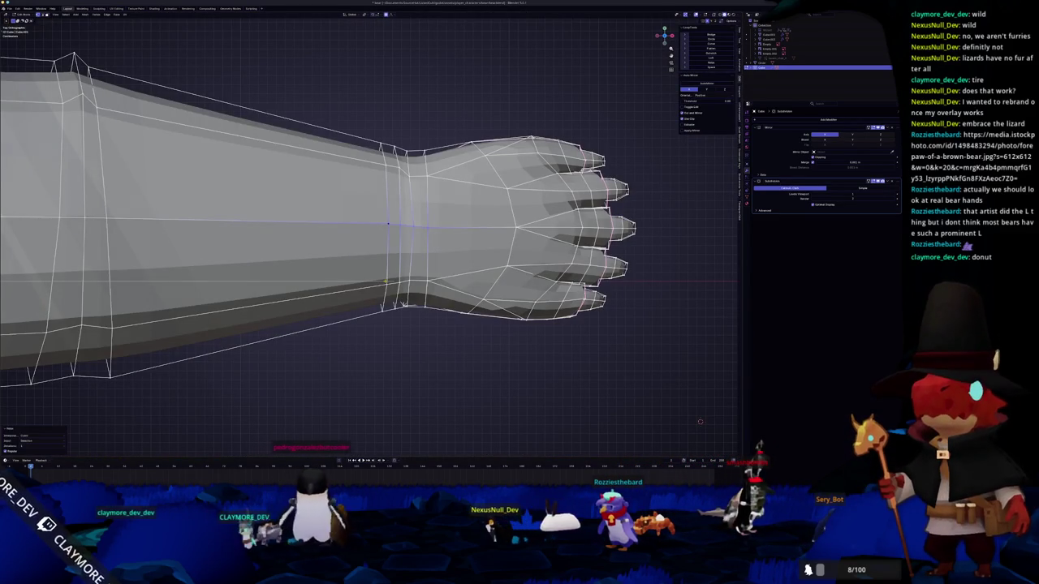
key("alt+a")
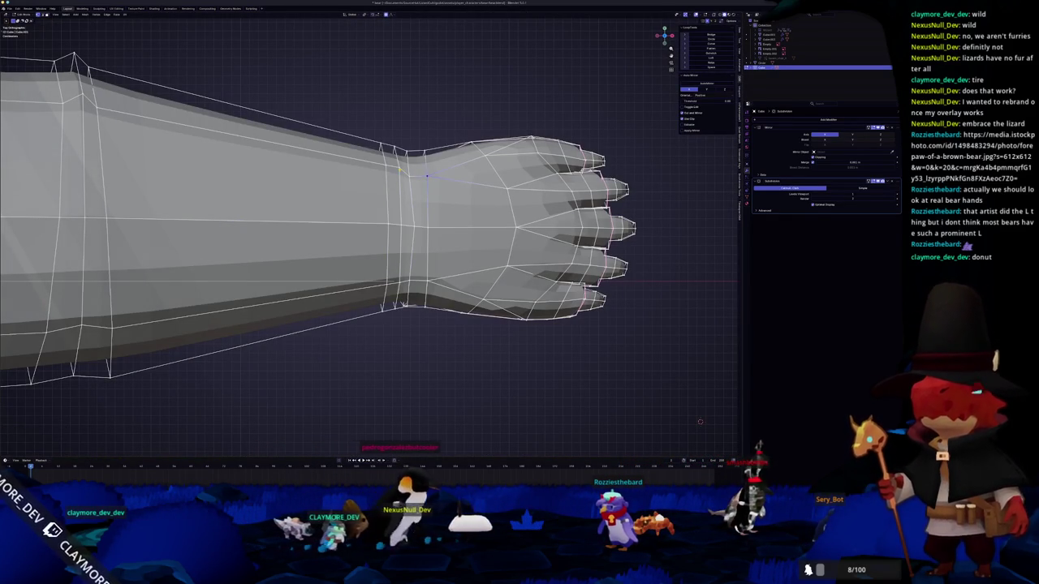
middle_click_drag(699, 421, 666, 381)
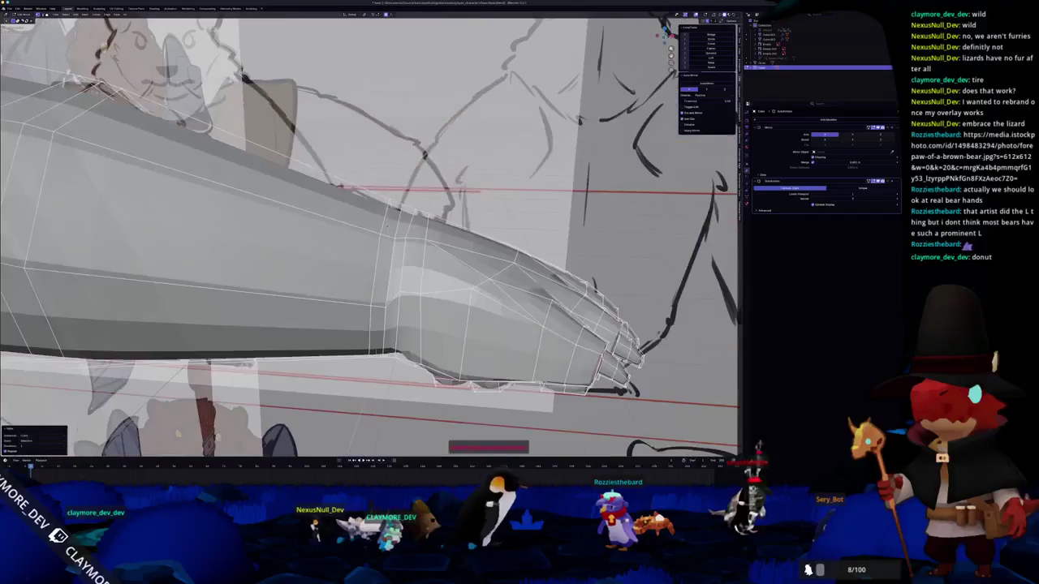
left_click(395, 238, "ctrl")
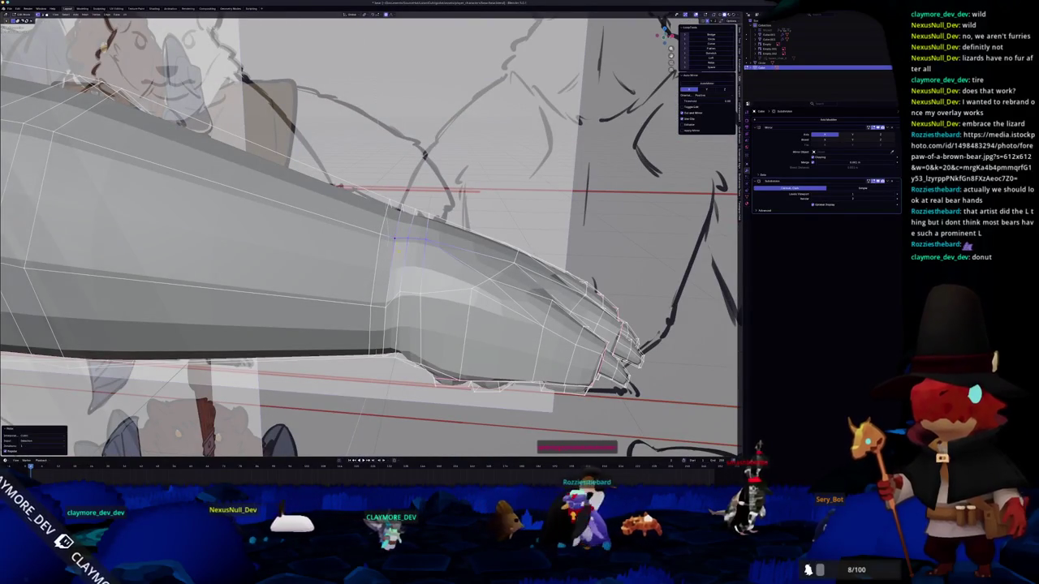
left_click(385, 307, "ctrl")
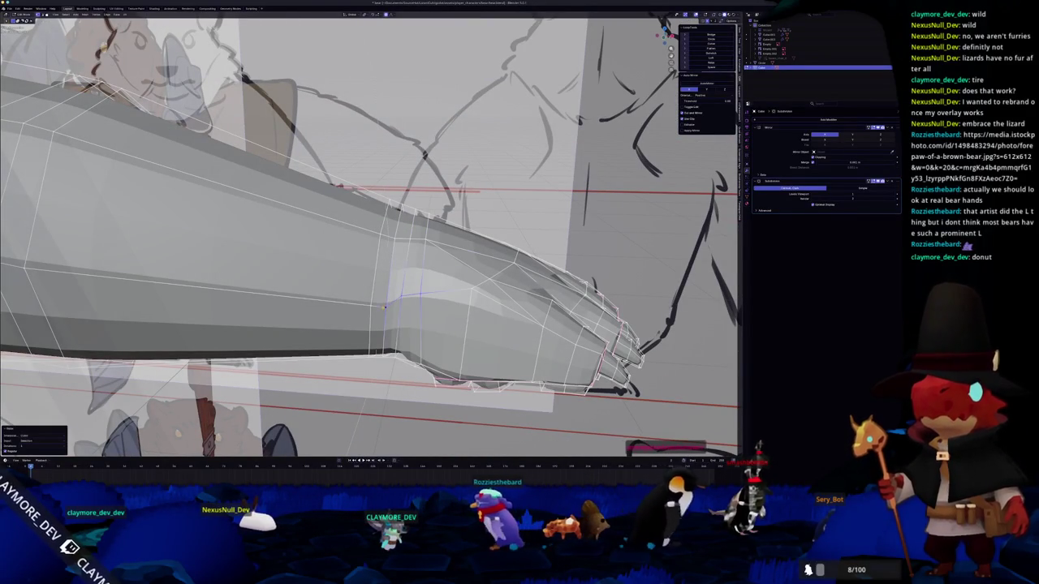
middle_click_drag(487, 244, 455, 227)
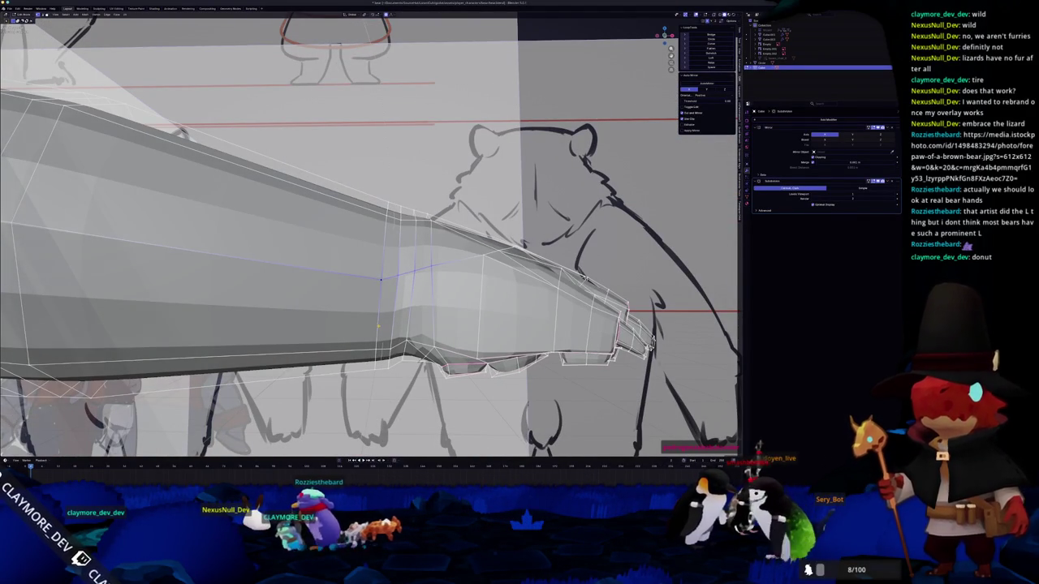
- Knife a new edge across the back of the paw and select loops near the wrist
middle_click_drag(381, 279, 377, 208)
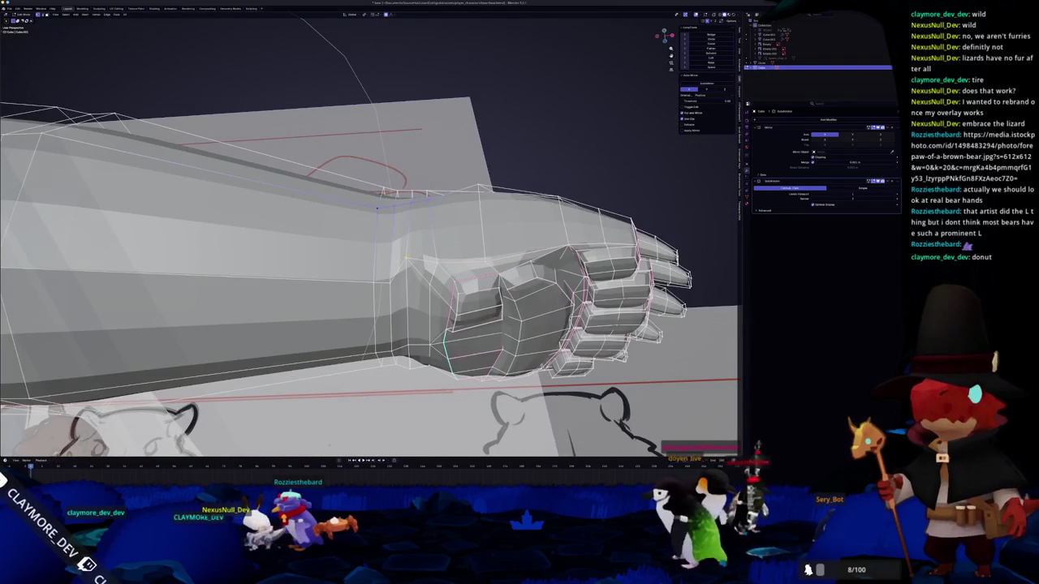
left_click(406, 258)
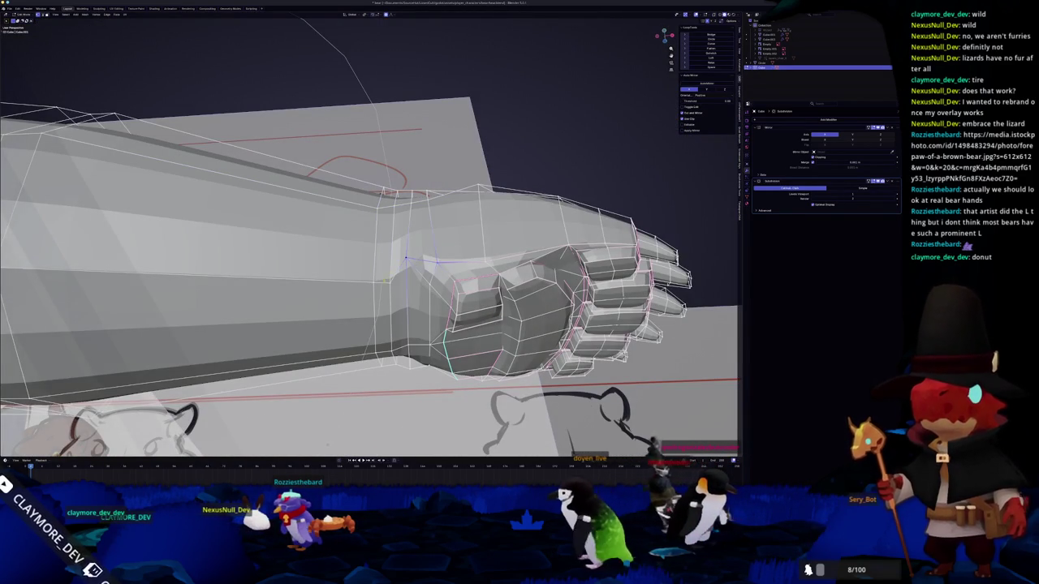
key("Return")
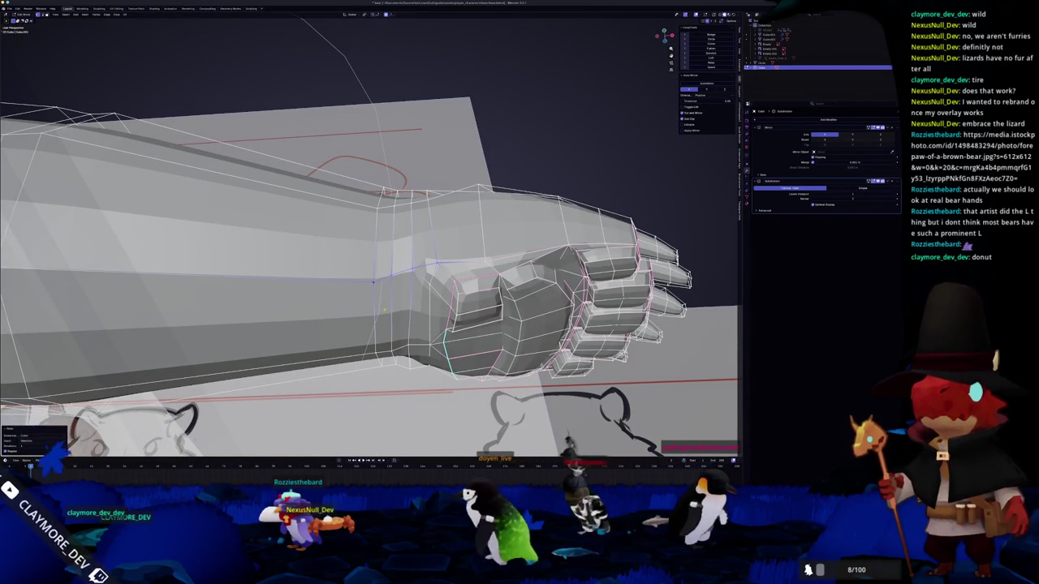
middle_click_drag(378, 287, 395, 314)
left_click(376, 271)
middle_click_drag(376, 271, 75, 365)
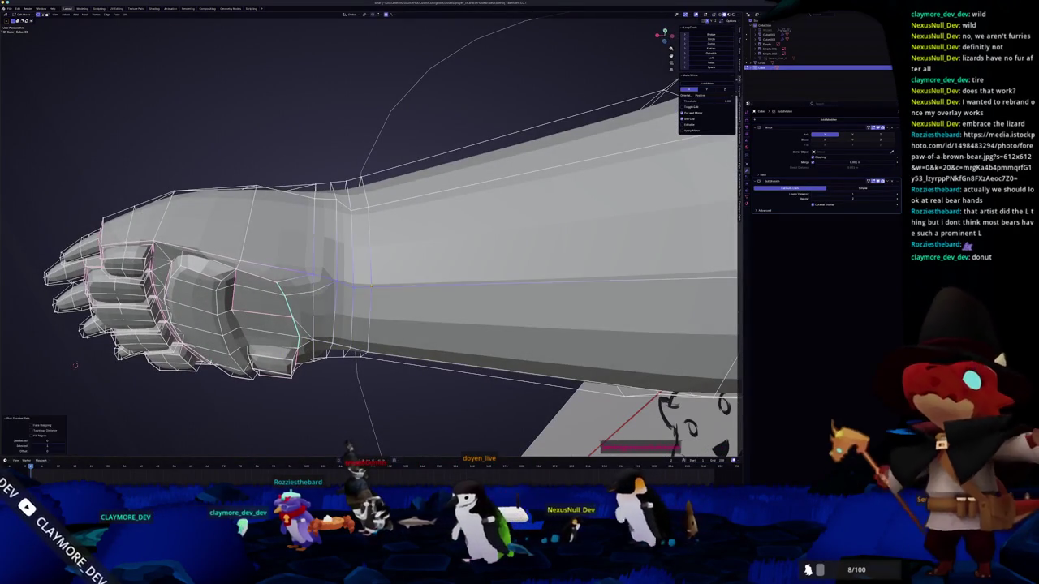
middle_click_drag(75, 365, 105, 341)
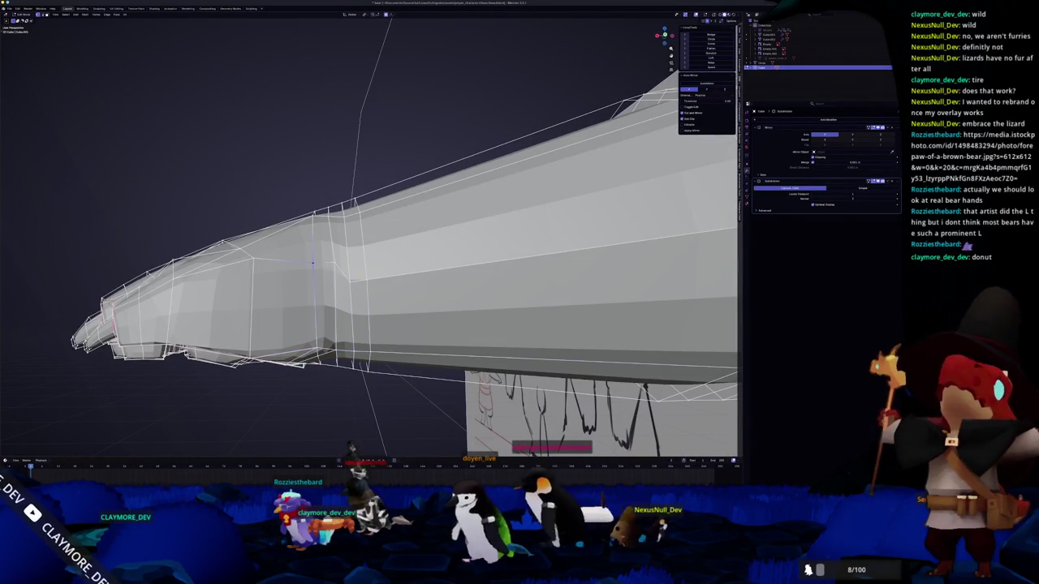
left_click(366, 278, "alt")
middle_click_drag(366, 278, 74, 223)
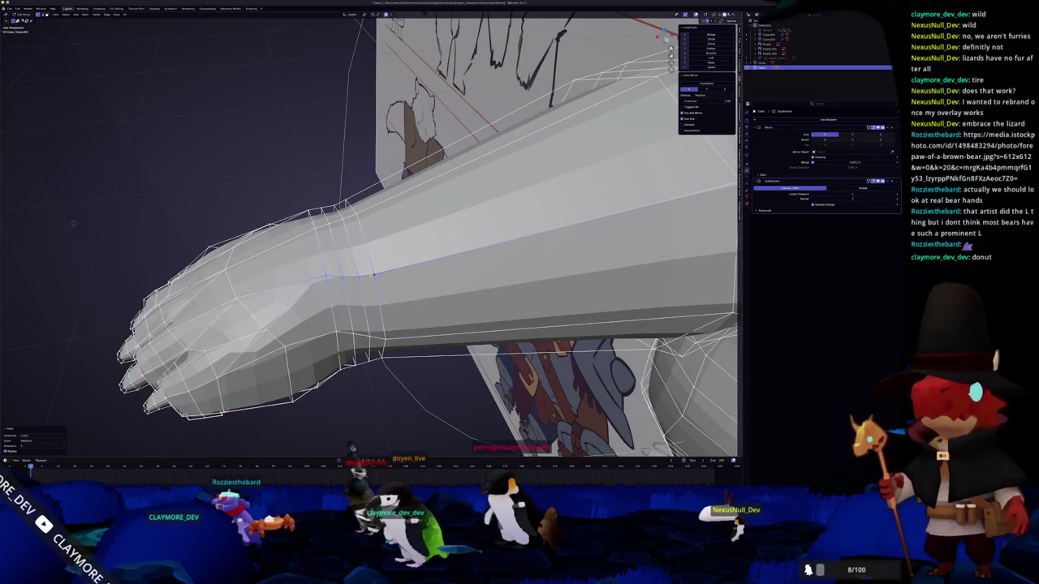
middle_click_drag(74, 223, 162, 211)
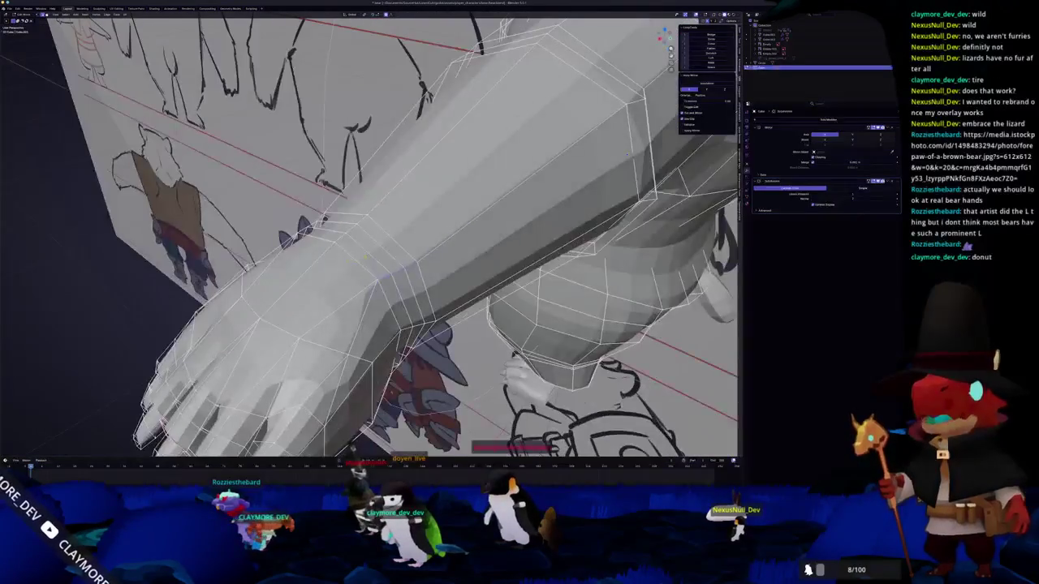
key("KP_1")
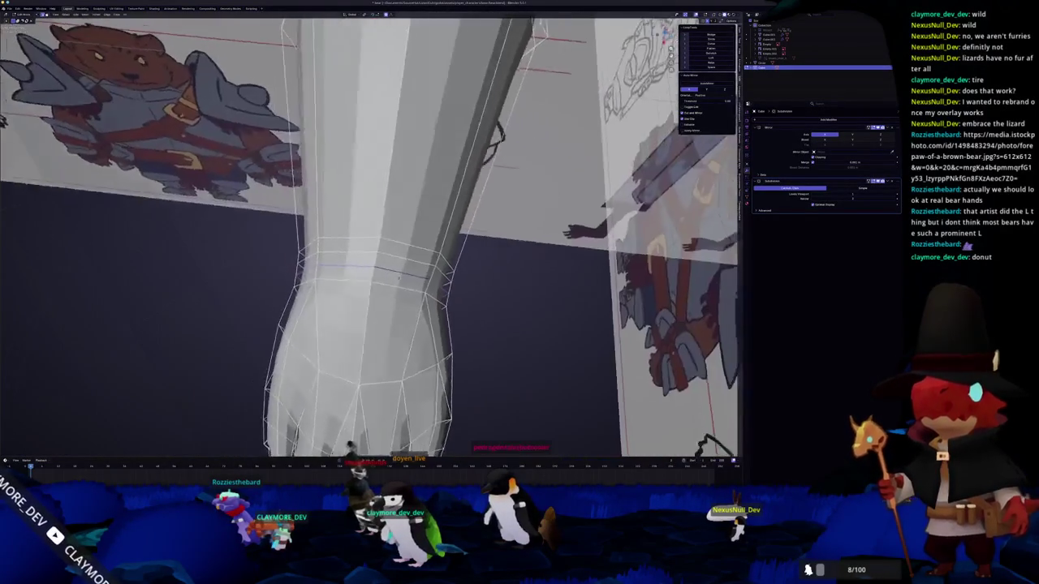
key("KP_7")
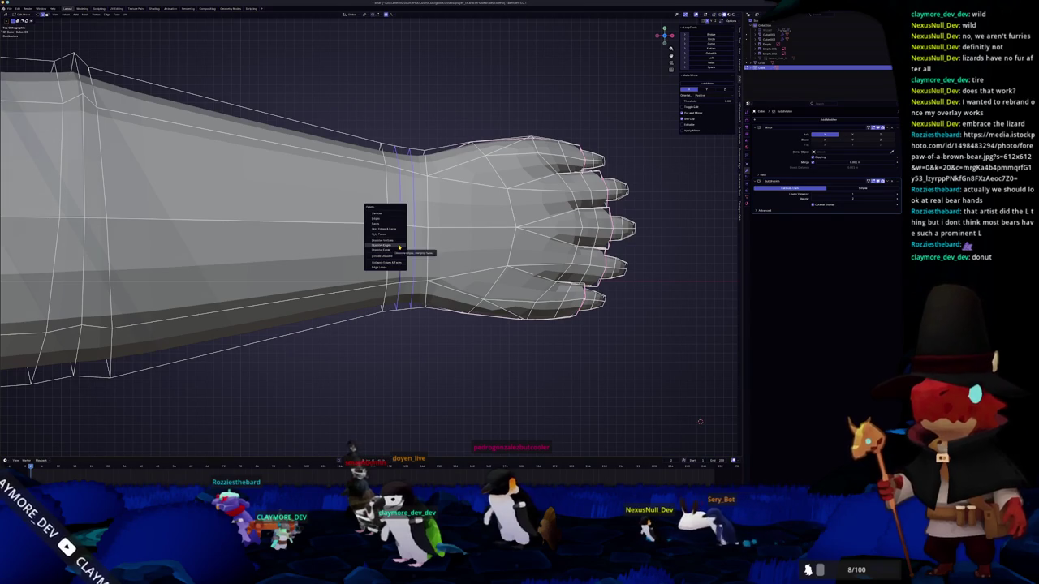
- Dissolve a redundant wrist edge loop and slide the remaining loop along the arm
left_click(394, 247)
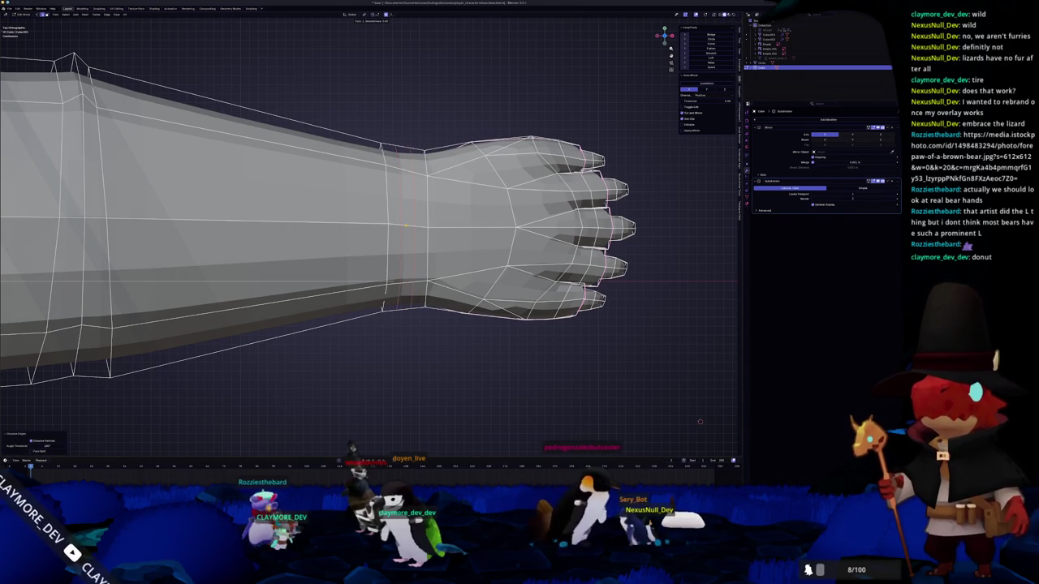
left_click(404, 292)
scroll(404, 292, "up", 2)
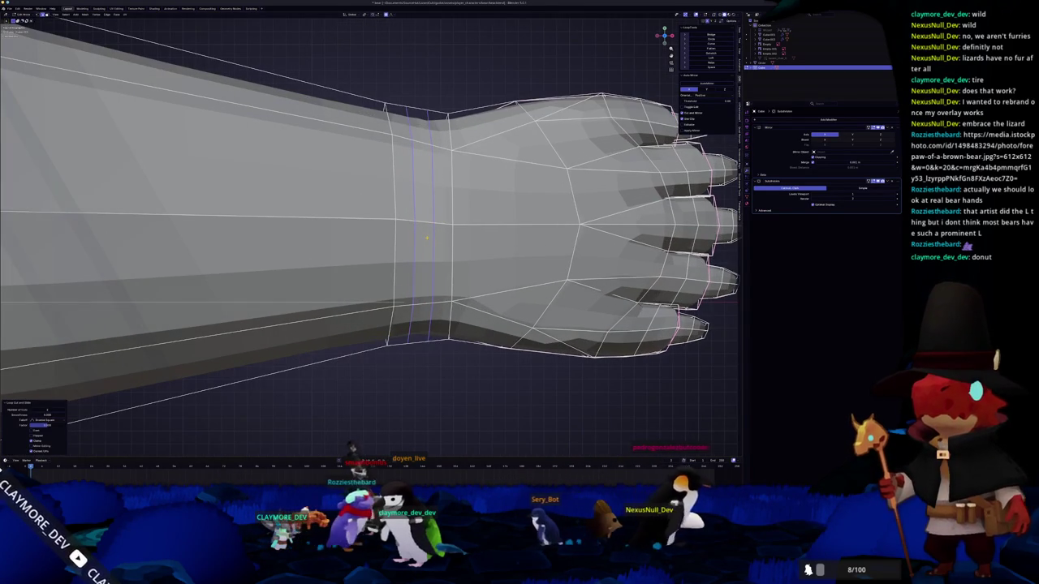
key("x")
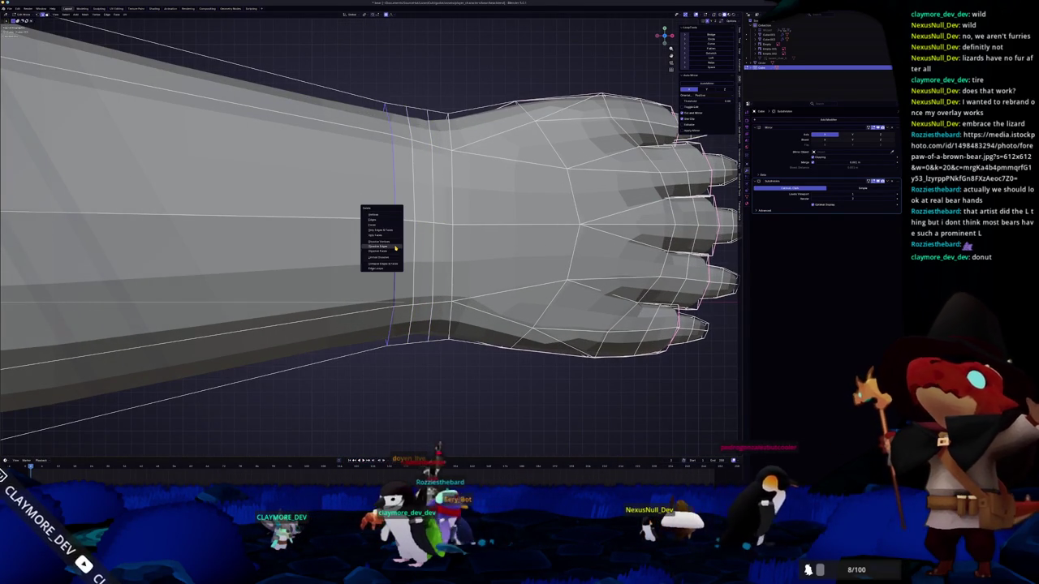
left_click(402, 247)
key("g")
key("g")
left_click(410, 223)
- Inspect the arm from the side and front, trying and cancelling a loop cut
mouse_move(411, 222)
middle_mouse_down()
mouse_move(438, 202)
mouse_move(395, 312)
mouse_move(520, 179)
middle_mouse_up()
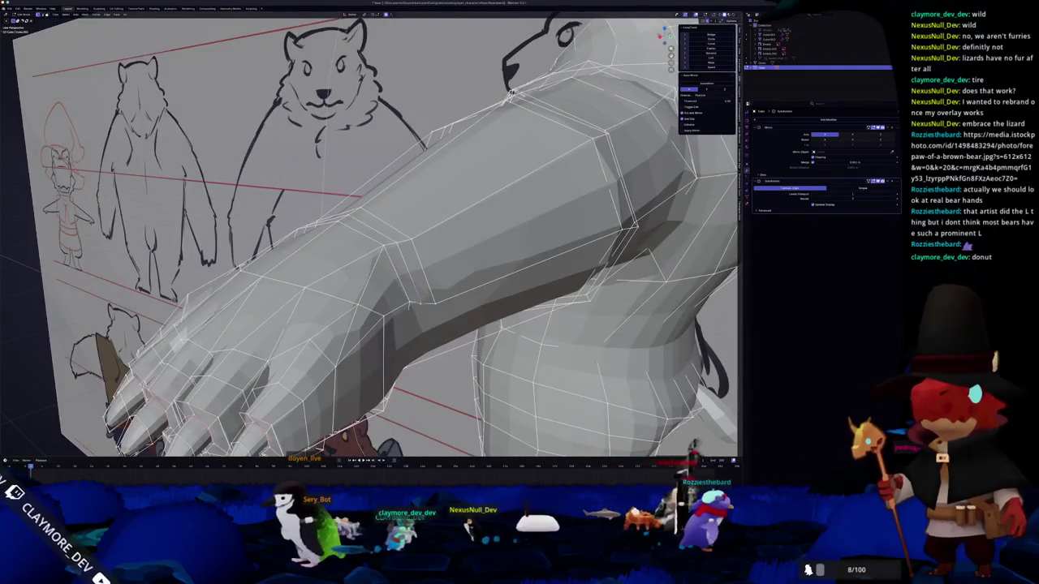
scroll(520, 178, "up", 2)
key("ctrl+r")
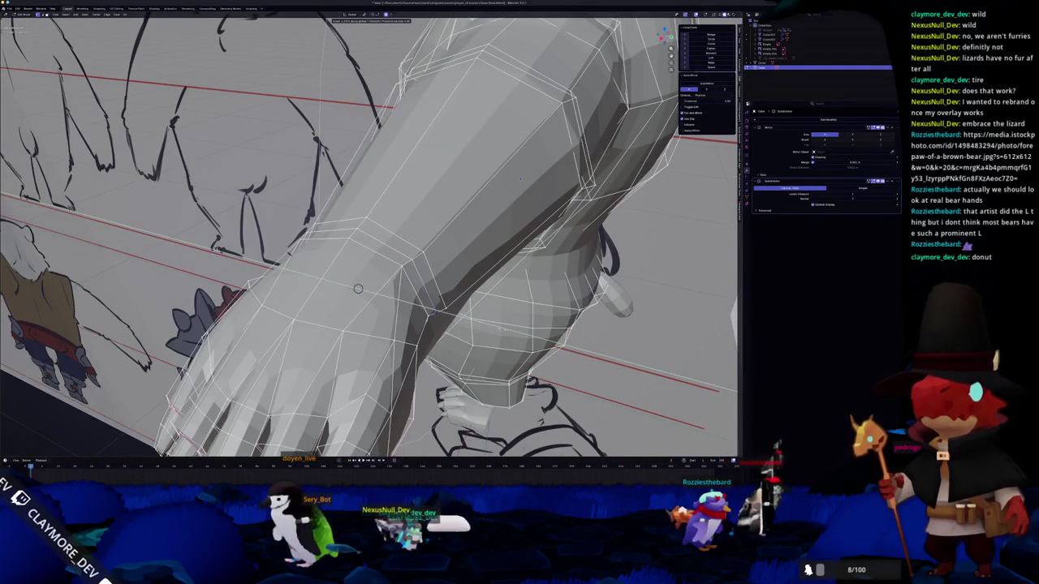
key("Escape")
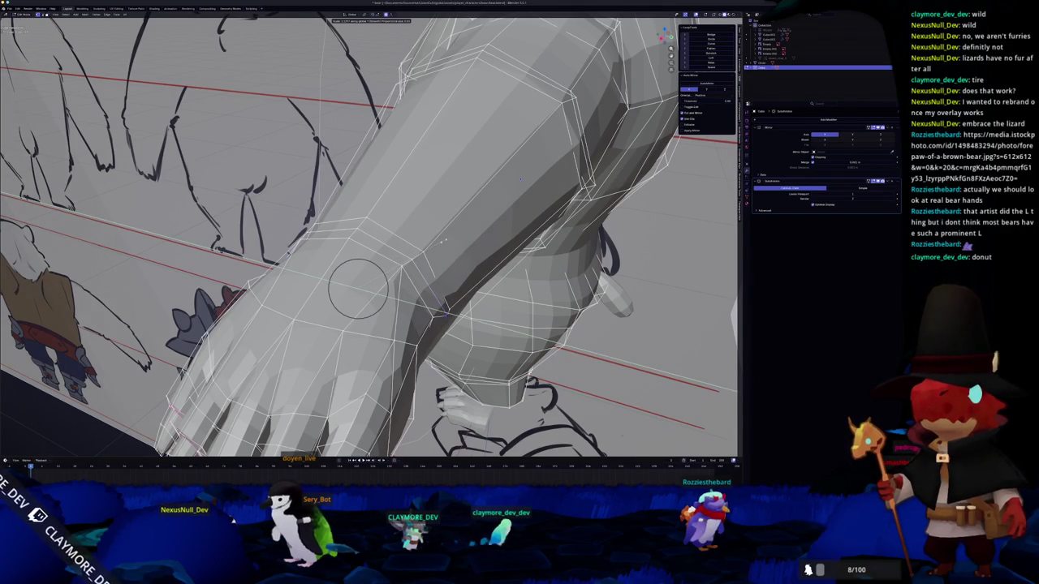
key("Tab")
mouse_move(358, 288)
middle_mouse_down()
mouse_move(207, 228)
mouse_move(76, 311)
mouse_move(103, 316)
middle_mouse_up()
key("Tab")
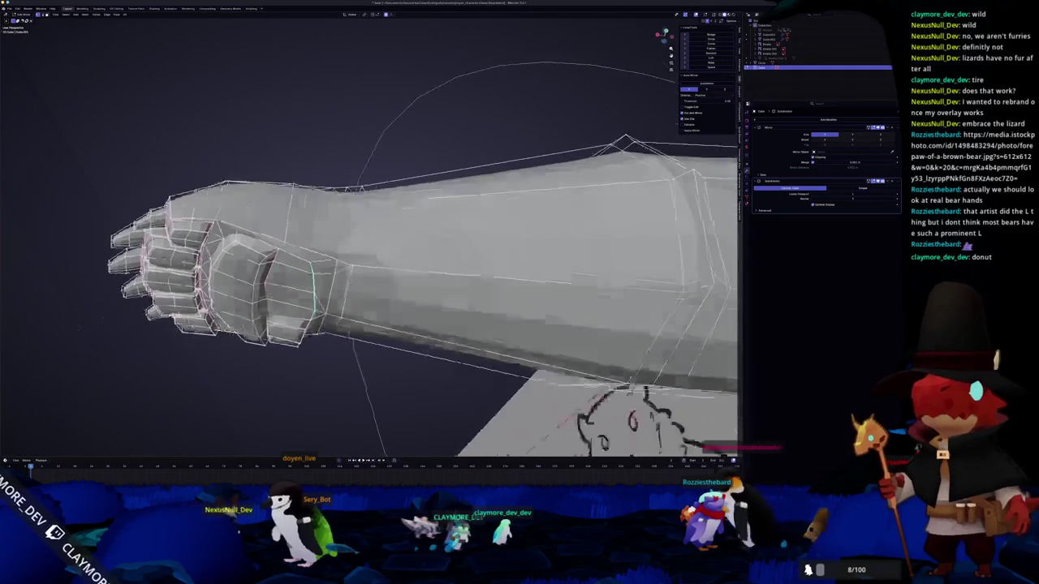
key("Tab")
key("Tab")
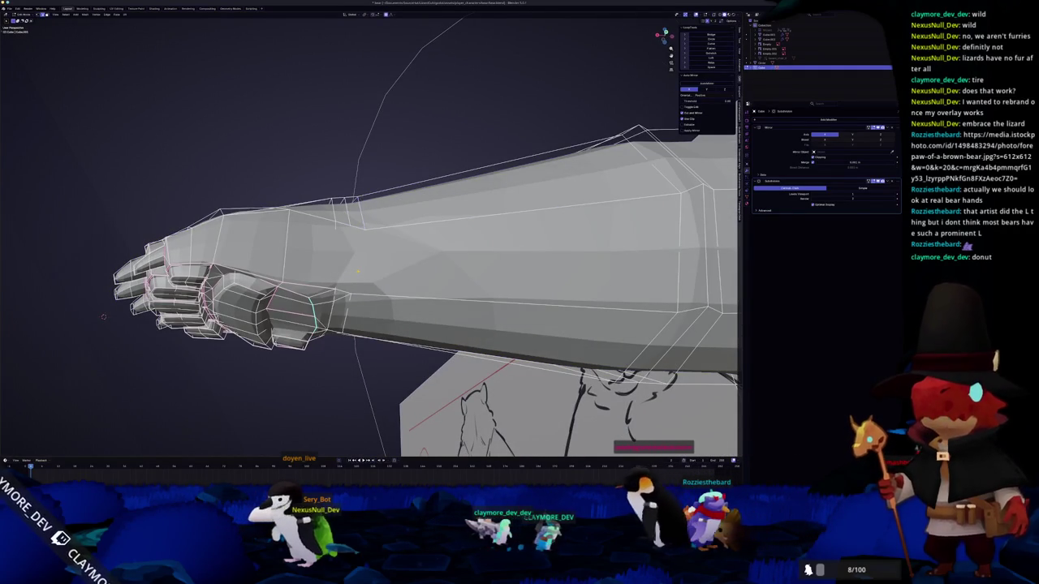
middle_click_drag(103, 317, 112, 381)
middle_click_drag(357, 309, 167, 274)
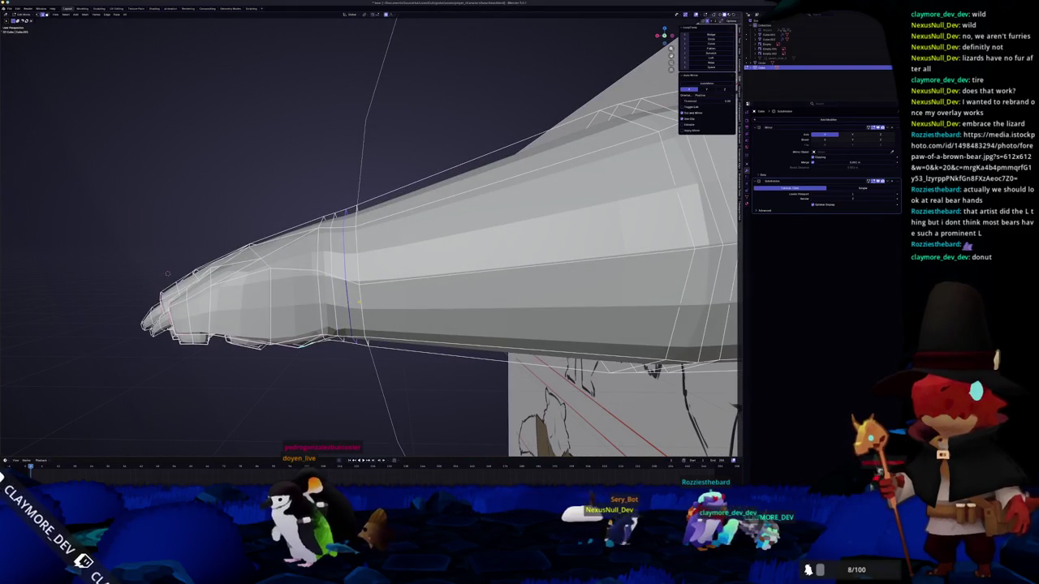
- Dissolve the extra forearm edge loop and brush-select vertices around the wrist
key("x")
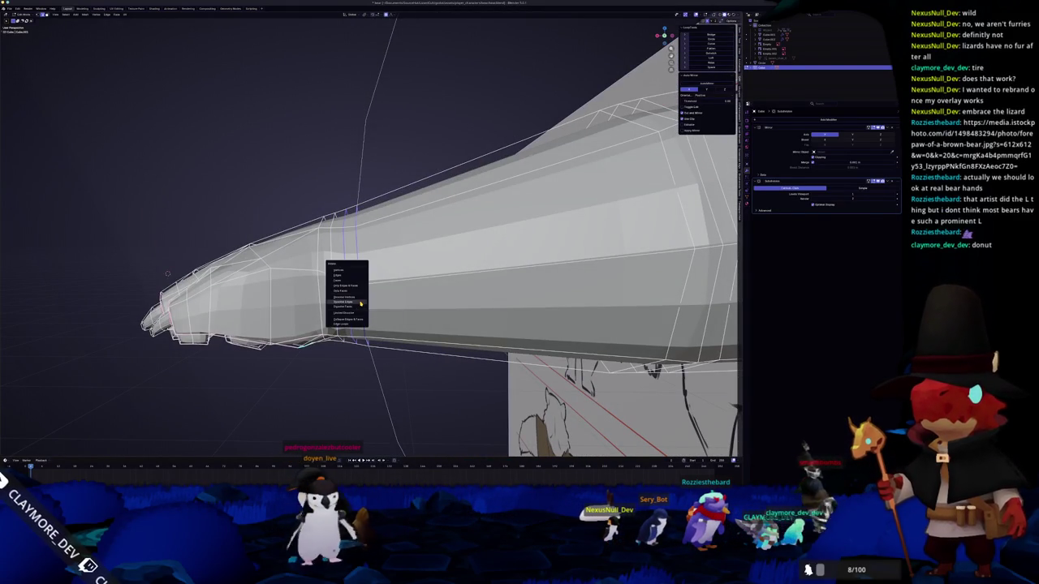
left_click(361, 302)
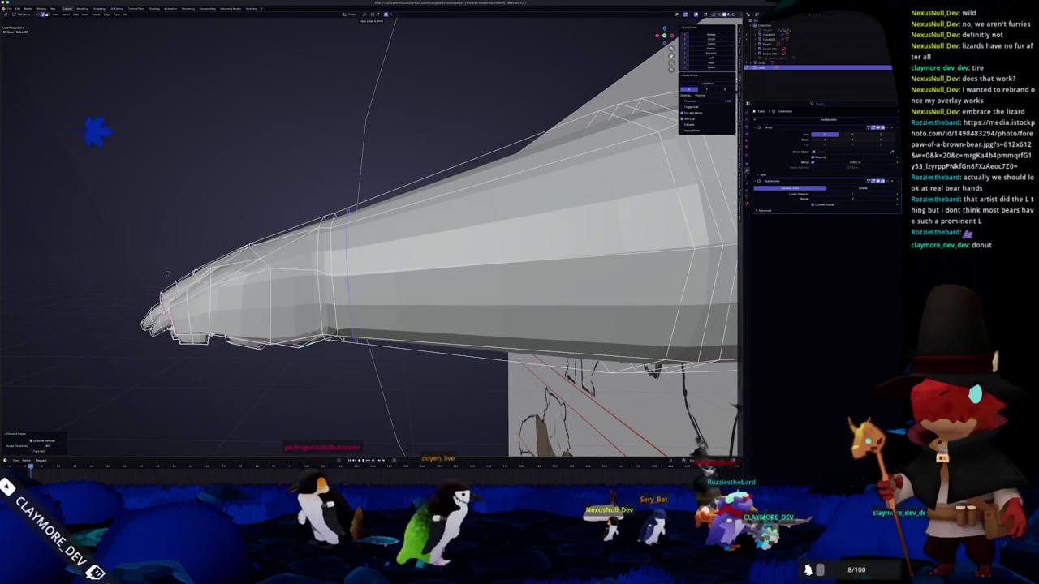
middle_click_drag(301, 204, 420, 331)
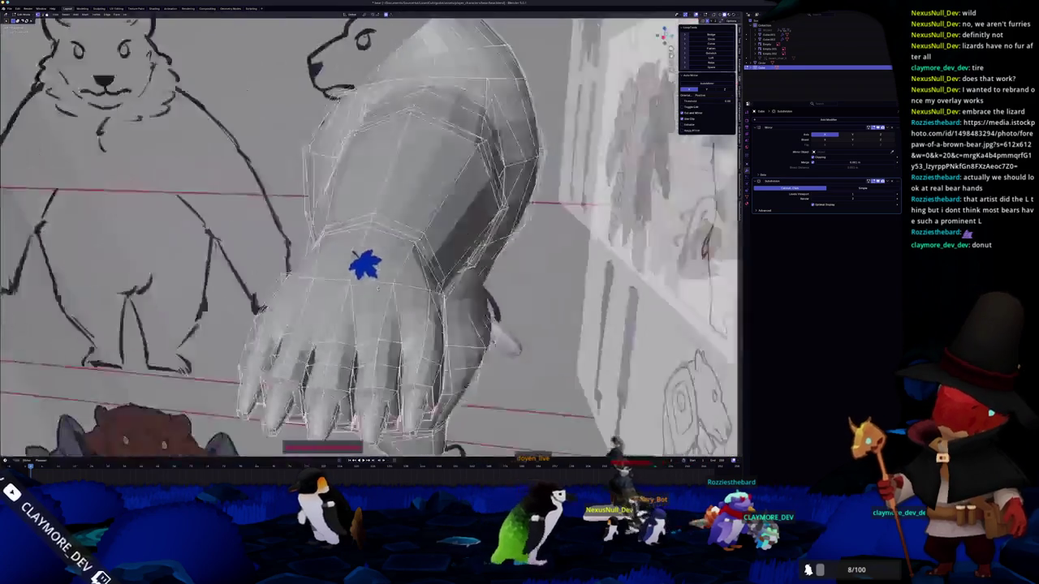
middle_click_drag(349, 285, 390, 268)
key("c")
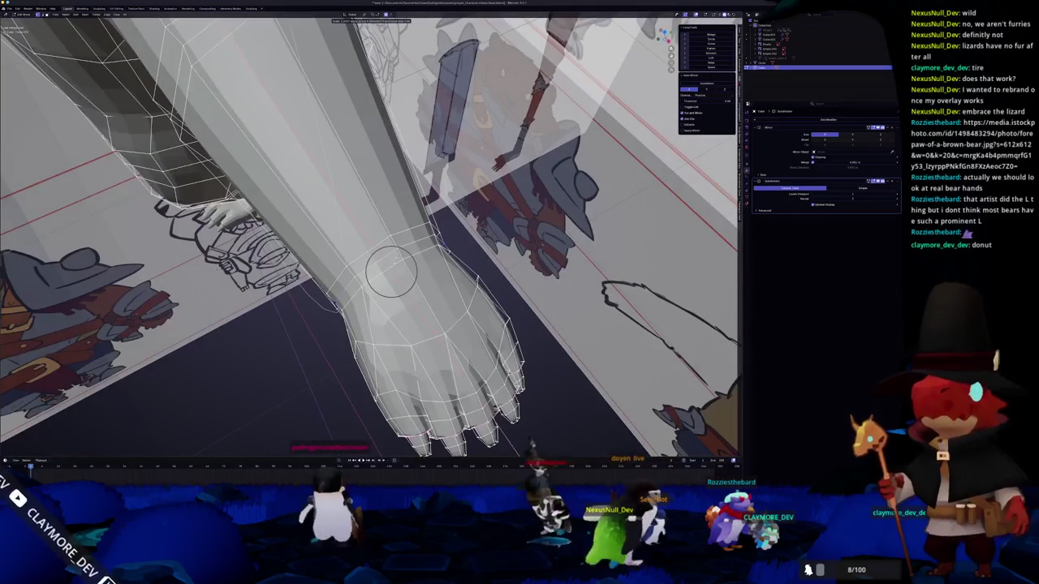
scroll(392, 271, "up", 3)
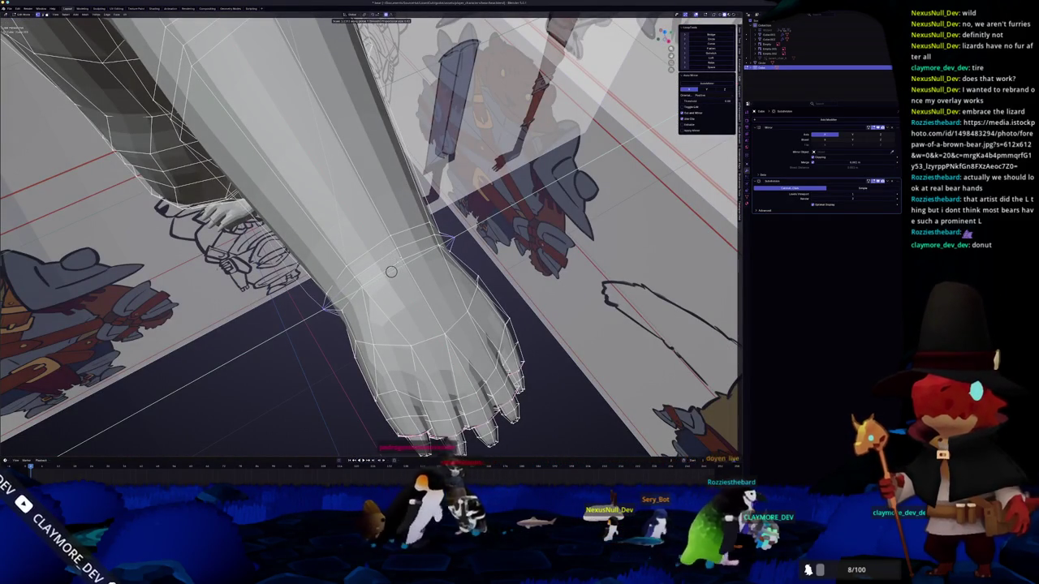
mouse_move(392, 271)
middle_mouse_down()
mouse_move(336, 261)
mouse_move(318, 421)
mouse_move(216, 253)
middle_mouse_up()
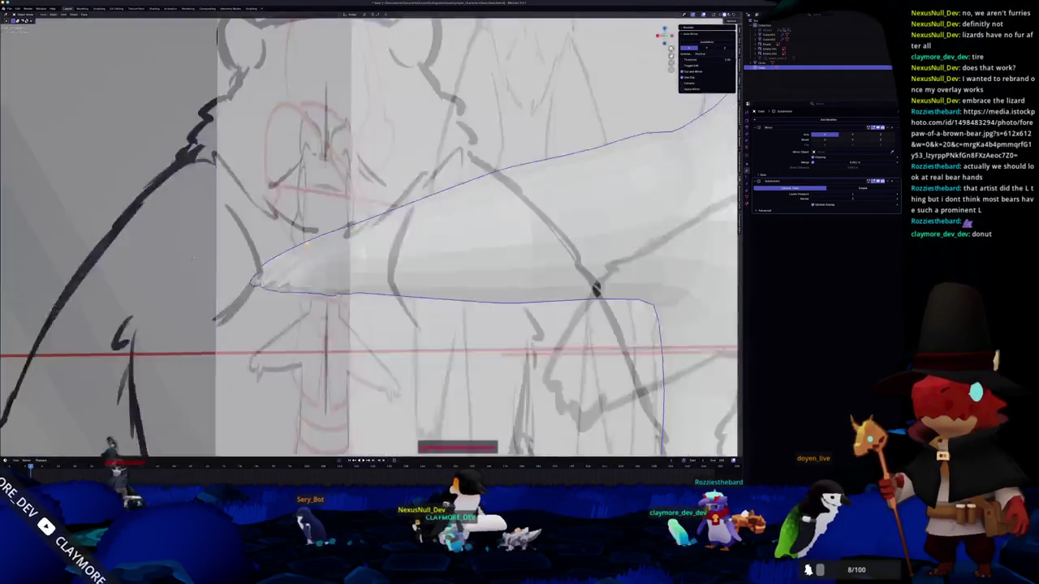
middle_click_drag(216, 254, 306, 241, "alt")
key("ctrl+Tab")
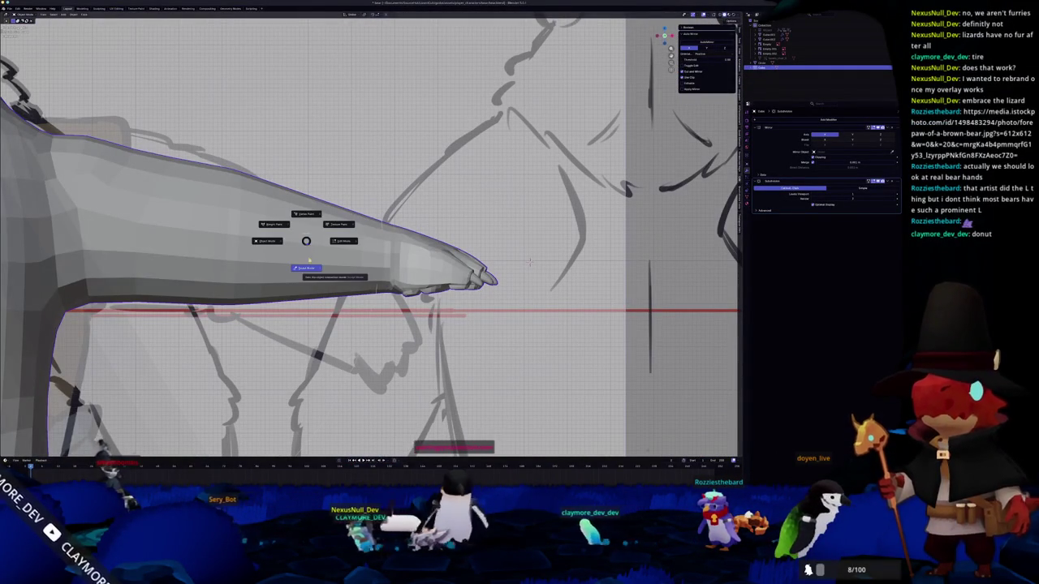
left_click(307, 267)
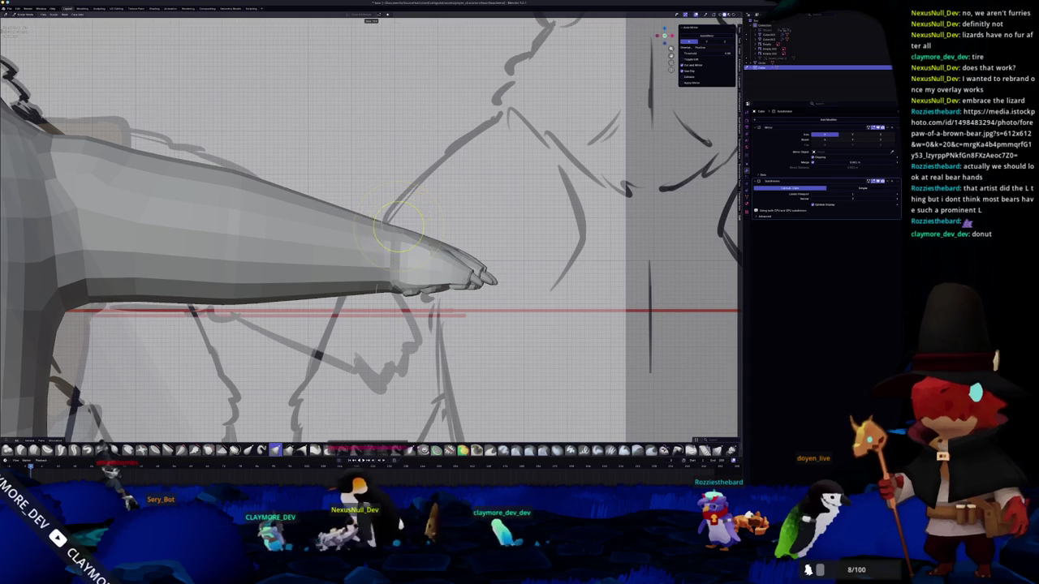
scroll(397, 226, "up", 2)
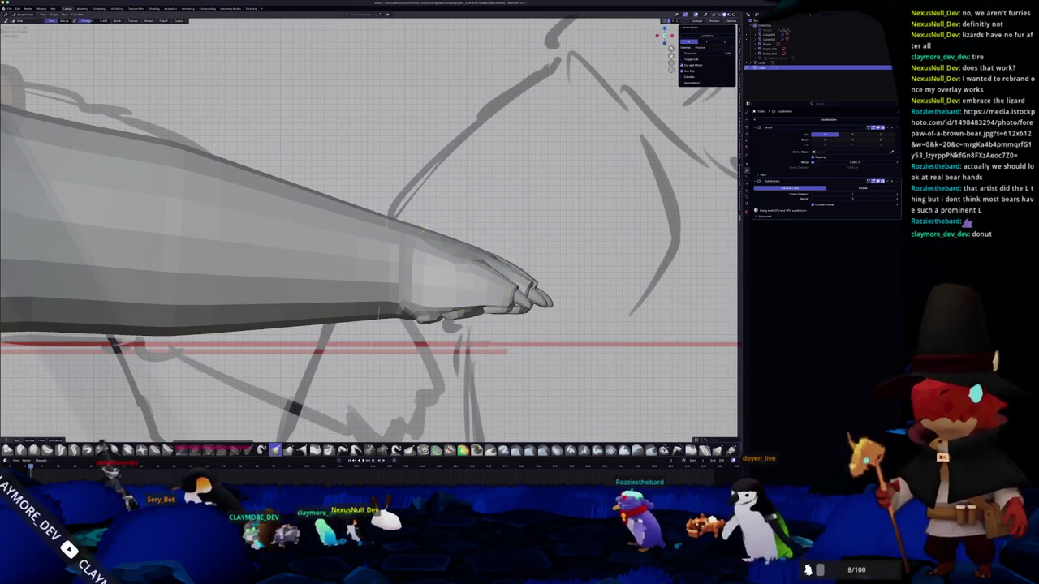
mouse_move(457, 265)
middle_mouse_down()
mouse_move(519, 243)
mouse_move(402, 263)
mouse_move(444, 268)
middle_mouse_up()
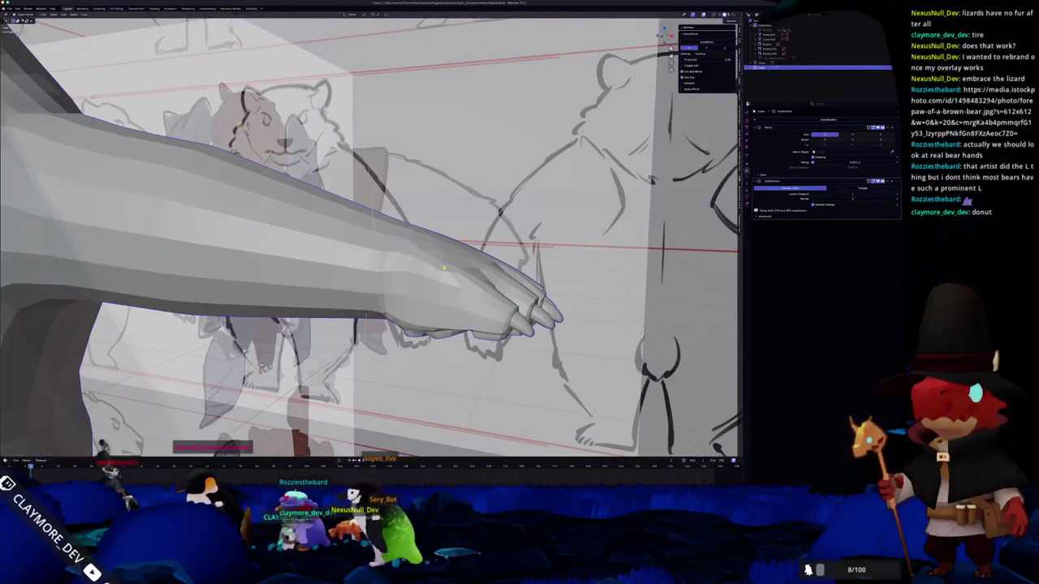
key("KP_3")
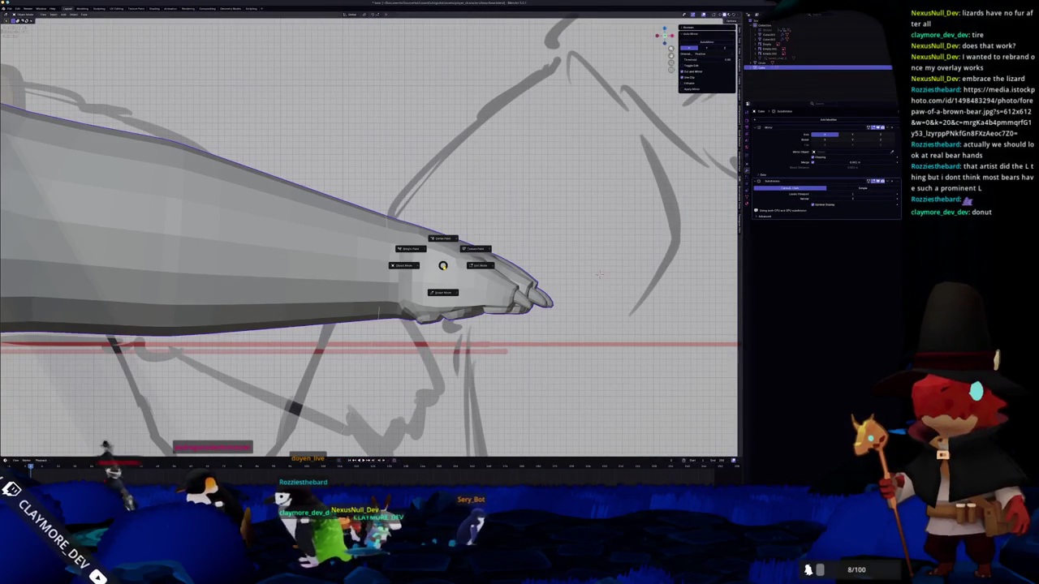
left_click(442, 292)
scroll(442, 292, "down", 5)
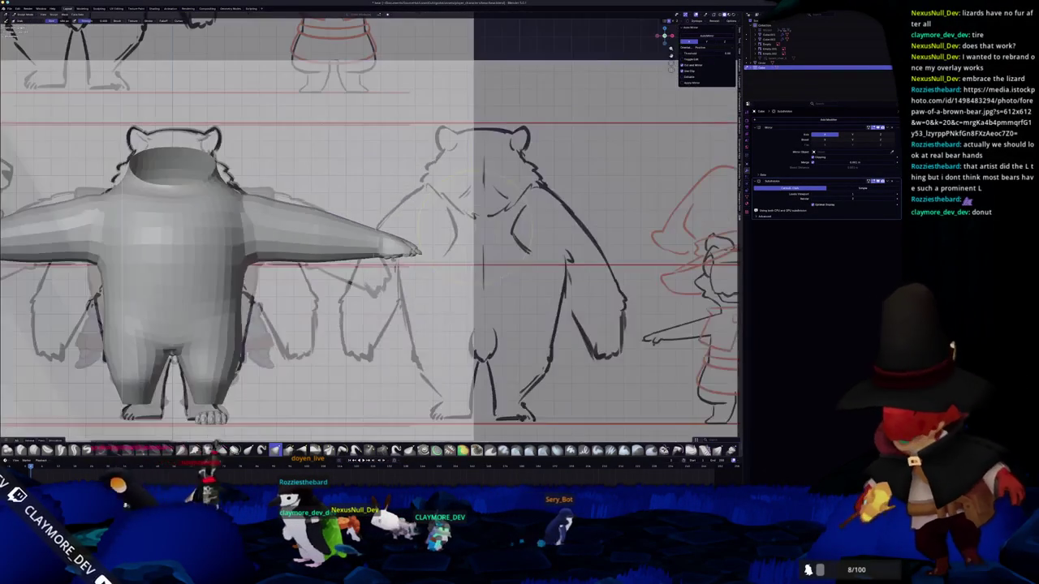
scroll(417, 248, "up", 5)
middle_click_drag(418, 248, 519, 224)
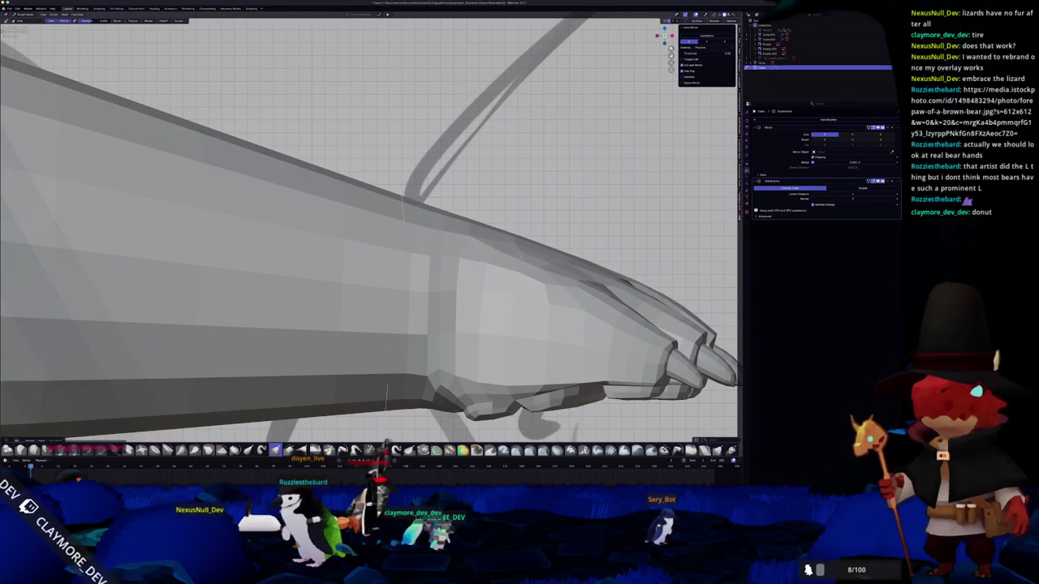
scroll(519, 270, "down", 3)
key("KP_3")
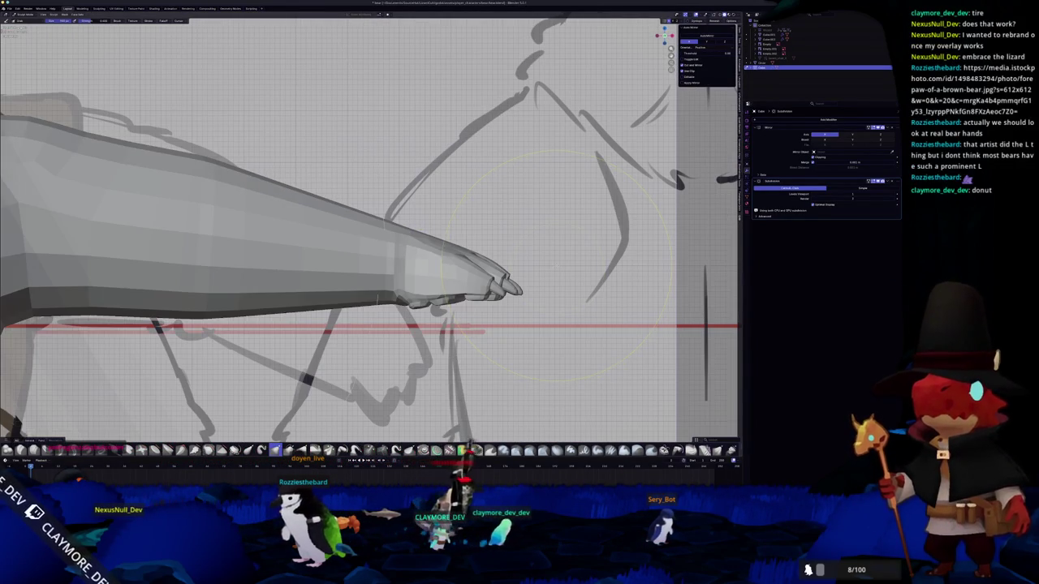
middle_click_drag(558, 268, 562, 413)
scroll(562, 412, "up", 3)
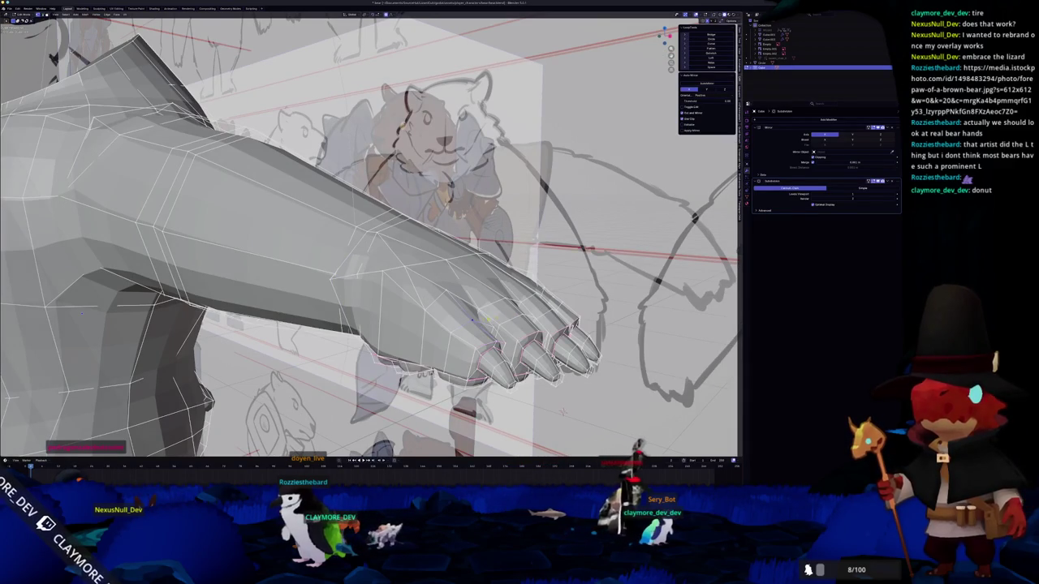
- In side orthographic view, move the paw-tip vertices with soft falloff to smooth the paw's top
mouse_move(562, 412)
middle_mouse_down()
mouse_move(488, 320)
mouse_move(422, 325)
middle_mouse_up()
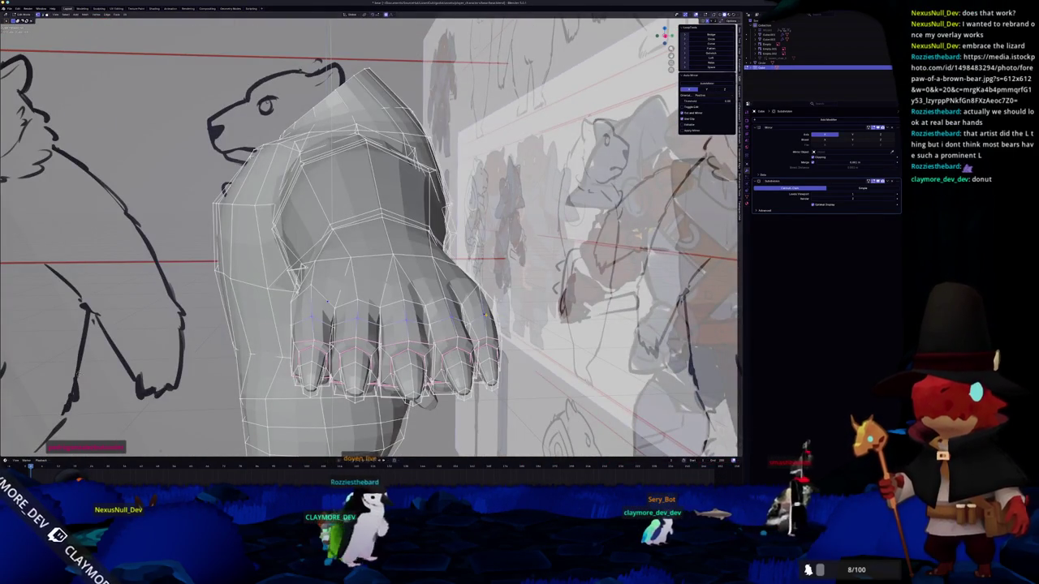
key("KP_3")
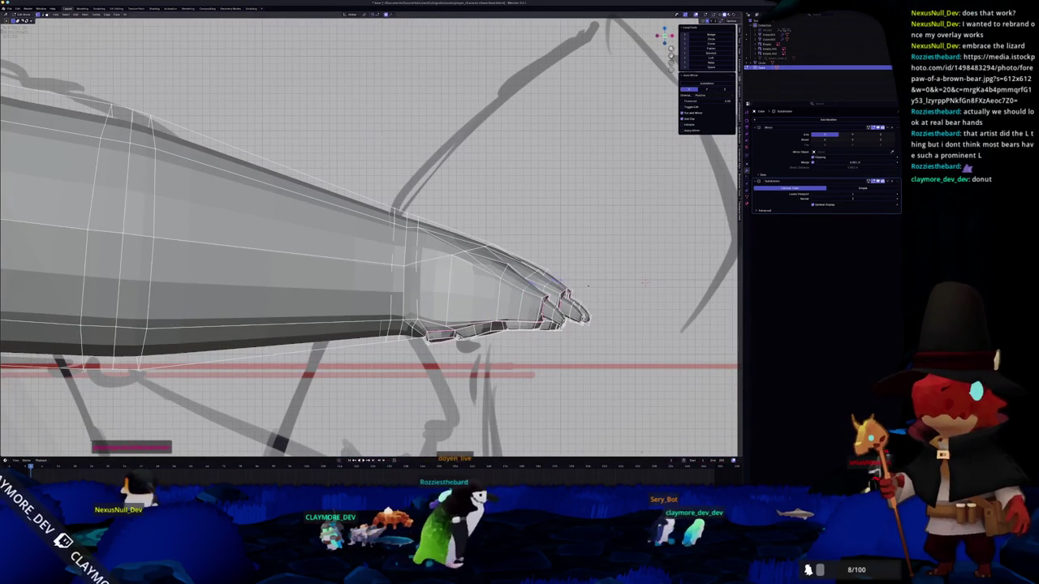
key("g")
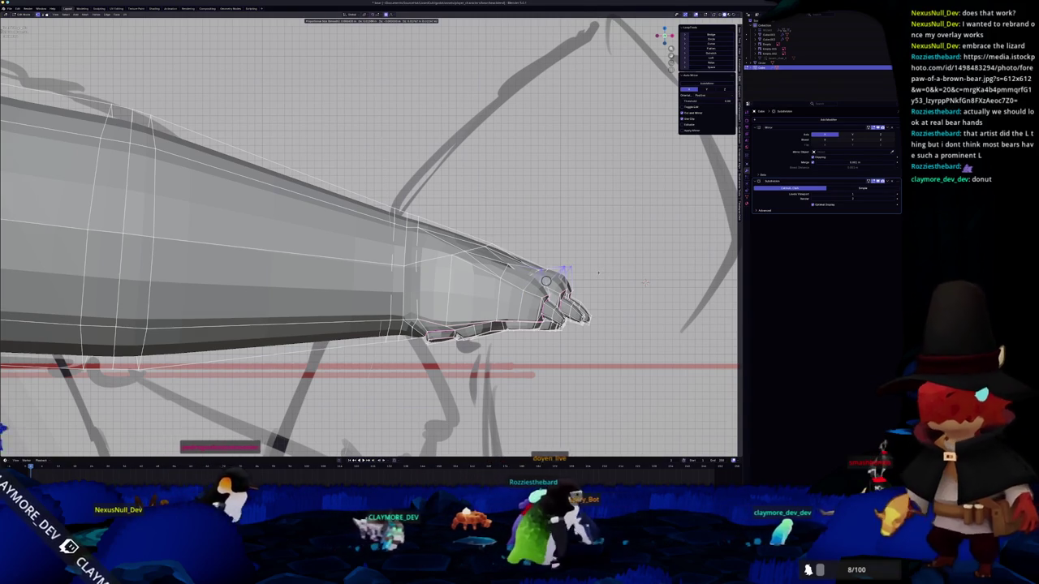
left_click(546, 281)
- Check the reshaped paw from front and side views, switching between modes
key("ctrl+Tab")
mouse_move(536, 320)
middle_mouse_down()
mouse_move(495, 321)
mouse_move(530, 266)
middle_mouse_up()
key("Tab")
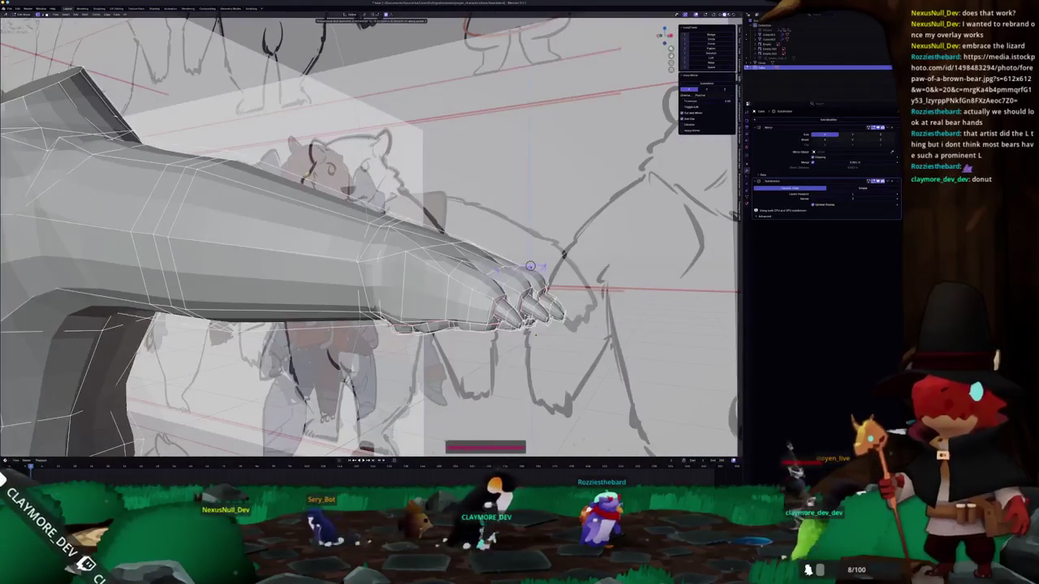
key("c")
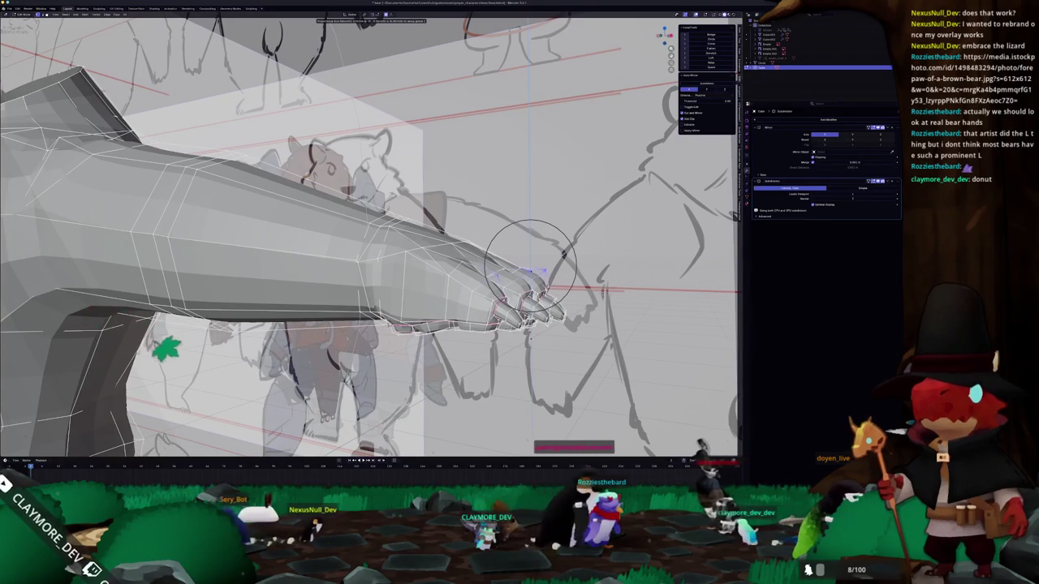
key("Tab")
middle_click_drag(530, 266, 495, 276)
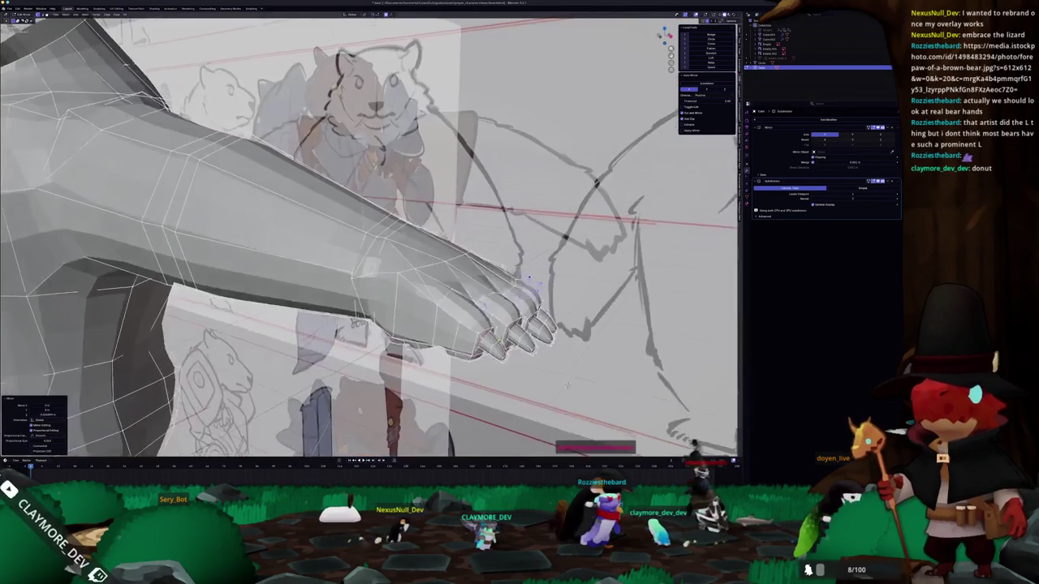
key("grave")
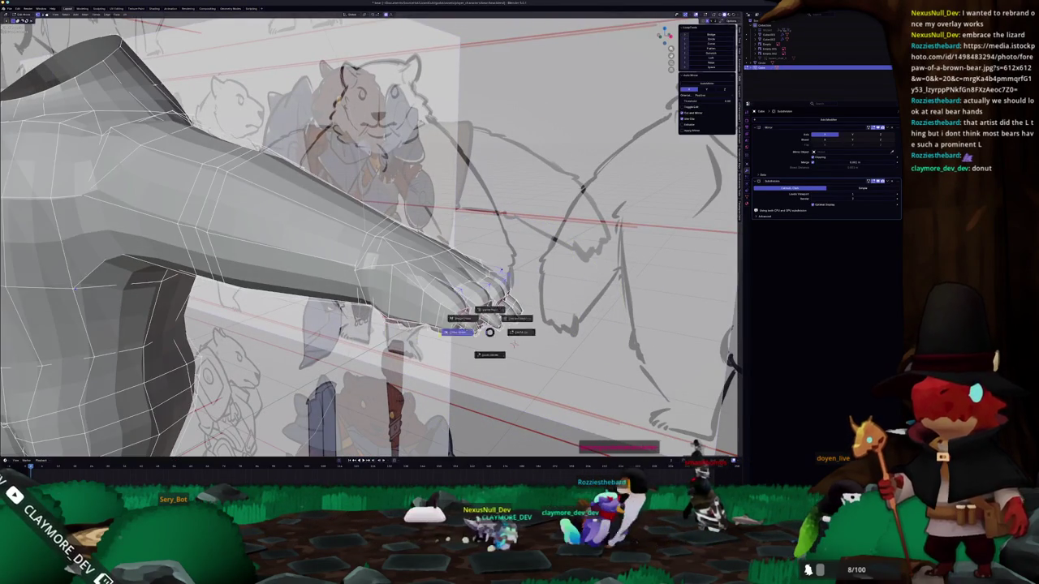
left_click(527, 301)
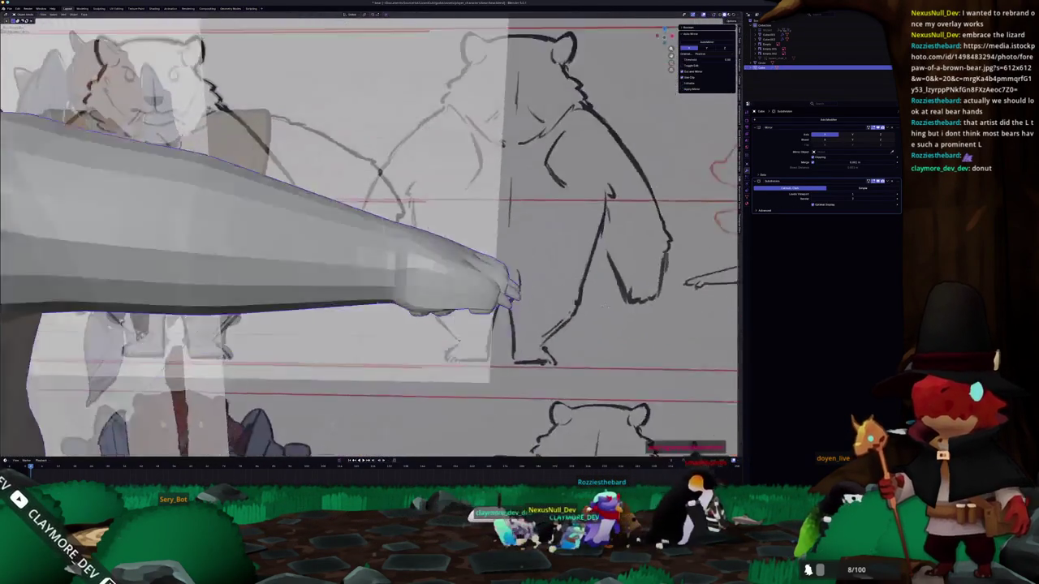
- Inspect the fist from three-quarter, front and top views, ending back in Edit Mode
middle_click_drag(511, 297, 381, 333)
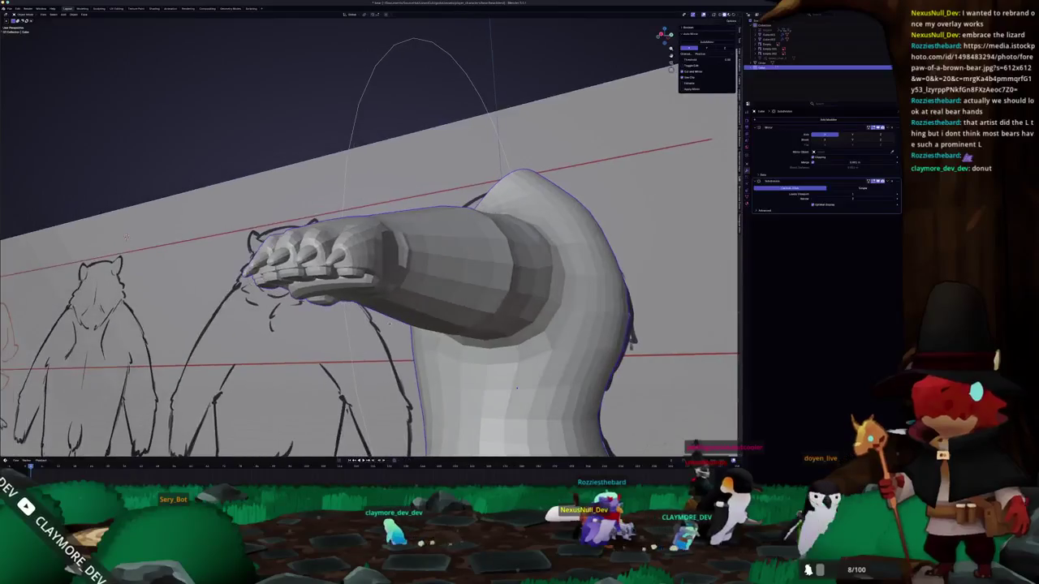
key("Tab")
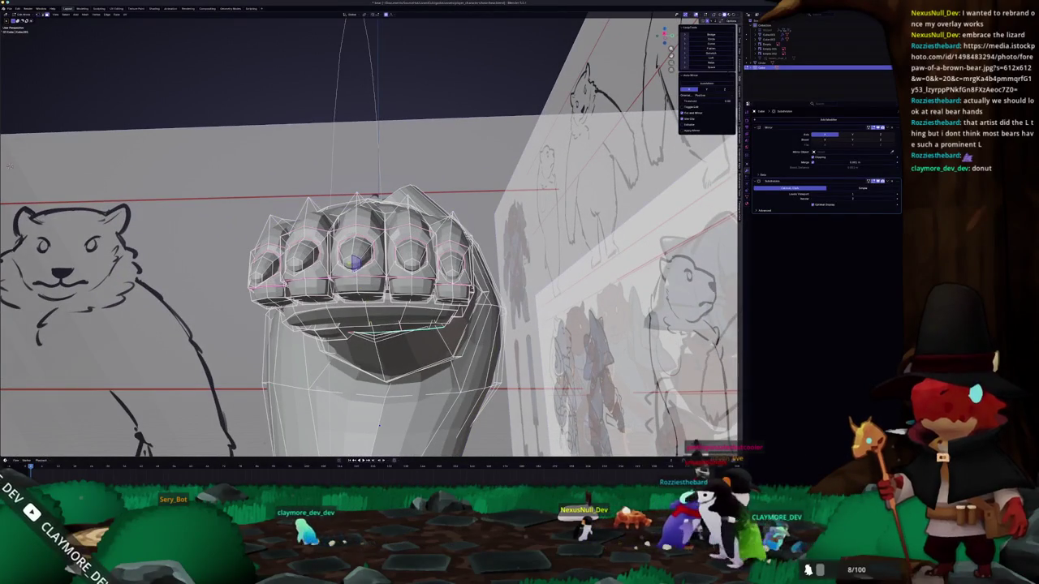
middle_click_drag(8, 165, 69, 71)
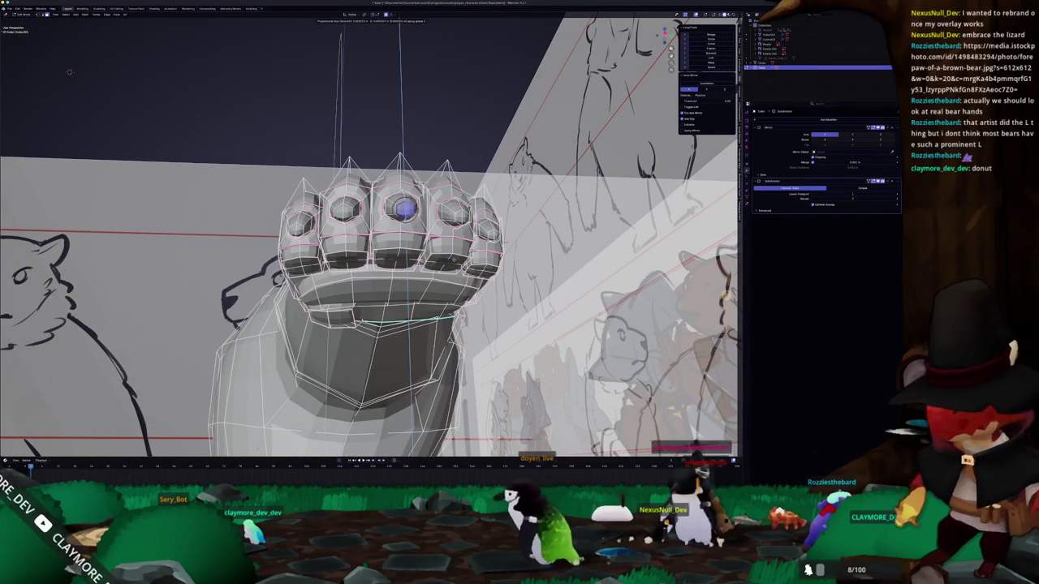
middle_click_drag(69, 72, 48, 128)
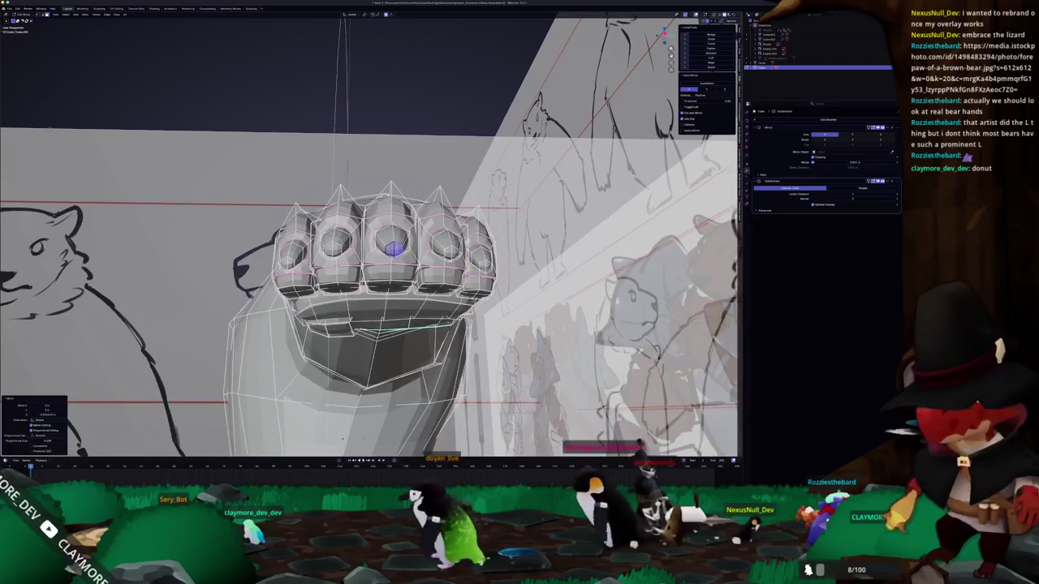
key("Tab")
mouse_move(373, 243)
middle_mouse_down()
mouse_move(390, 199)
mouse_move(405, 259)
middle_mouse_up()
key("ctrl+KP_7")
key("Tab")
scroll(464, 233, "up", 2)
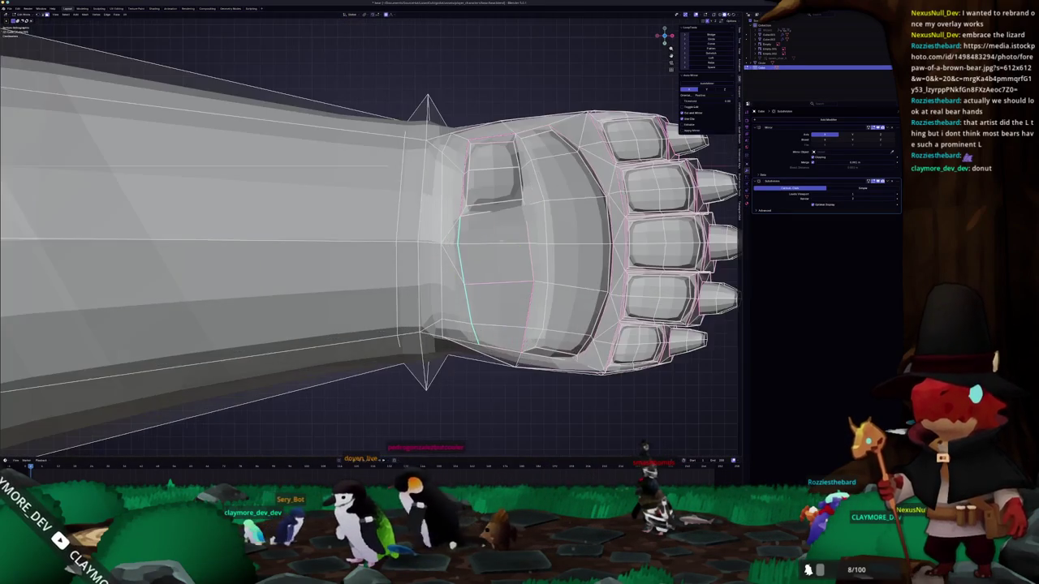
- Edge-slide the loops just behind the claw tips into tighter positions
scroll(464, 233, "up", 1)
scroll(465, 233, "up", 2)
scroll(464, 233, "up", 1)
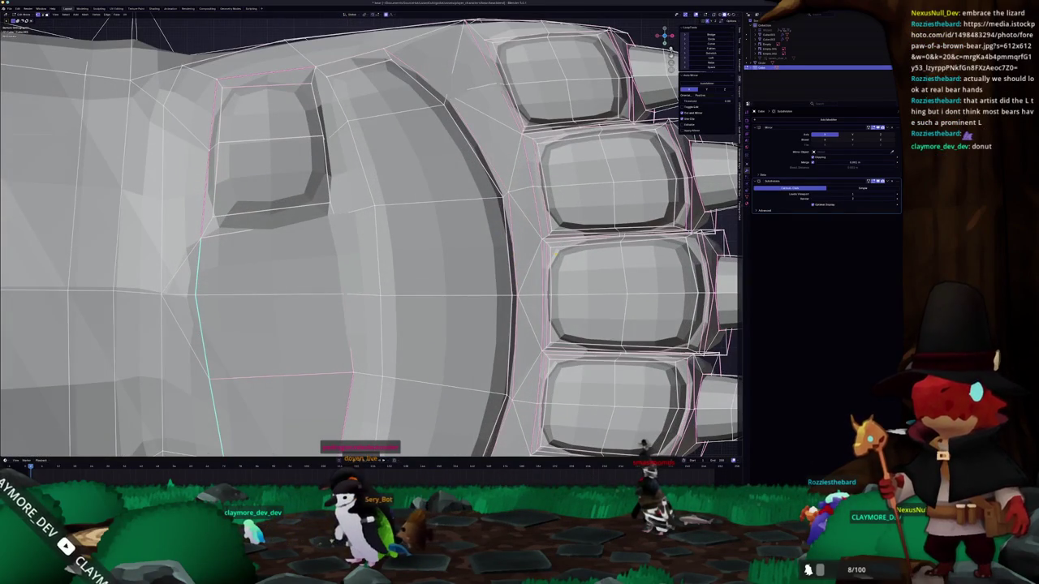
middle_click_drag(405, 243, 357, 243)
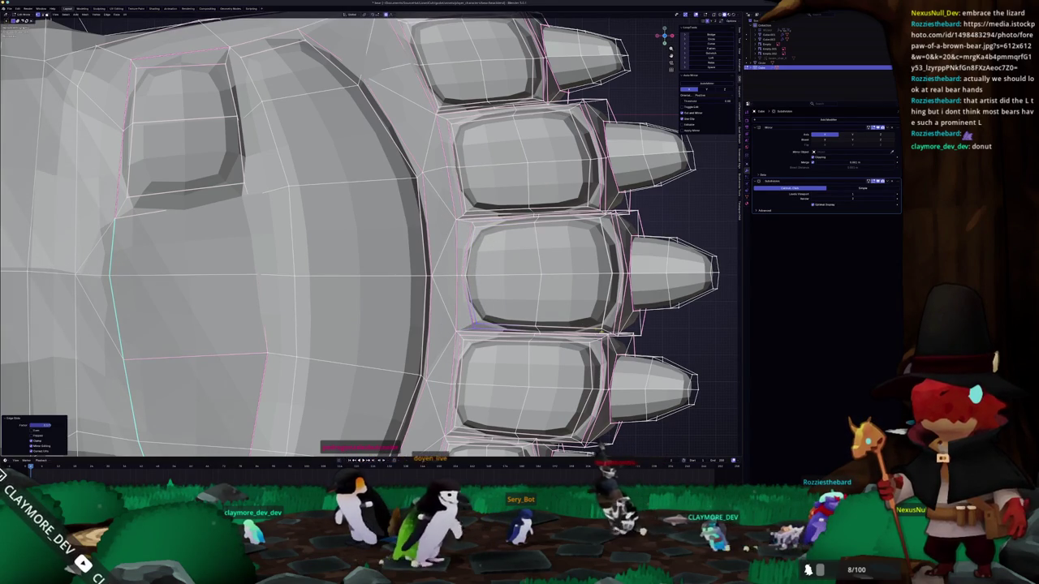
key("g")
left_click(601, 280)
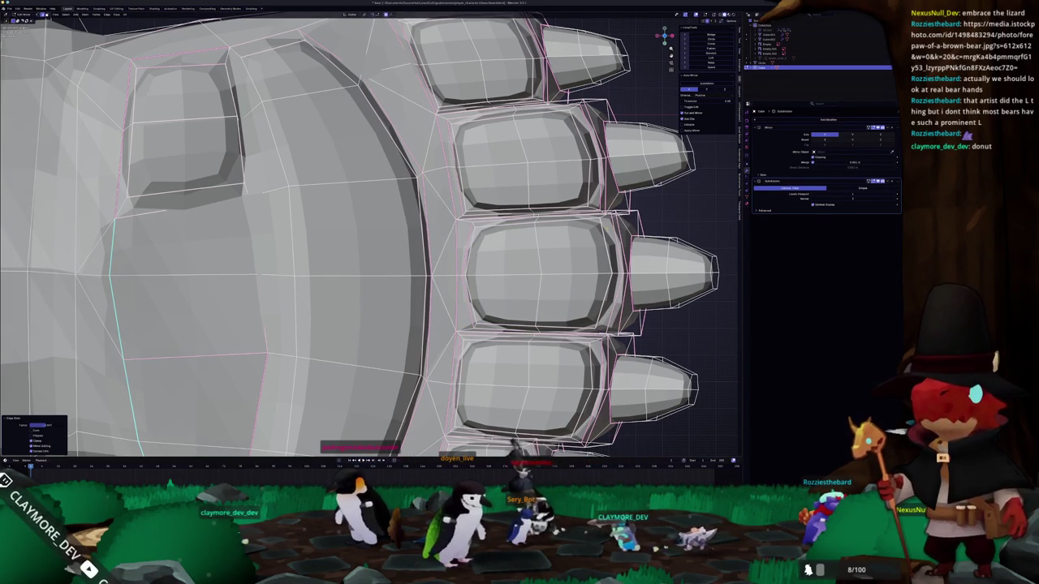
left_click(601, 223)
key("g")
key("g")
key("g")
key("g")
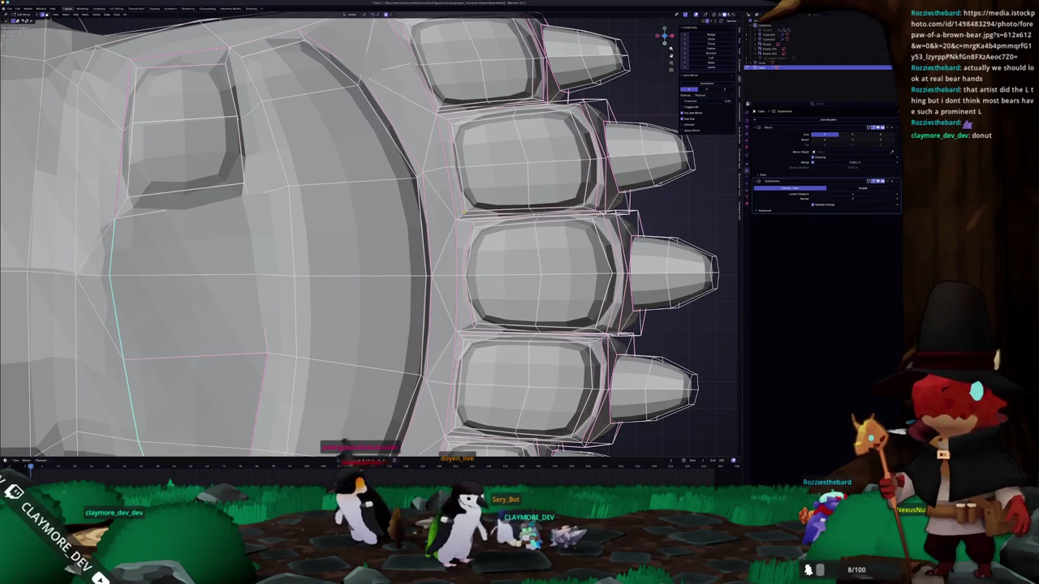
left_click(463, 212)
key("g")
key("g")
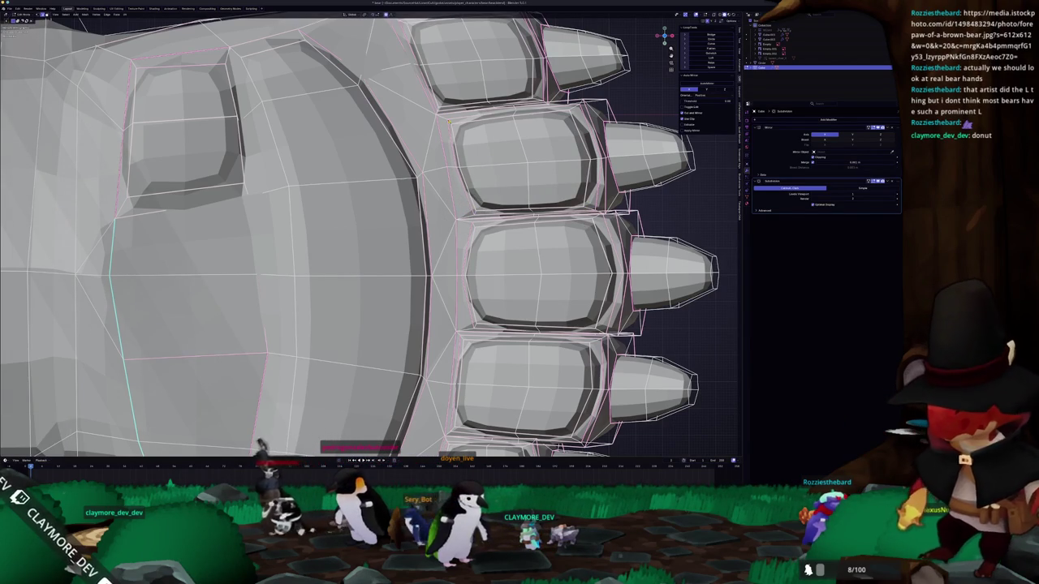
left_click(487, 146)
middle_click_drag(487, 146, 527, 172)
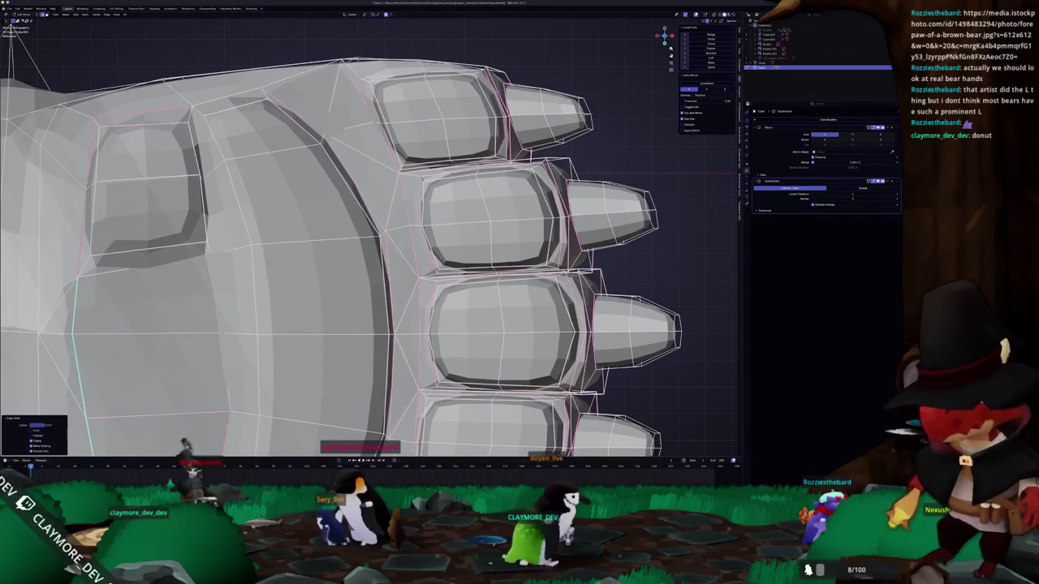
key("g")
key("g")
left_click(531, 175)
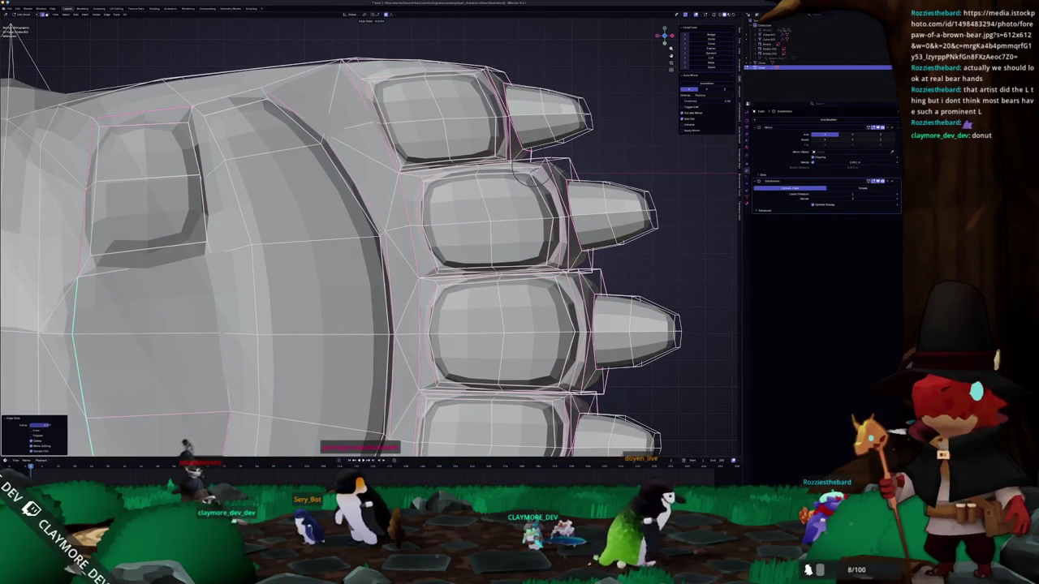
- Edge-slide the remaining loops around the other toe pads into cleaner positions
key("g")
key("g")
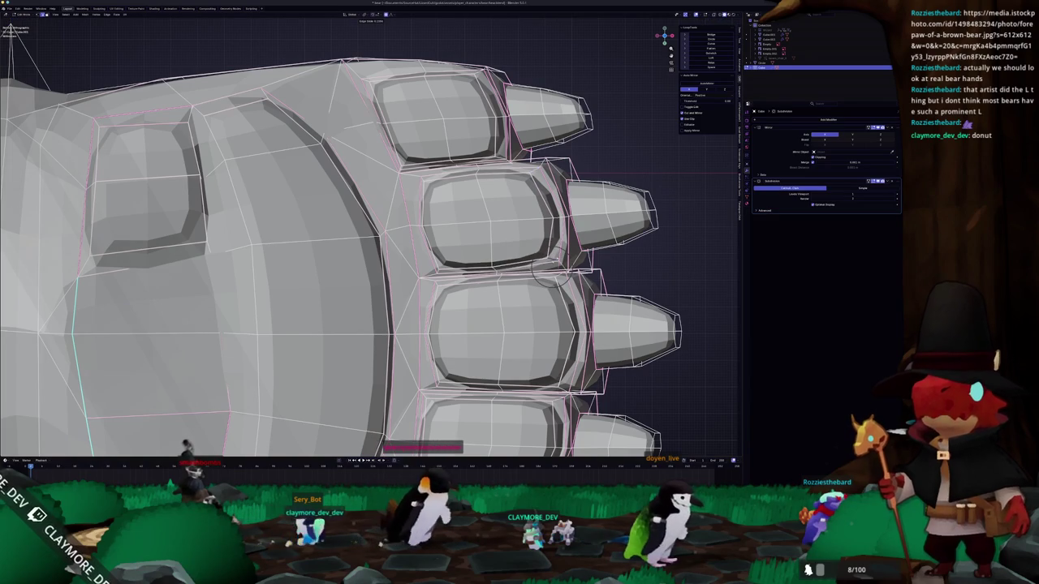
key("g")
key("g")
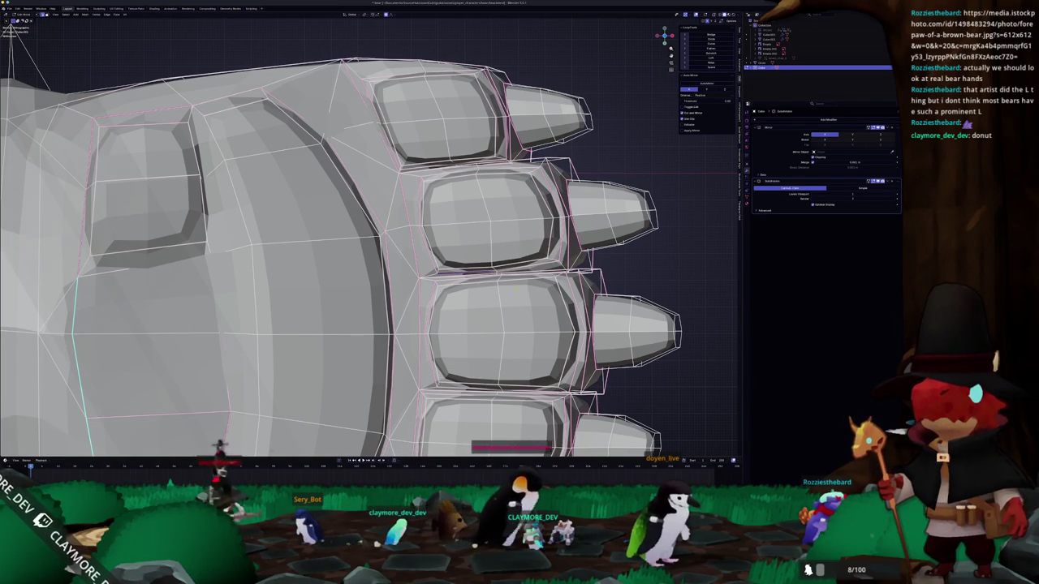
middle_click_drag(556, 280, 483, 255, "shift")
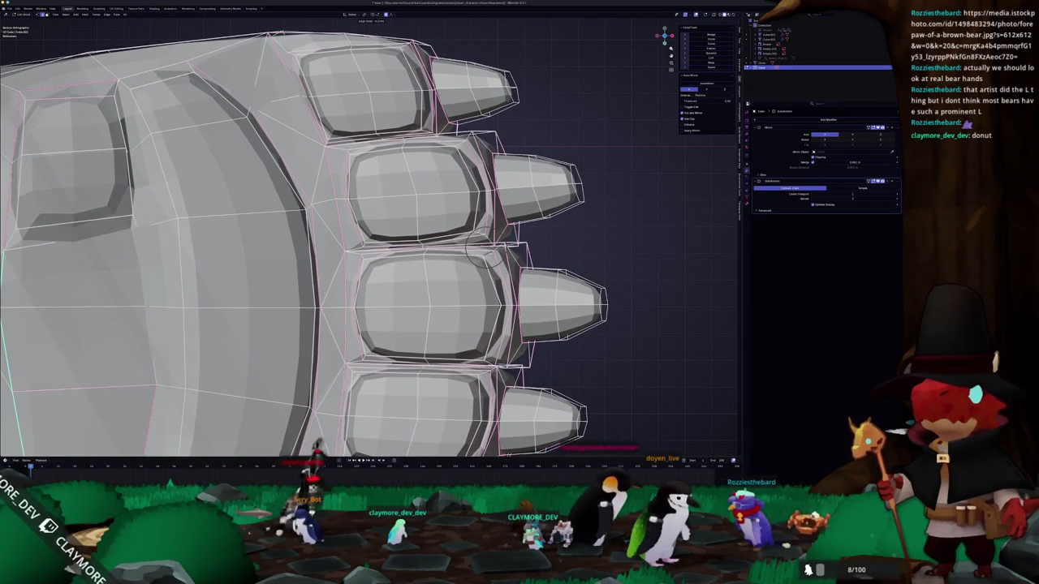
left_click(490, 361)
key("g")
key("g")
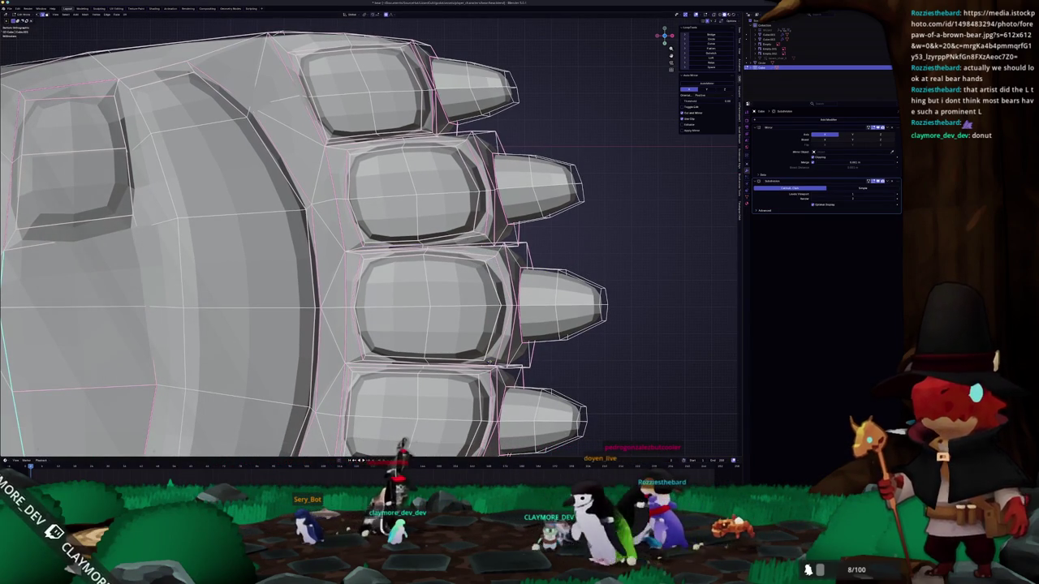
left_click(490, 361)
middle_click_drag(489, 361, 487, 312, "shift")
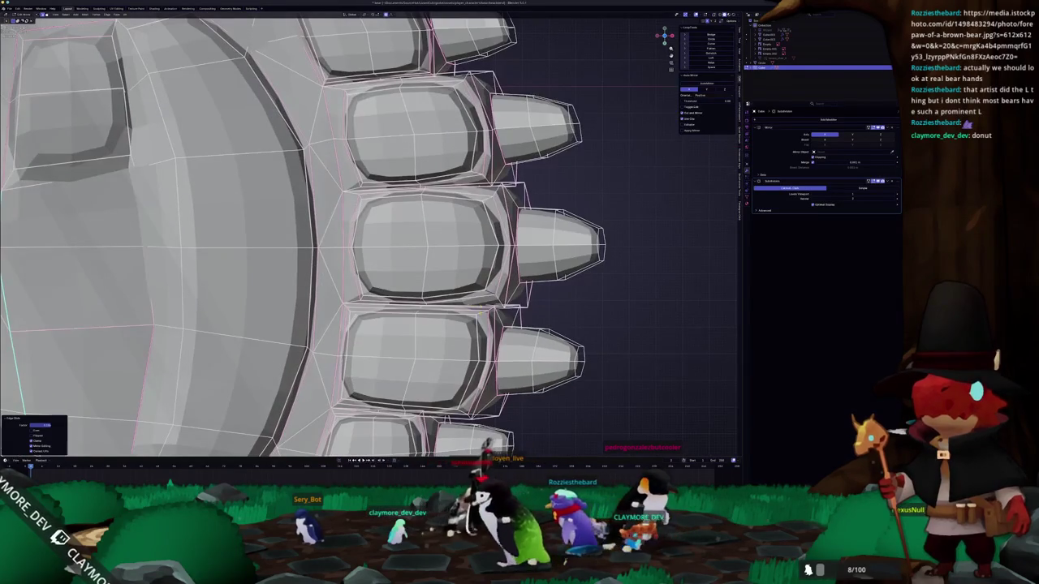
key("g")
key("g")
left_click(477, 321)
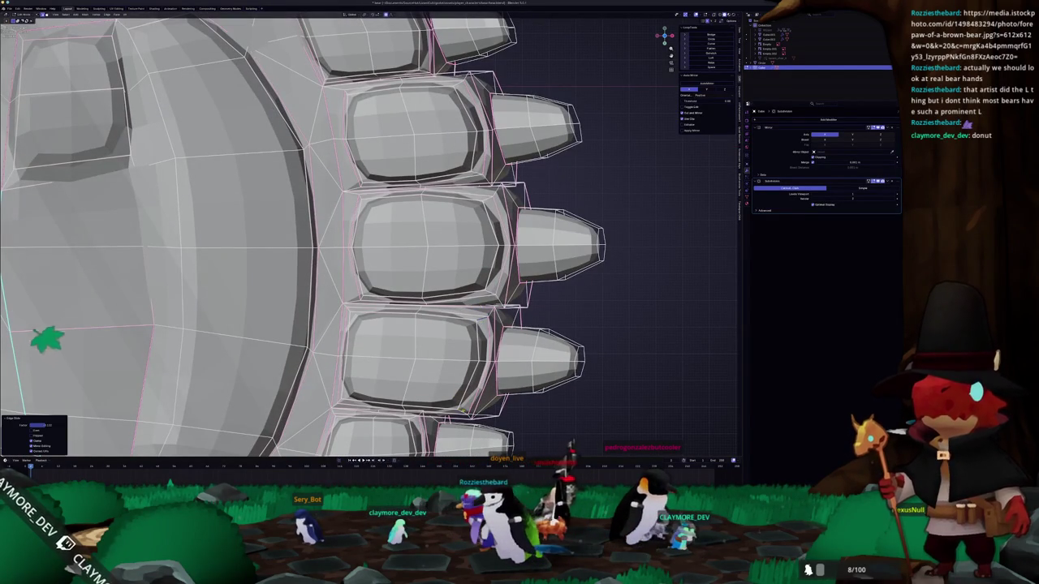
key("g")
key("g")
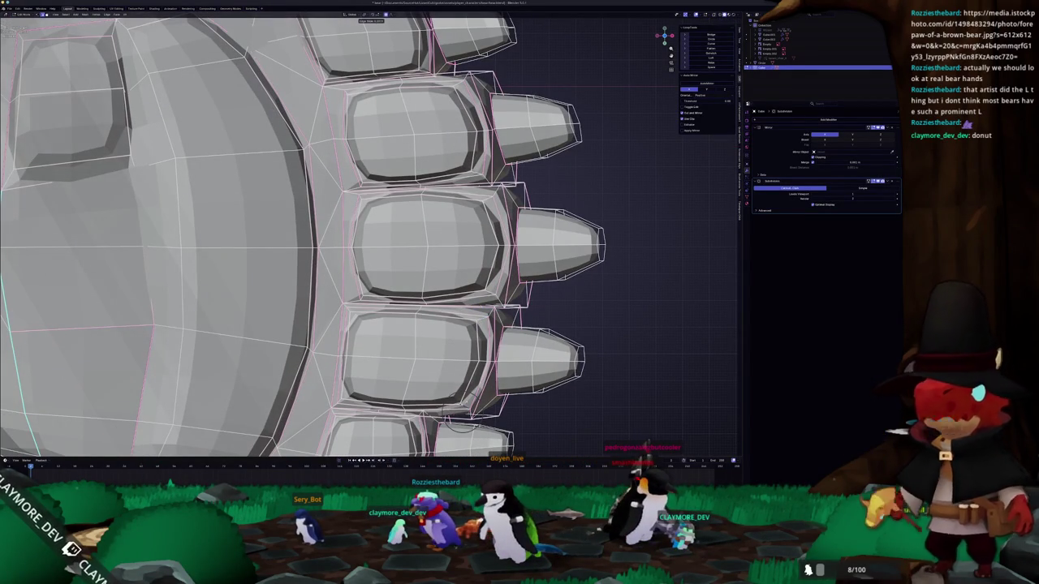
left_click(459, 426)
key("g")
key("g")
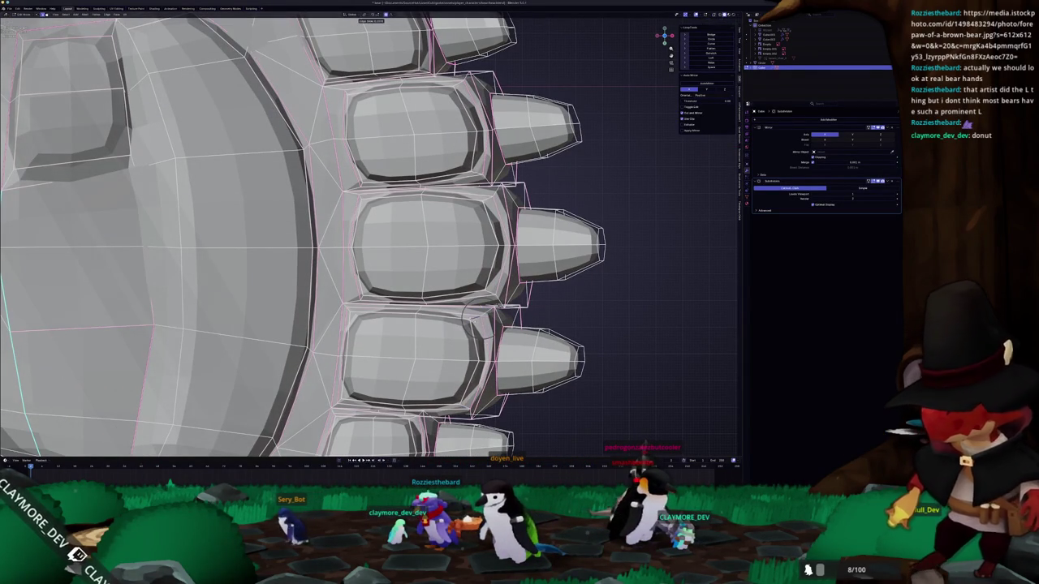
left_click(472, 320)
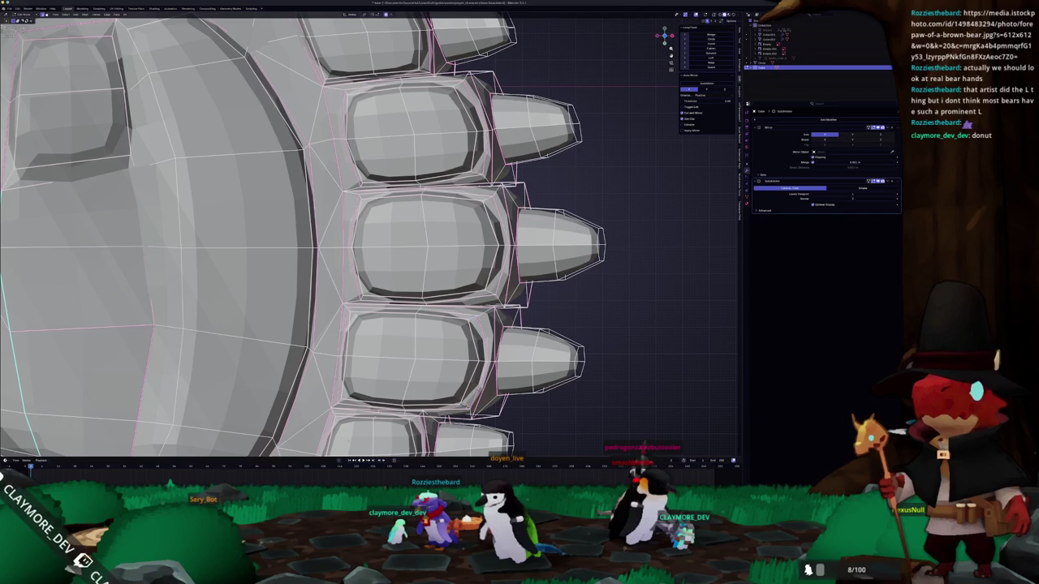
- Circle-select the lowest toe's side edge loop and shift it slightly
scroll(21, 275, "down", 3)
scroll(81, 266, "up", 2)
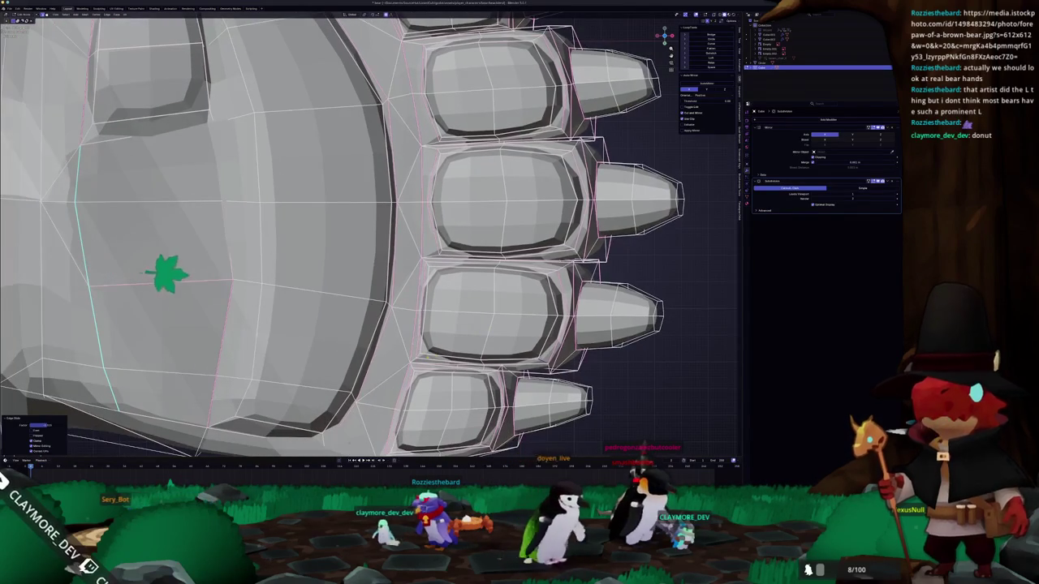
key("c")
left_click_drag(418, 353, 425, 356)
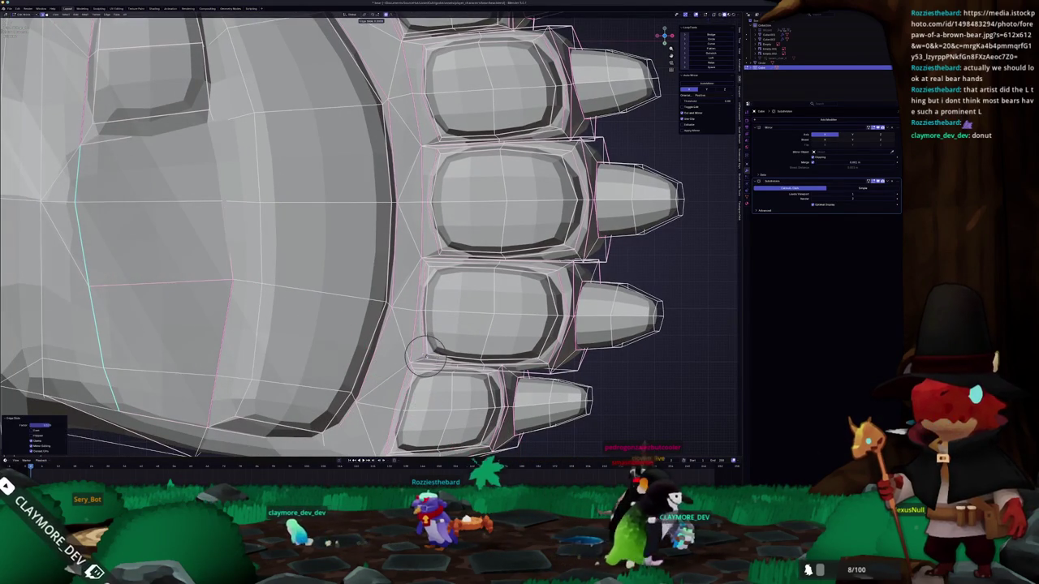
scroll(463, 267, "down", 2)
scroll(464, 267, "up", 2)
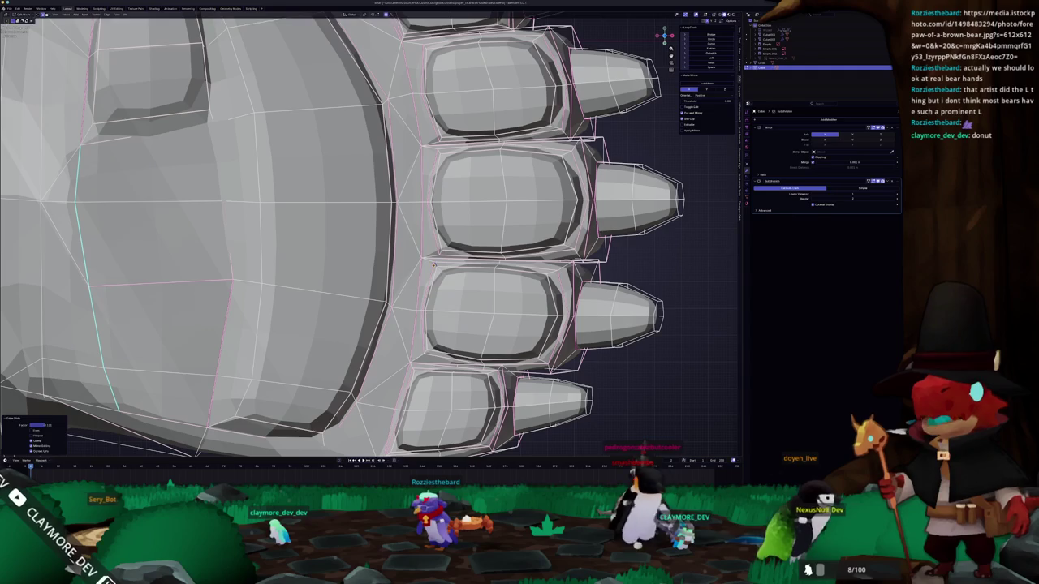
scroll(365, 235, "down", 3, "ctrl")
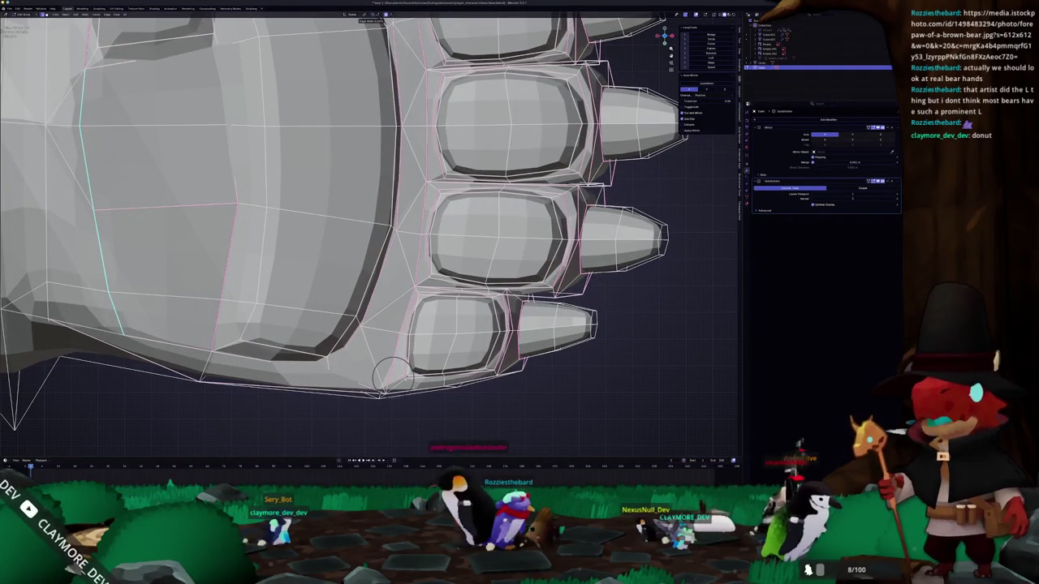
key("g")
key("g")
- Orbit out to view the whole paw with its tightened toe loops
key("c")
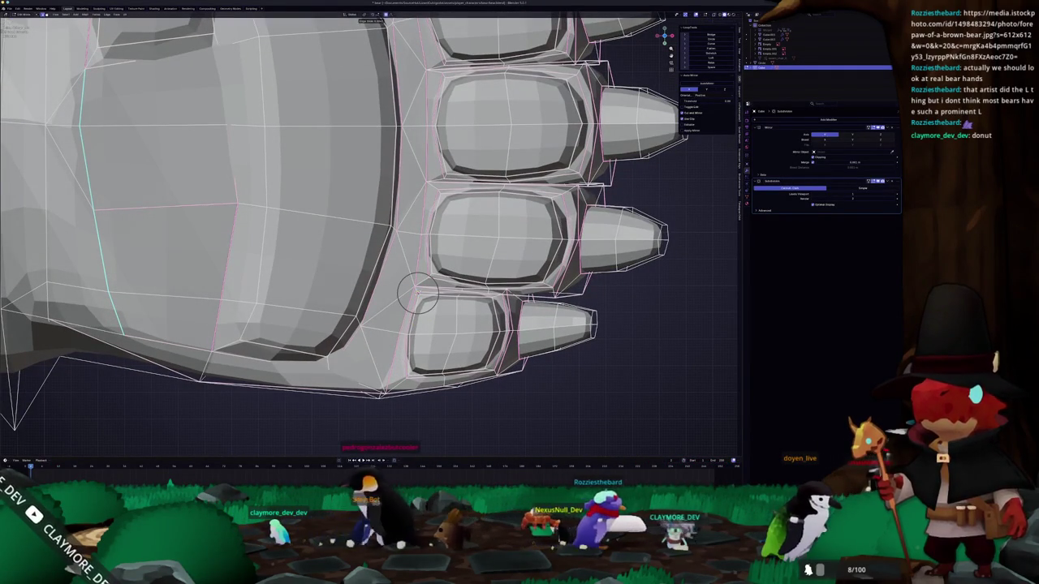
scroll(419, 294, "up", 2)
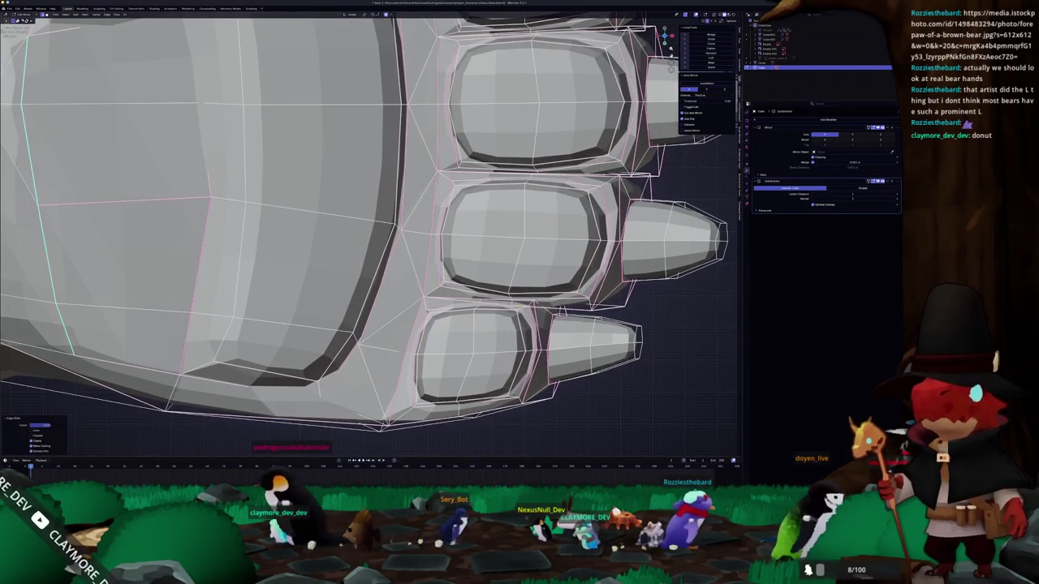
right_click(518, 310)
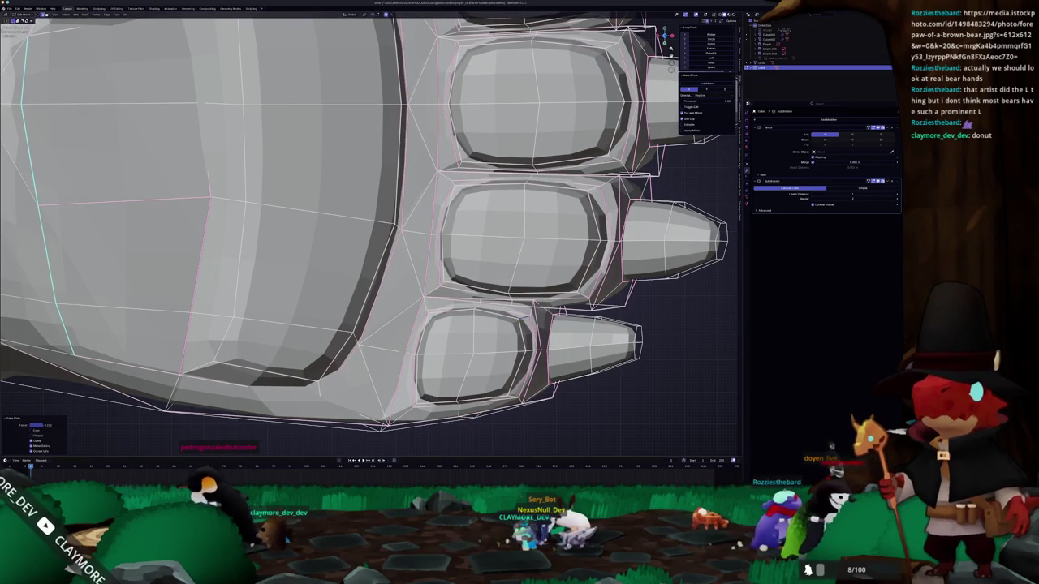
scroll(511, 381, "down", 3)
middle_click_drag(511, 381, 607, 51)
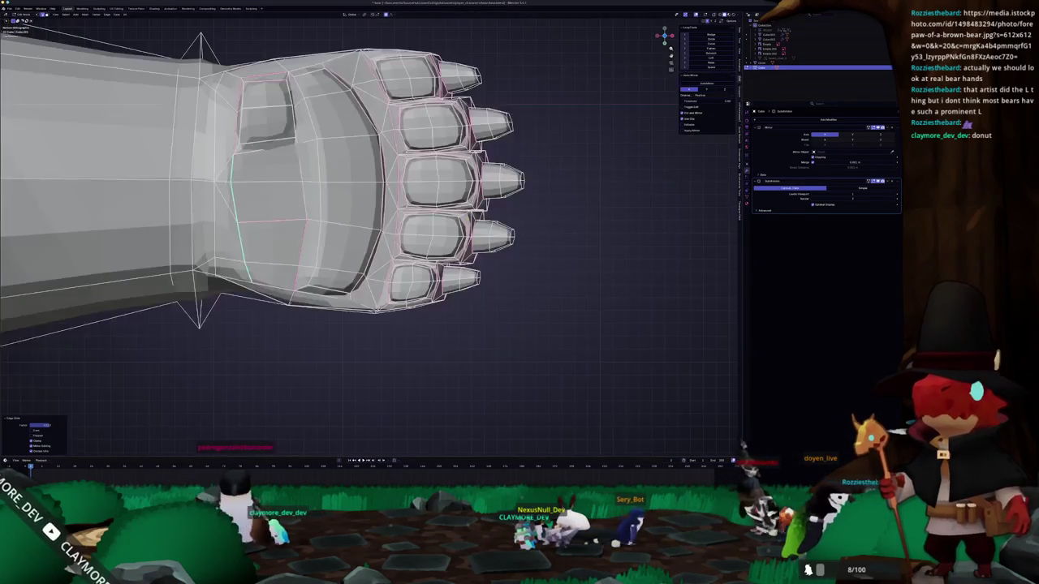
- Try a circle selection near the top toe, then leave Edit Mode and zoom out to the whole forearm
scroll(607, 51, "up", 2)
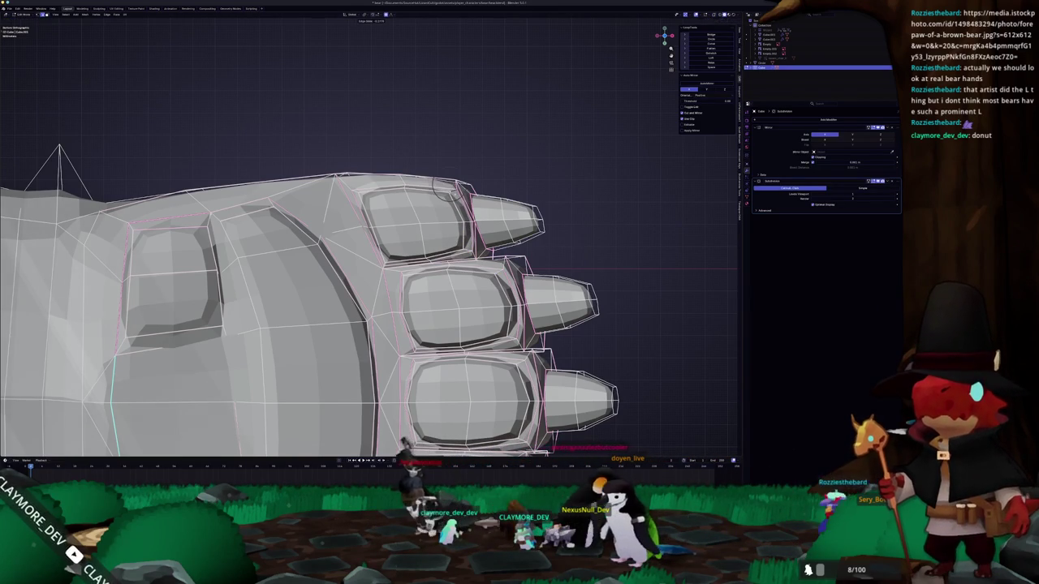
key("Escape")
key("c")
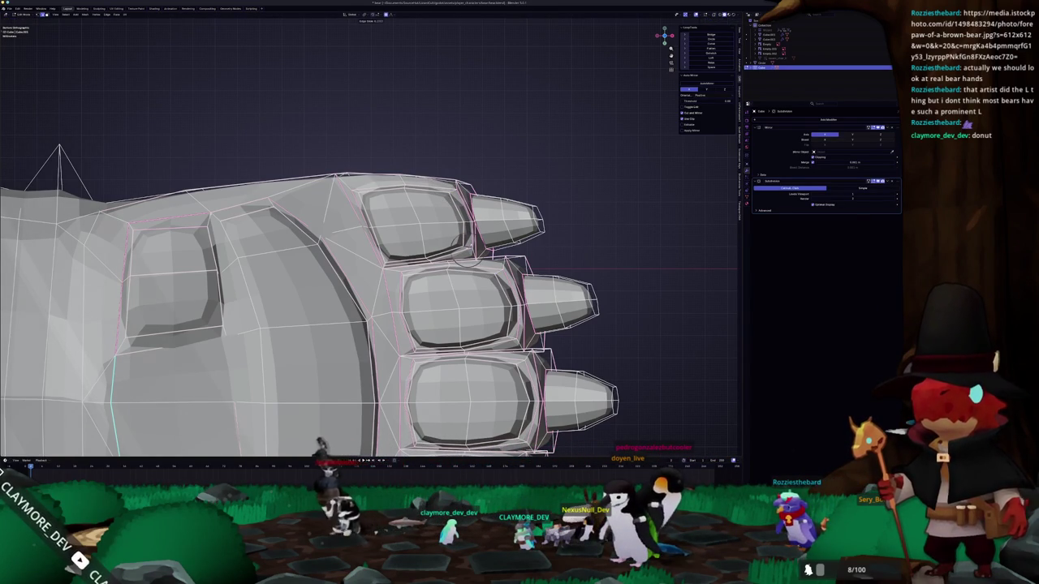
key("Escape")
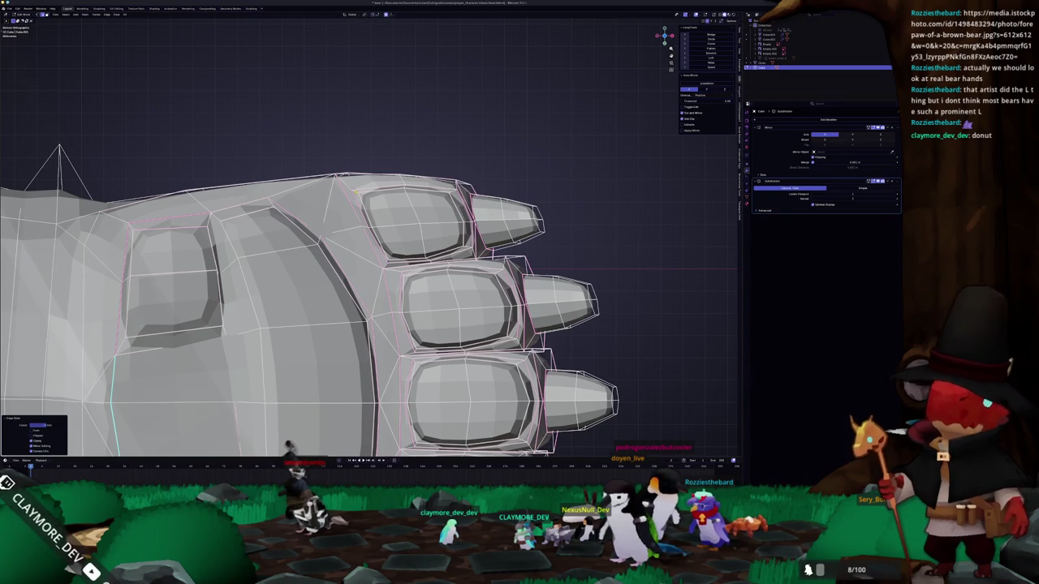
key("c")
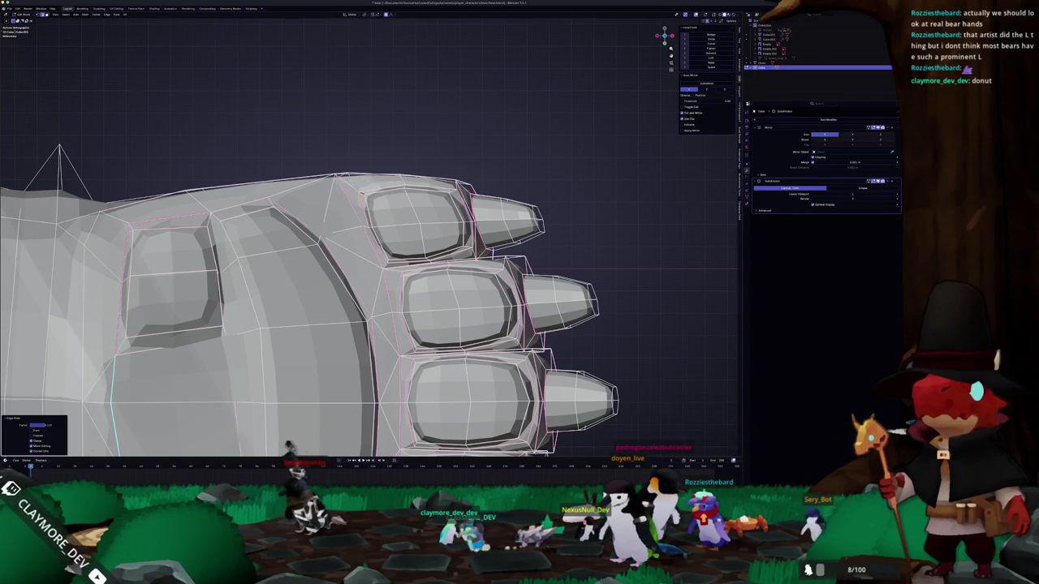
key("Tab")
scroll(365, 284, "down", 4)
scroll(365, 284, "down", 2)
middle_click_drag(365, 284, 389, 275)
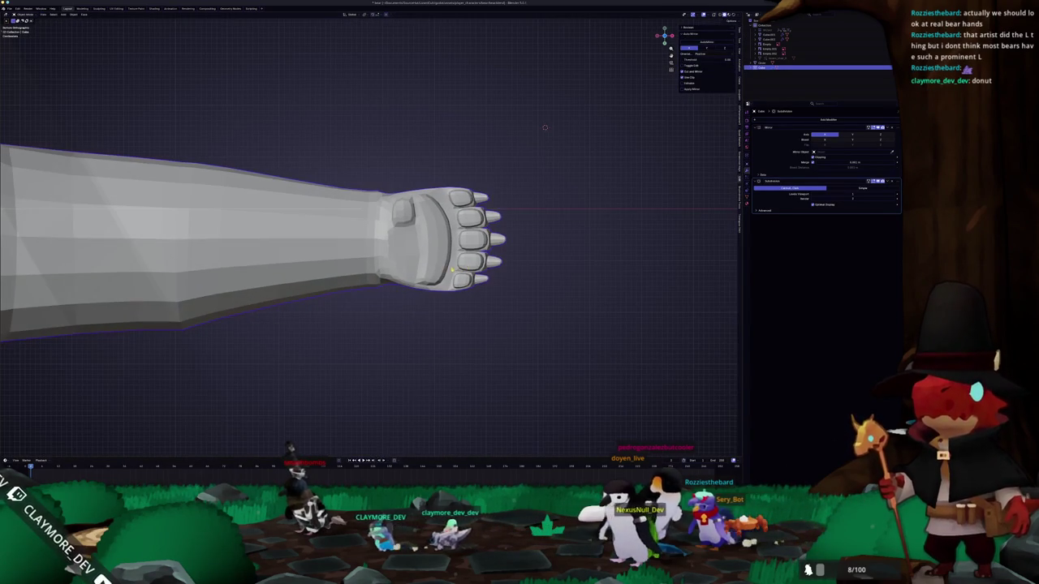
- In Edit Mode, select the edge loops around the wrist and the paw
key("Tab")
scroll(545, 127, "up", 2)
left_click(452, 260, "alt")
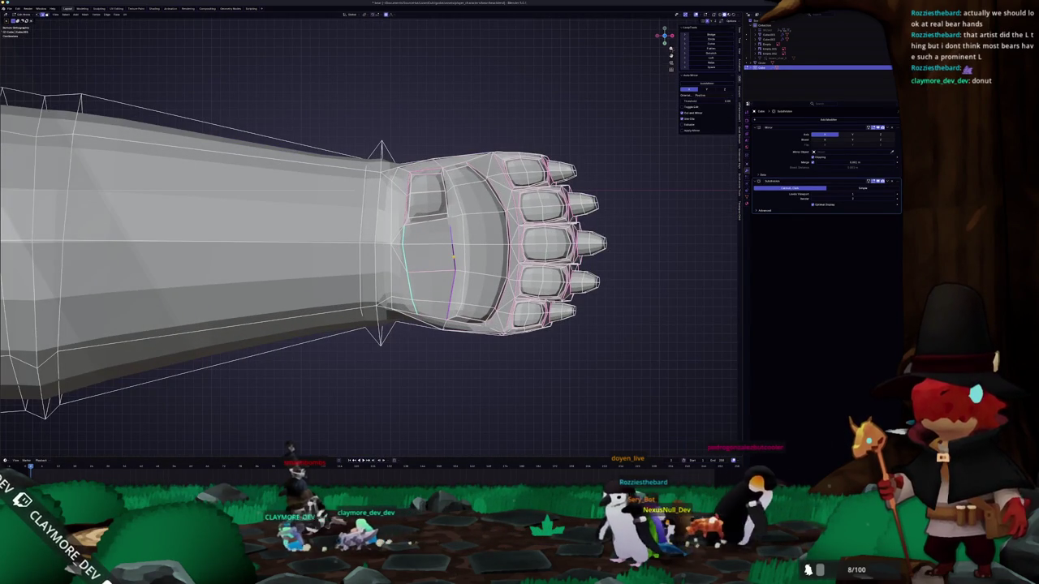
scroll(479, 243, "up", 2)
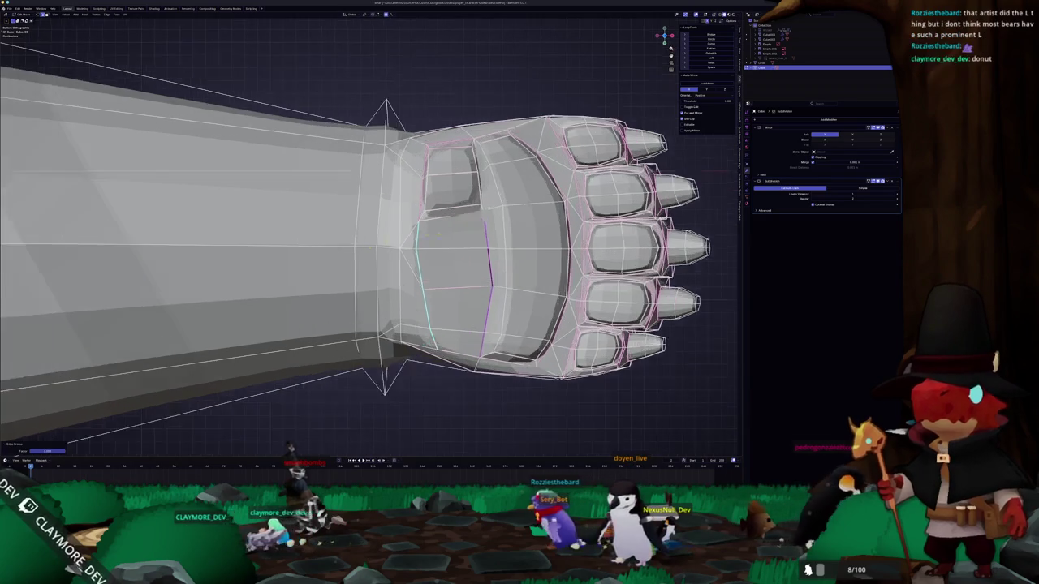
scroll(479, 243, "up", 1)
middle_click_drag(483, 195, 454, 191, "shift")
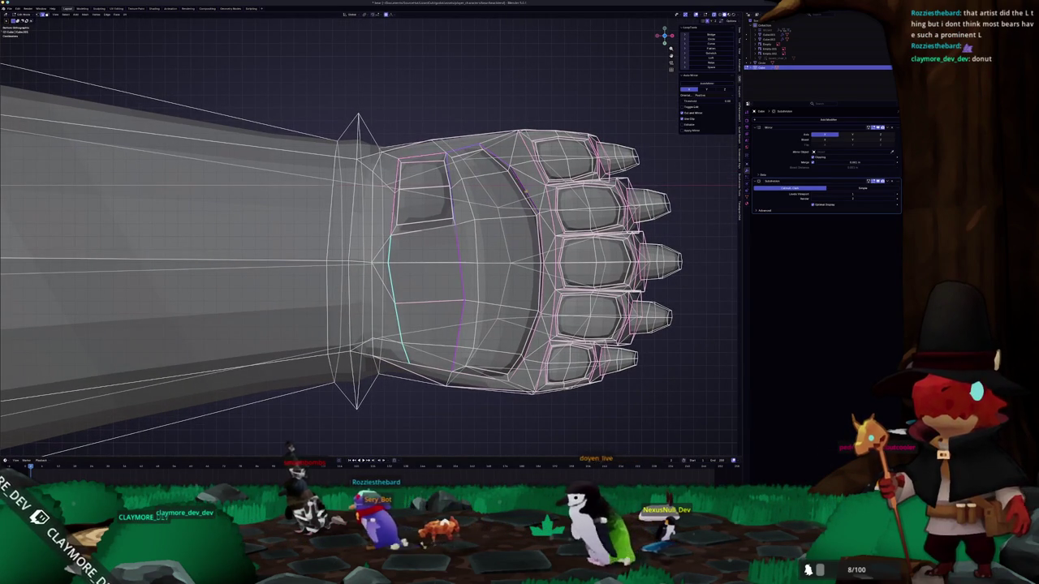
left_click(537, 276, "alt+shift")
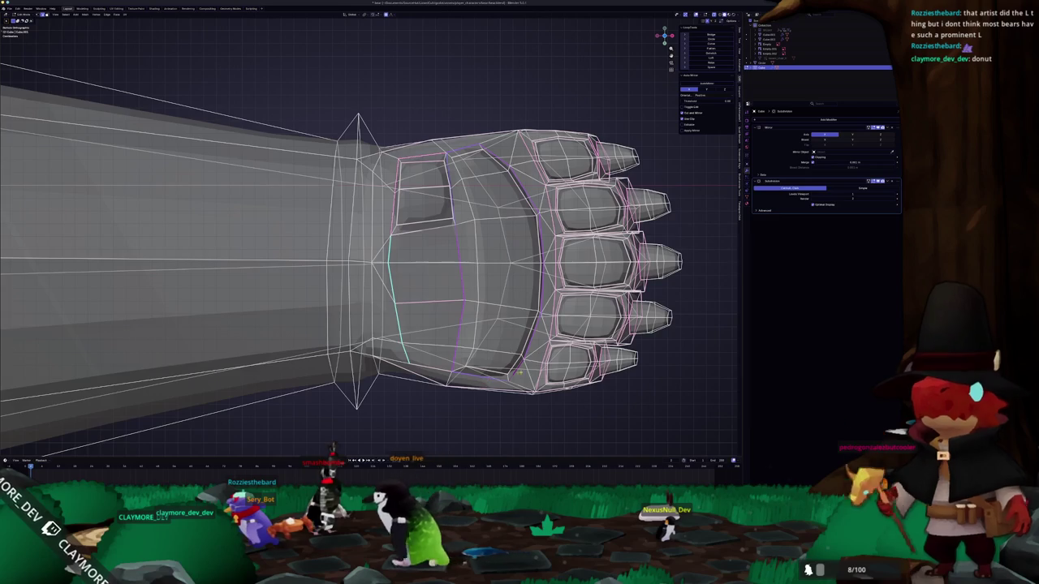
- Turn X-ray off for solid shading and pick the face on the small wrist pad
key("alt+z")
key("e")
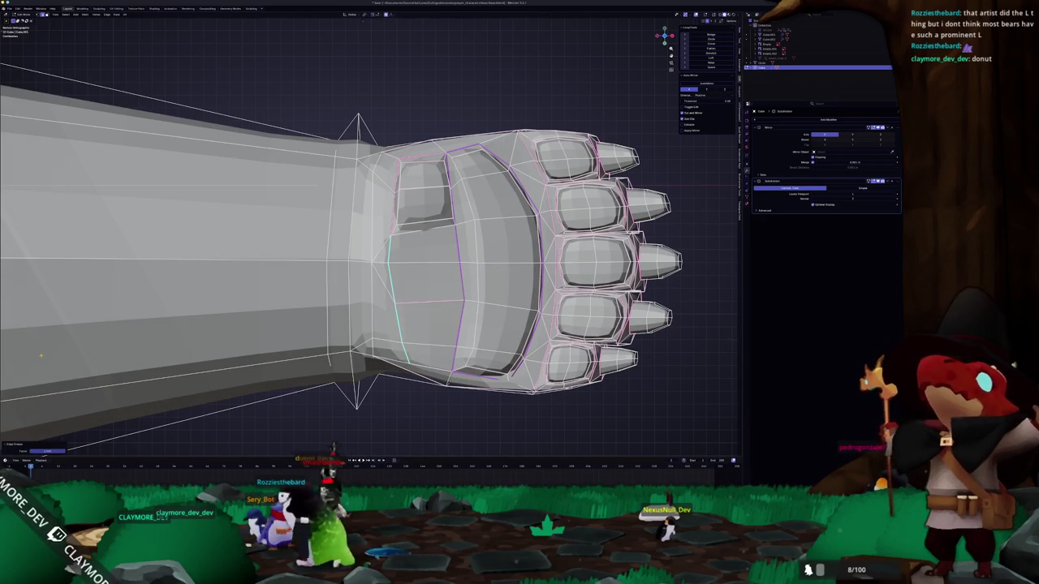
left_click(422, 191)
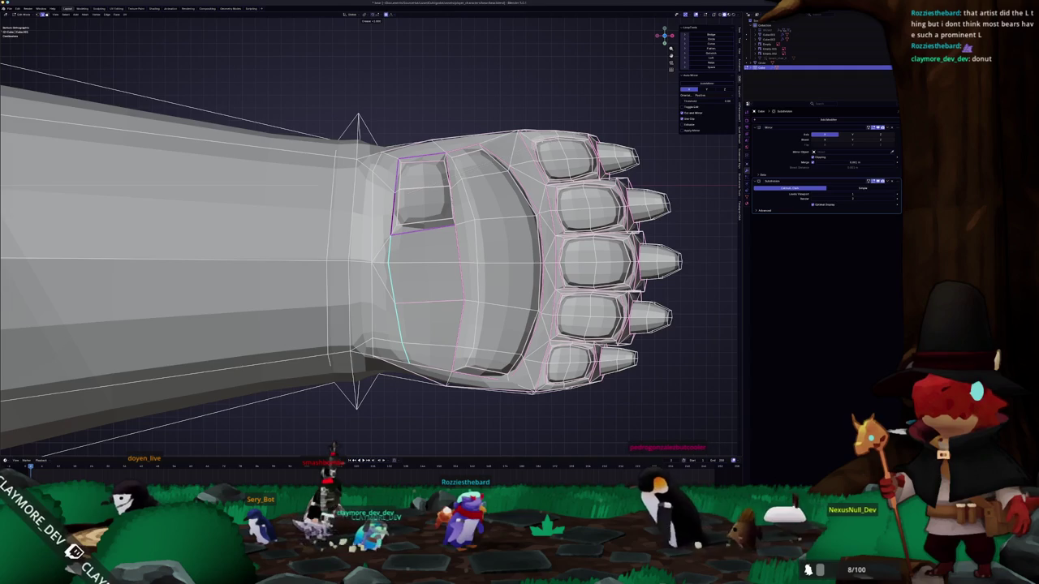
- Extrude the wrist pad face into a raised block and reposition one of its corner vertices
scroll(371, 243, "up", 2)
middle_click_drag(372, 244, 381, 211)
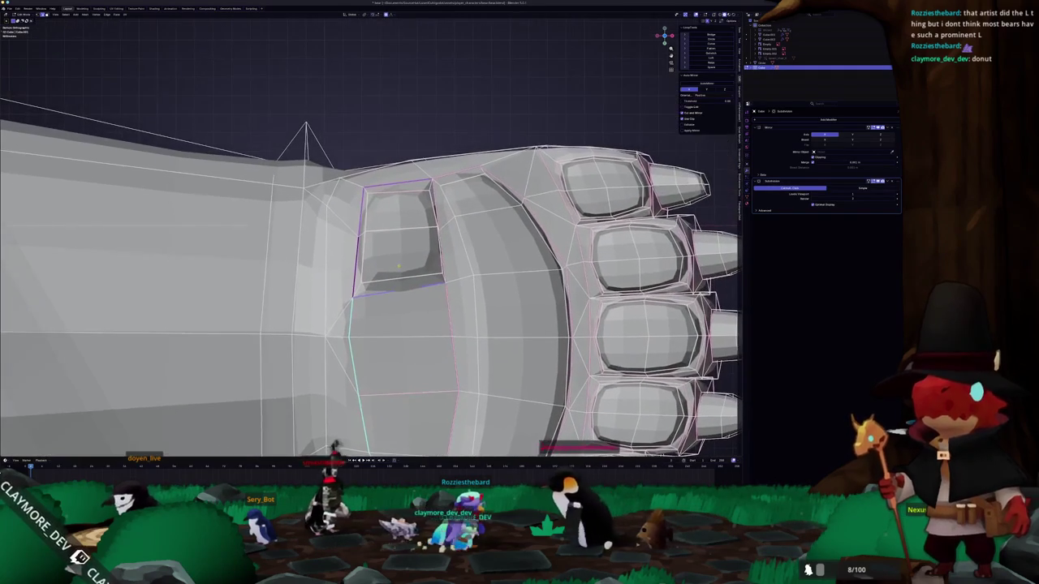
key("e")
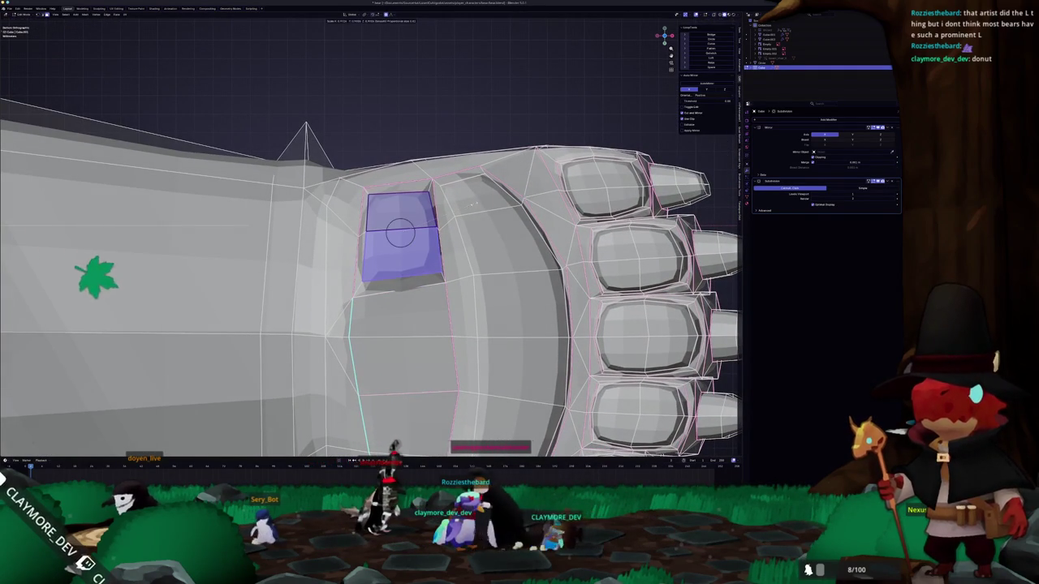
left_click(138, 313)
key("alt+a")
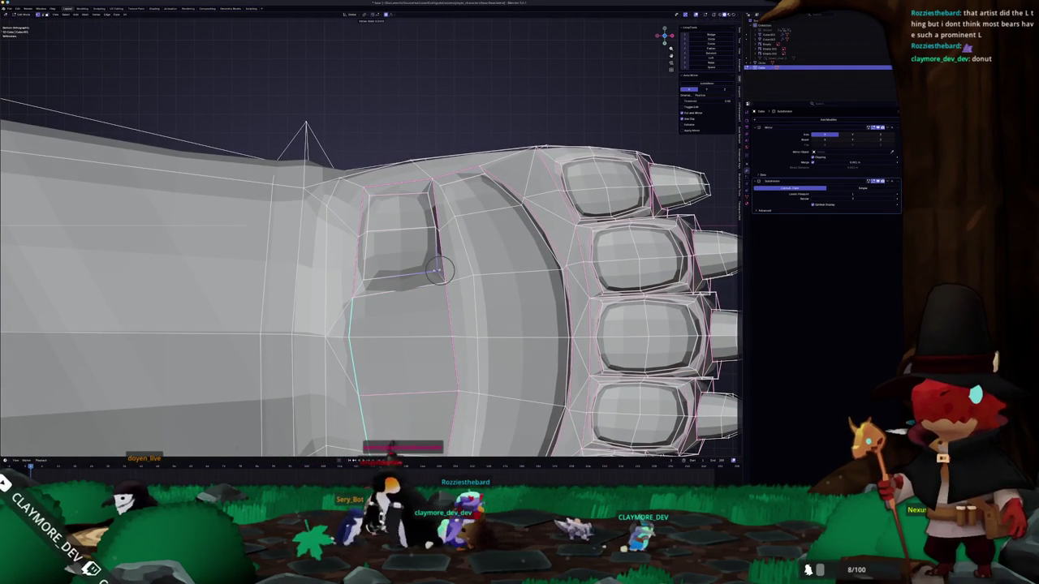
key("k")
left_click(362, 279)
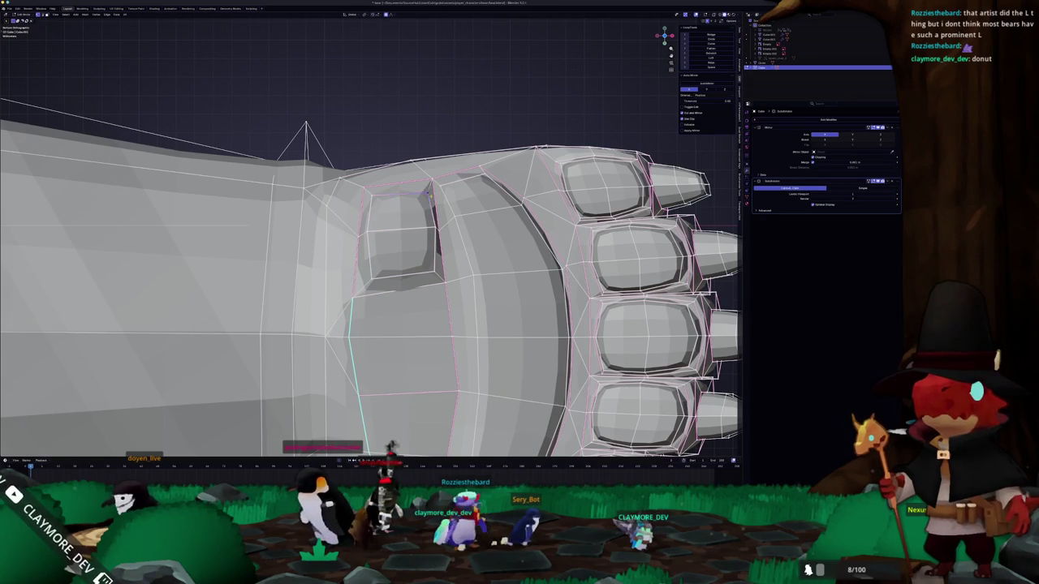
- Return to Object Mode and orbit to compare the model against the reference drawings
key("Tab")
scroll(427, 193, "down", 6)
mouse_move(427, 192)
middle_mouse_down()
mouse_move(389, 243)
mouse_move(324, 284)
mouse_move(197, 332)
mouse_move(335, 278)
mouse_move(330, 291)
middle_mouse_up()
key("Tab")
scroll(324, 284, "up", 5)
key("Tab")
scroll(196, 331, "down", 4)
mouse_move(534, 262)
middle_mouse_down()
mouse_move(422, 298)
mouse_move(611, 53)
middle_mouse_up()
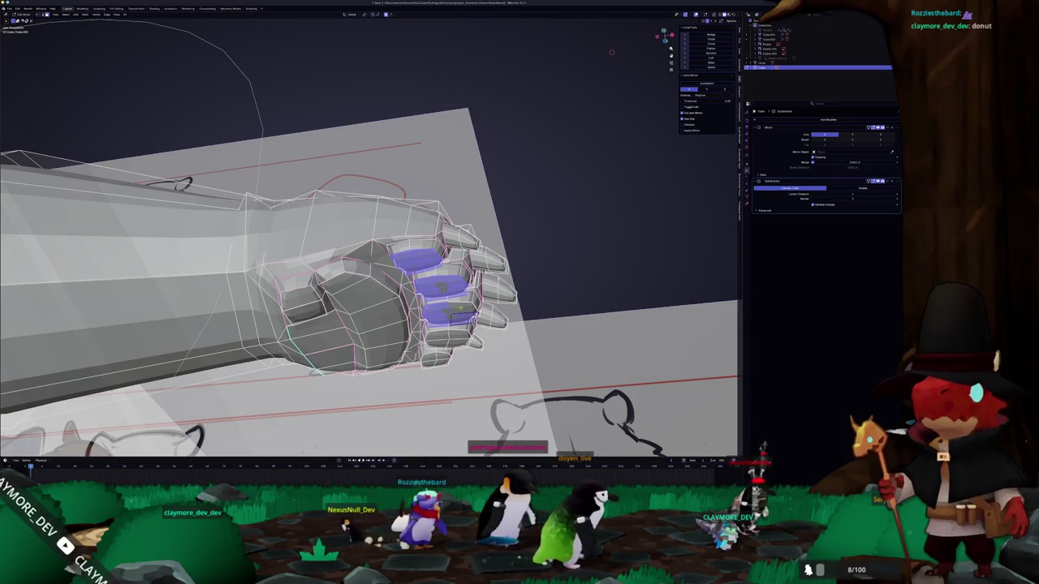
- Orbit around the fist to inspect its palm, knuckles and fingers from every side
middle_click_drag(611, 52, 601, 57)
scroll(600, 56, "up", 3)
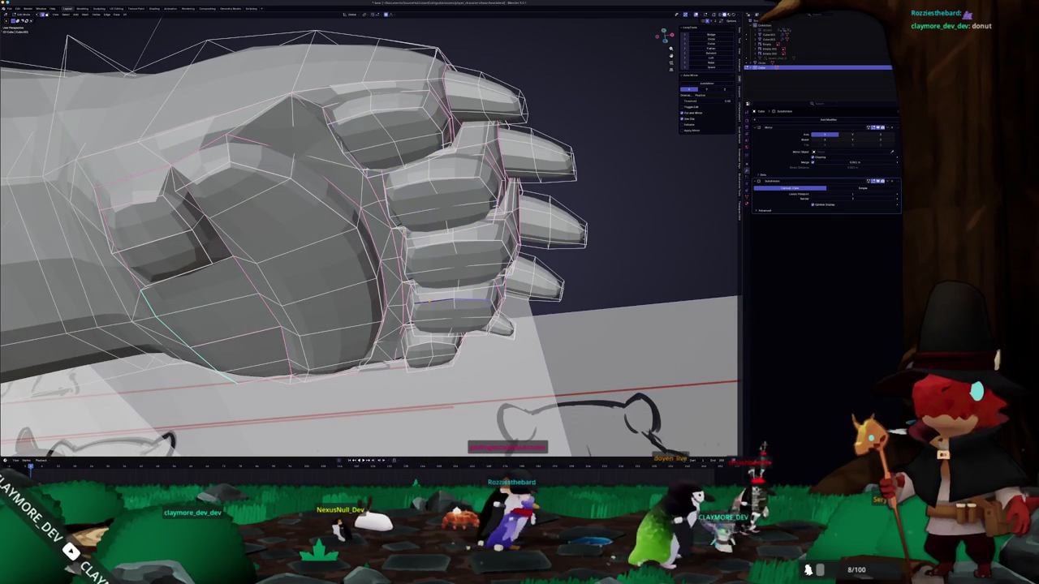
mouse_move(369, 235)
middle_mouse_down()
mouse_move(333, 147)
mouse_move(377, 292)
middle_mouse_up()
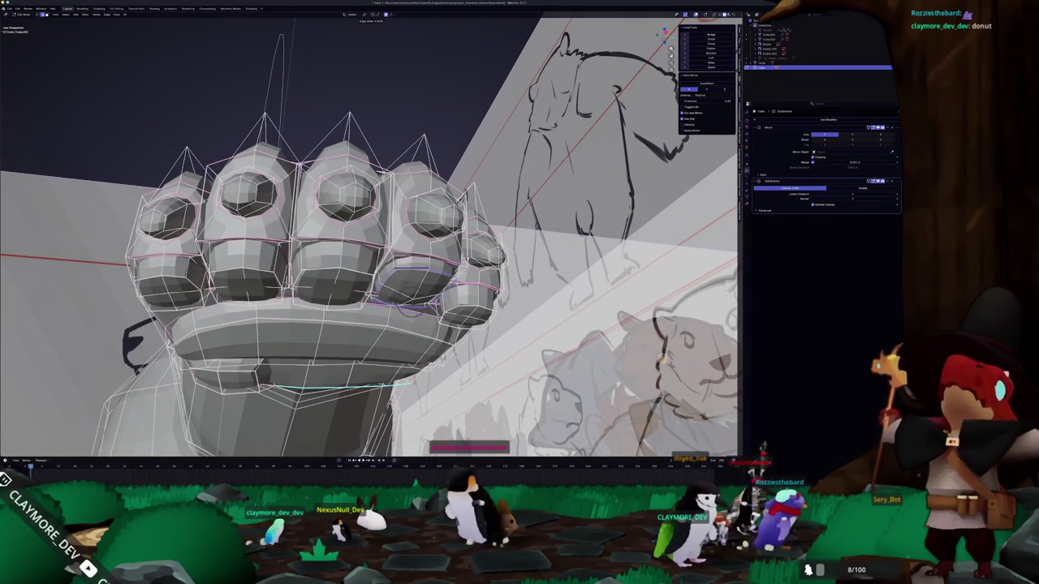
key("Tab")
mouse_move(377, 292)
middle_mouse_down()
mouse_move(349, 244)
mouse_move(387, 298)
middle_mouse_up()
key("Tab")
key("Tab")
key("Tab")
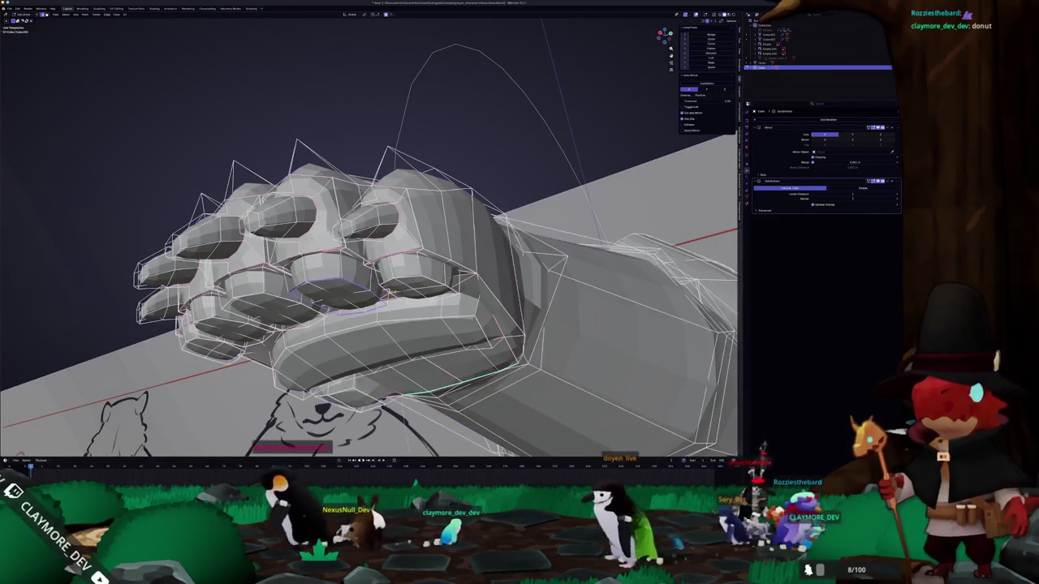
mouse_move(386, 297)
middle_mouse_down()
mouse_move(382, 260)
mouse_move(357, 243)
mouse_move(333, 268)
middle_mouse_up()
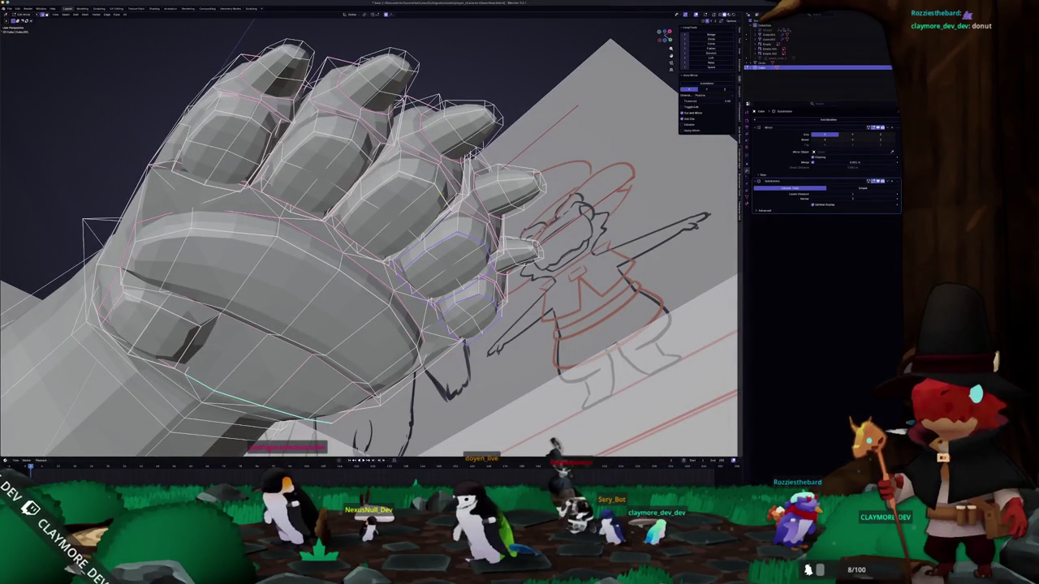
middle_click_drag(332, 268, 304, 211)
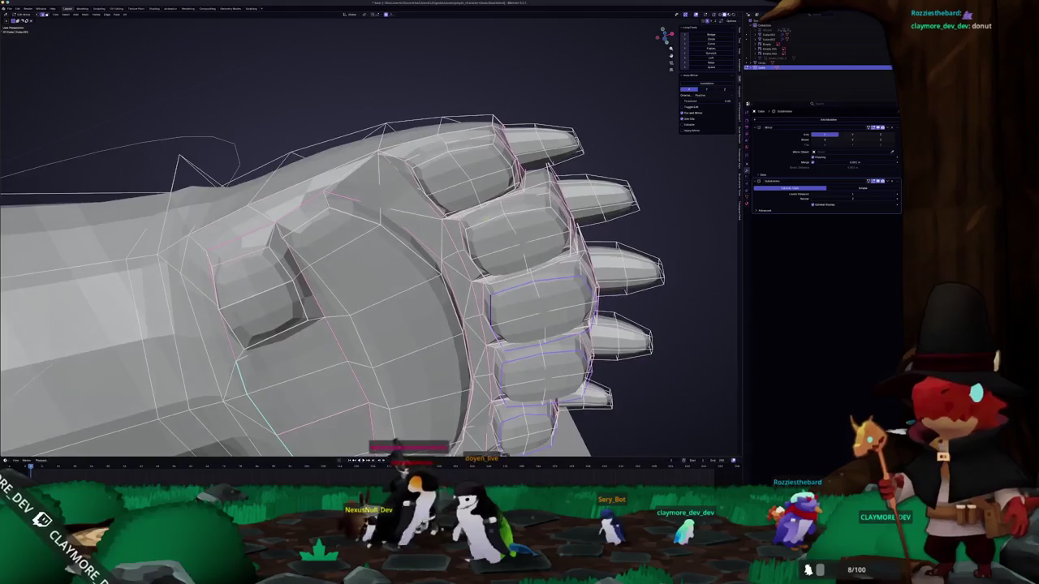
middle_click_drag(468, 234, 408, 179)
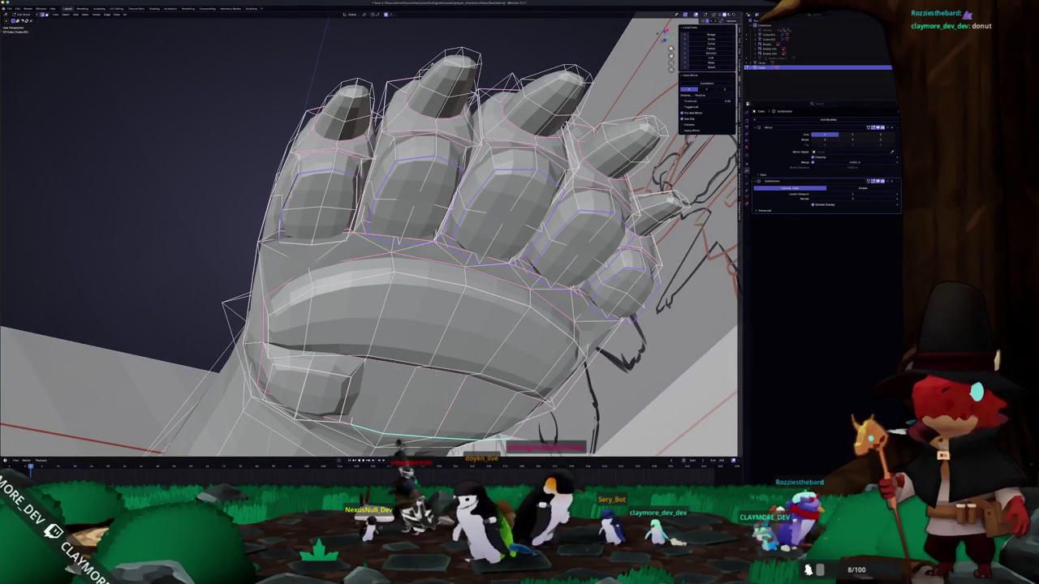
middle_click_drag(309, 235, 274, 233)
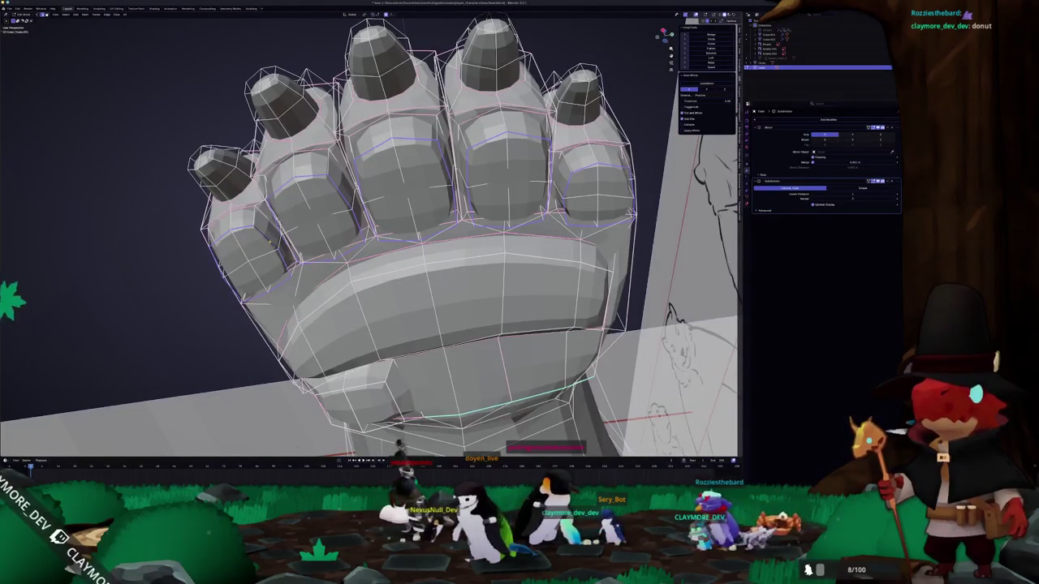
middle_click_drag(243, 422, 159, 438)
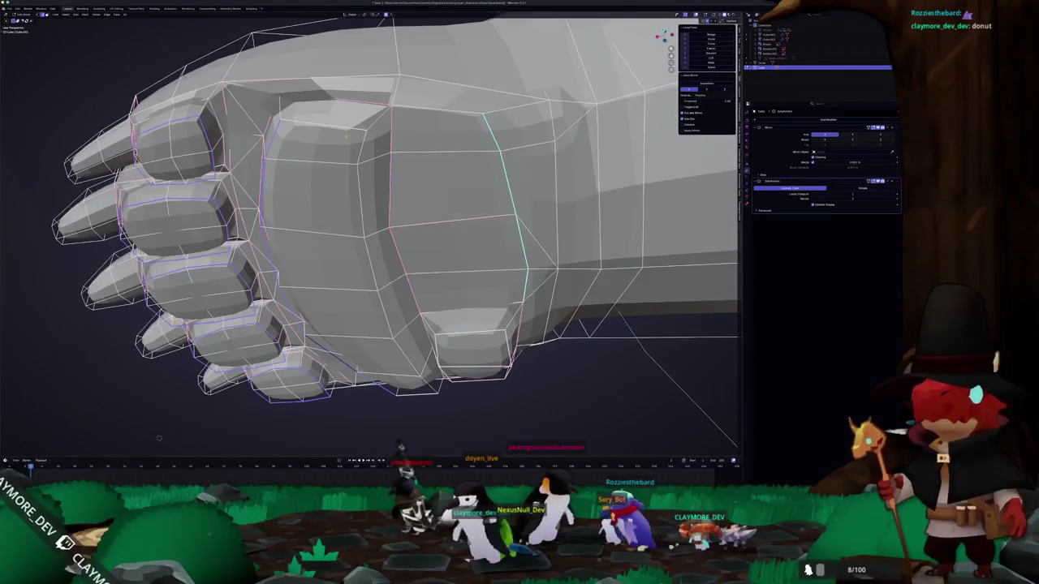
- Select the edge loop down the palm side and line up a flat side view in Edit Mode
left_click(372, 233, "alt")
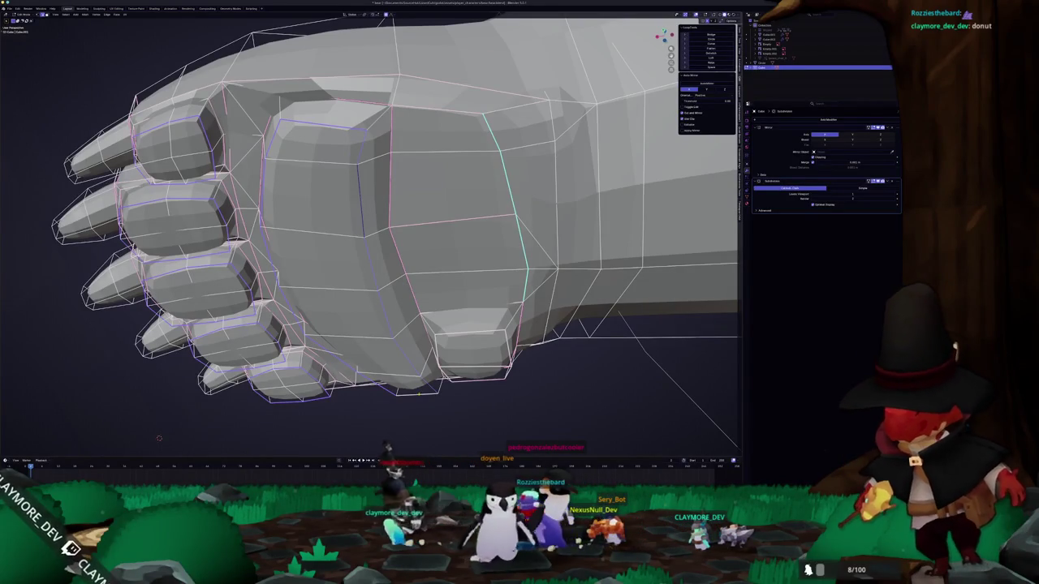
mouse_move(159, 438)
middle_mouse_down("shift")
mouse_move(115, 406)
mouse_move(166, 396)
middle_mouse_up("shift")
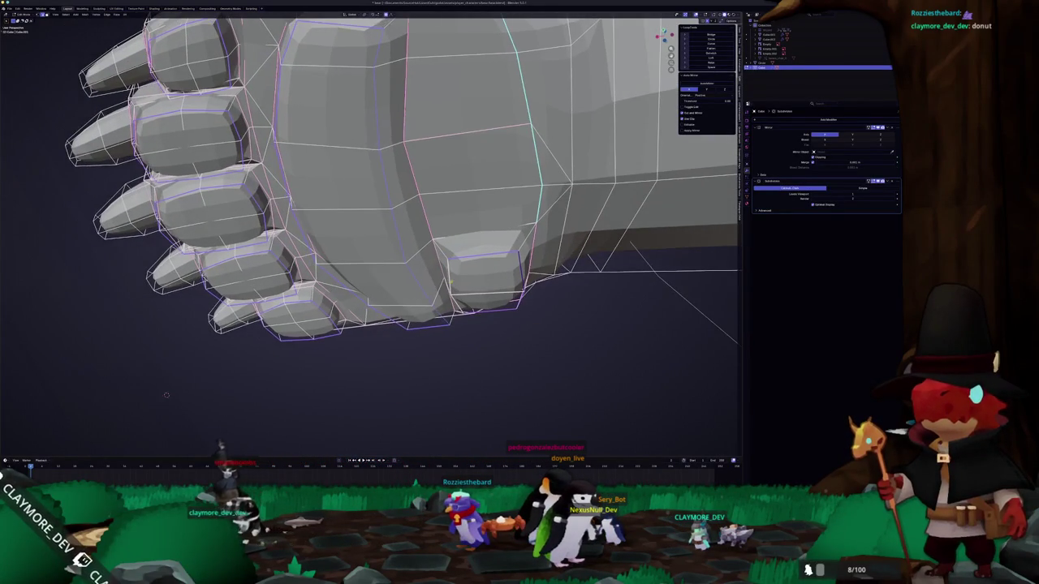
scroll(167, 395, "down", 3)
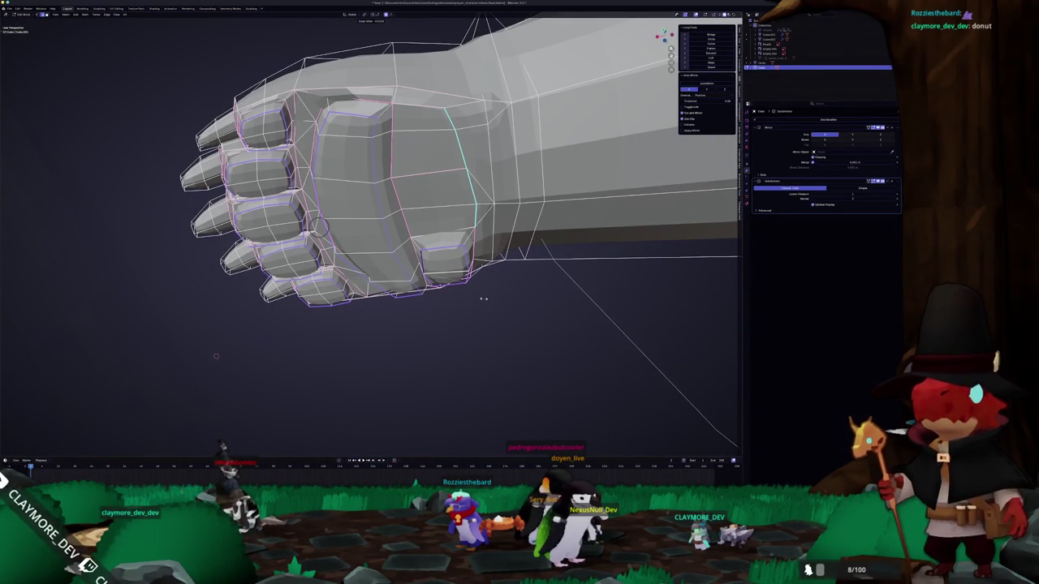
middle_click_drag(489, 286, 493, 313)
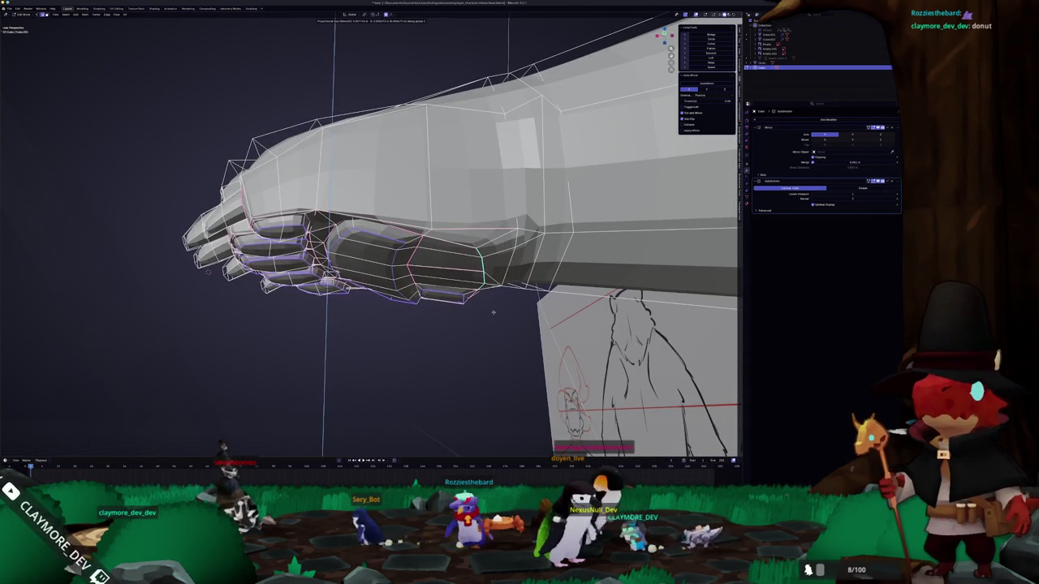
middle_click_drag(492, 312, 454, 320)
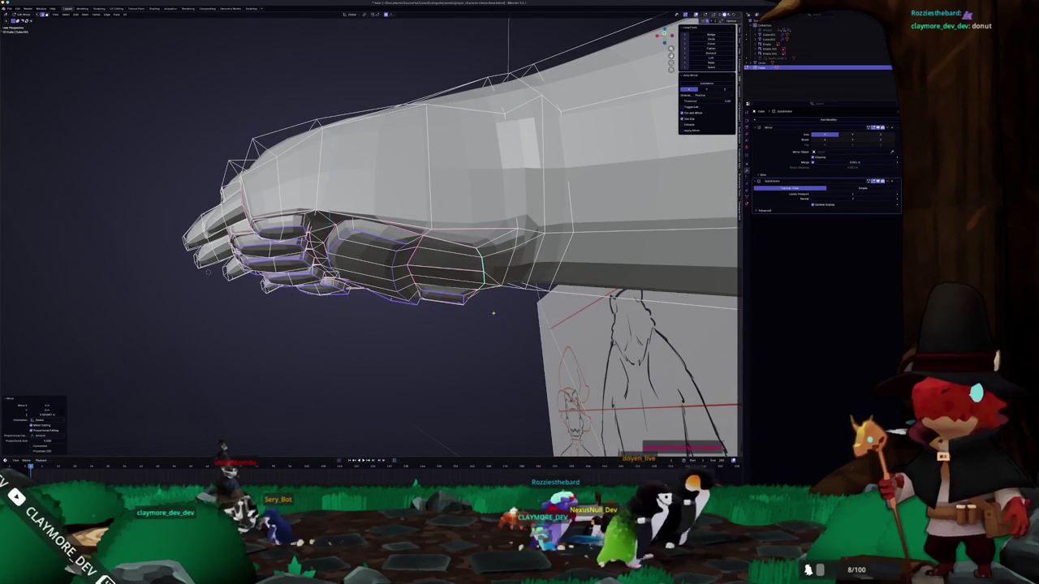
scroll(389, 325, "down", 3)
mouse_move(390, 324)
middle_mouse_down()
mouse_move(422, 267)
mouse_move(414, 280)
middle_mouse_up()
scroll(422, 268, "up", 5)
key("Tab")
scroll(414, 280, "up", 2)
mouse_move(369, 243)
middle_mouse_down()
mouse_move(325, 251)
mouse_move(341, 243)
middle_mouse_up()
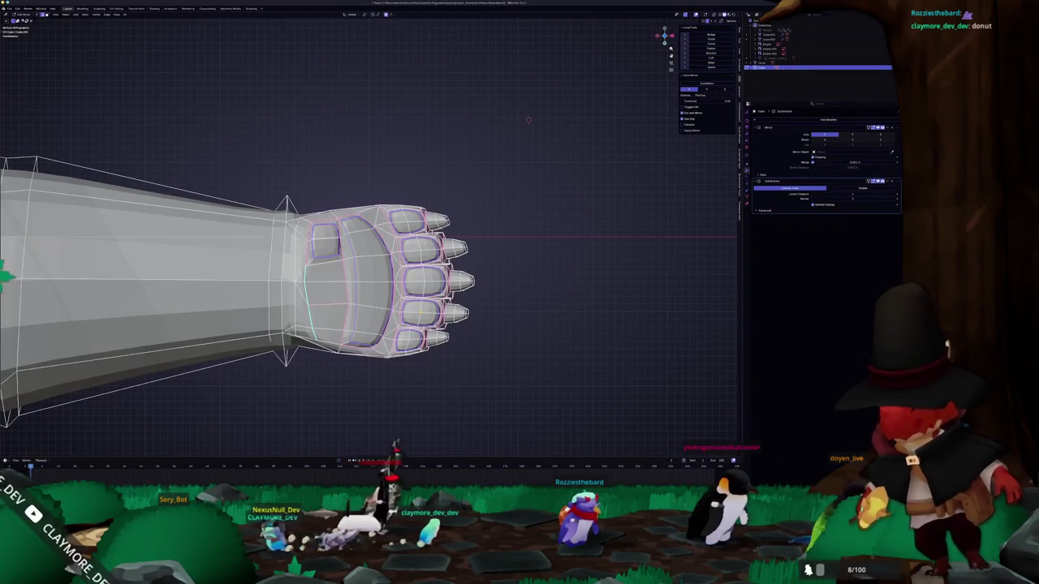
- In aligned orthographic view, lower the toe pads along Z with proportional falloff
middle_click_drag(528, 119, 597, 69)
scroll(597, 69, "up", 1)
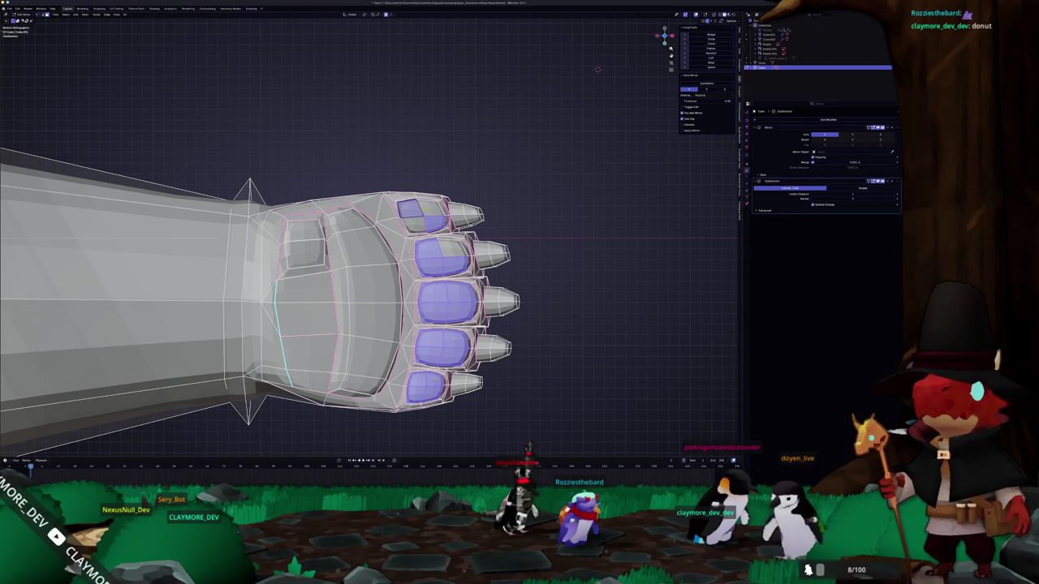
key("KP_1")
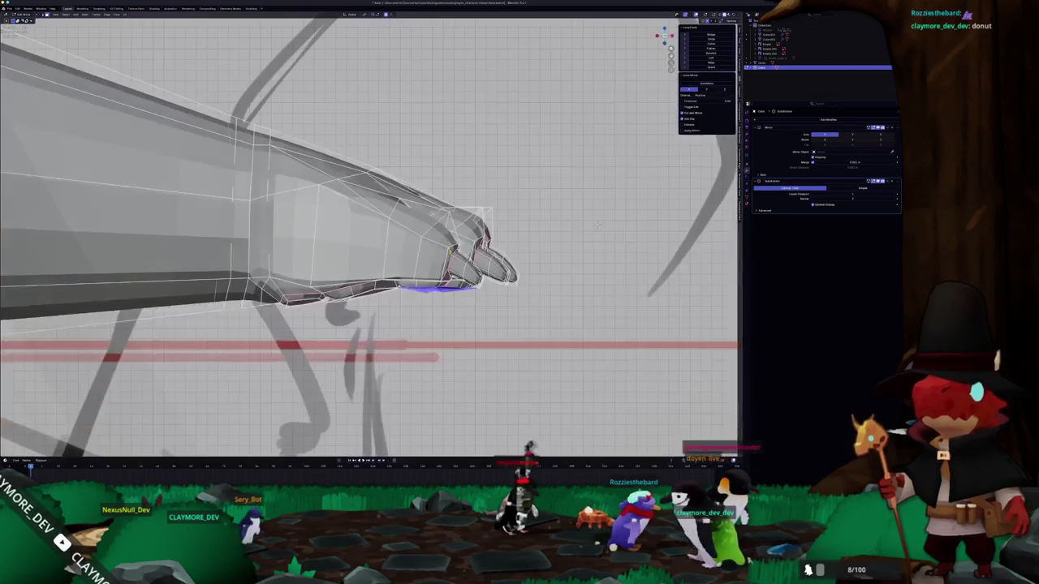
scroll(369, 236, "up", 3)
key("g")
key("z")
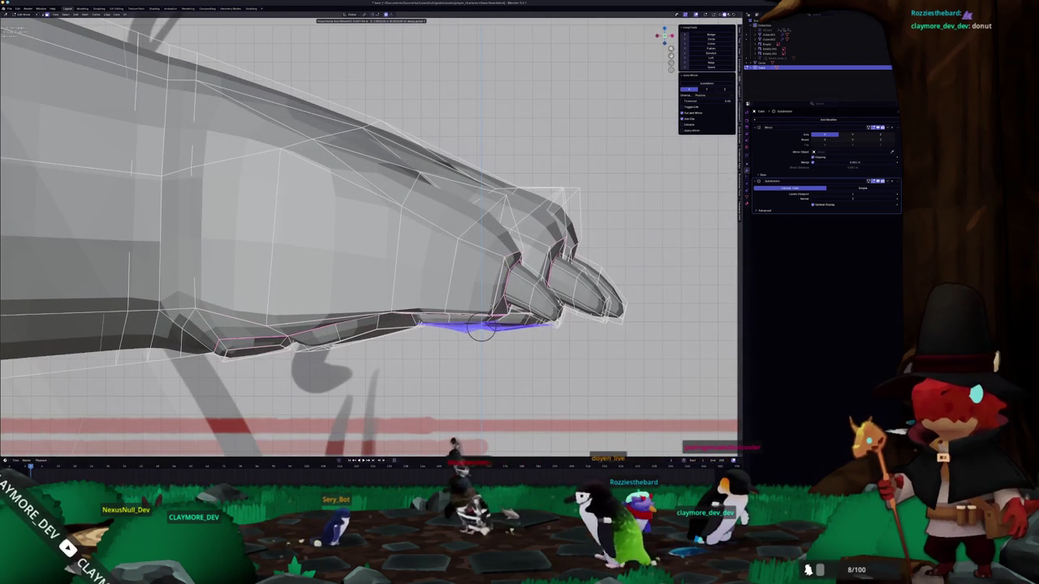
key("Return")
scroll(369, 235, "down", 8)
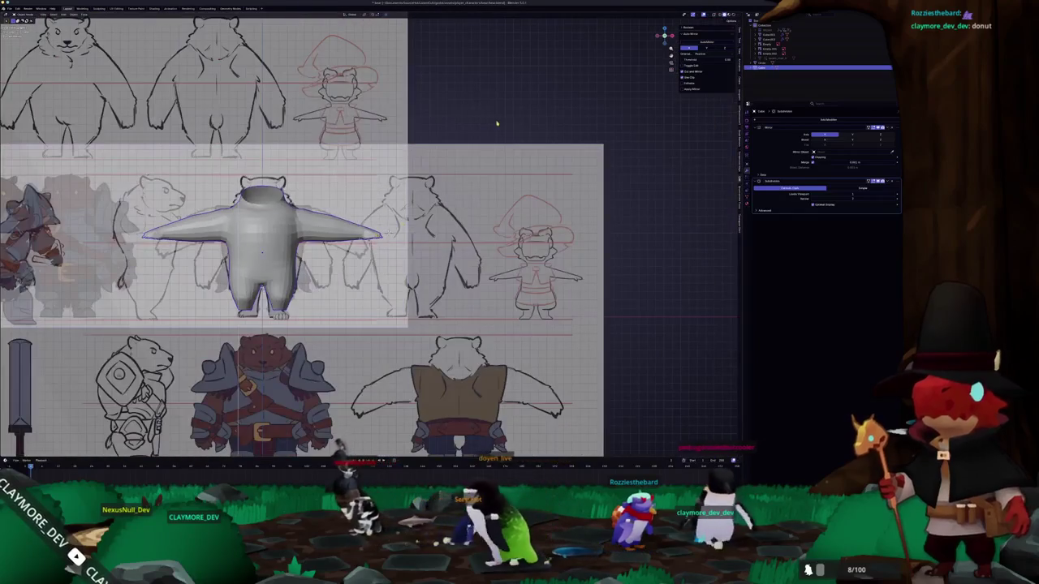
- Orbit and zoom around the bear's torso and arm to inspect the body mesh
middle_click_drag(496, 123, 416, 177)
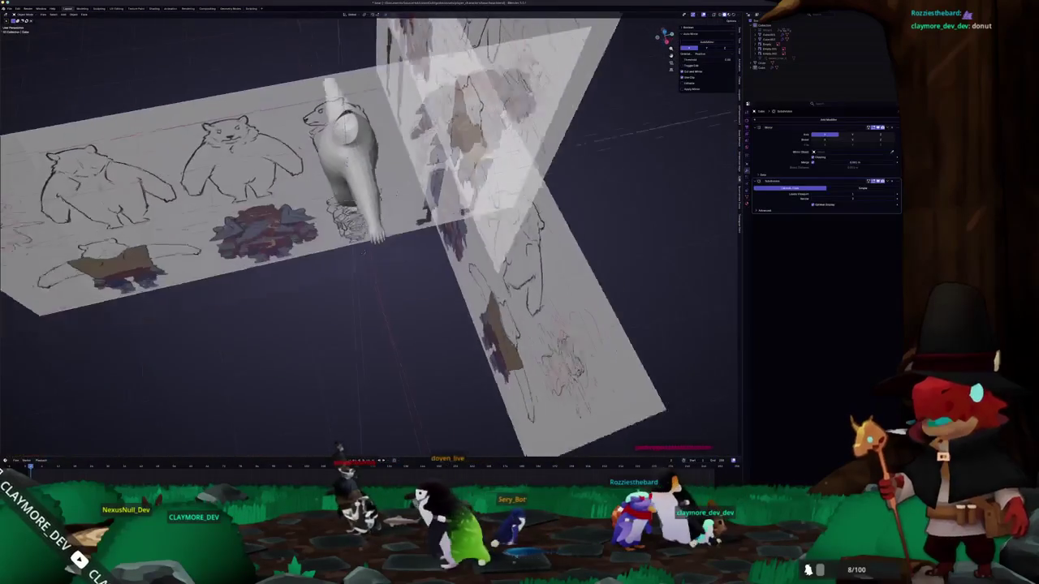
scroll(369, 236, "up", 4)
mouse_move(416, 177)
middle_mouse_down()
mouse_move(390, 211)
mouse_move(455, 203)
mouse_move(405, 252)
middle_mouse_up()
key("Tab")
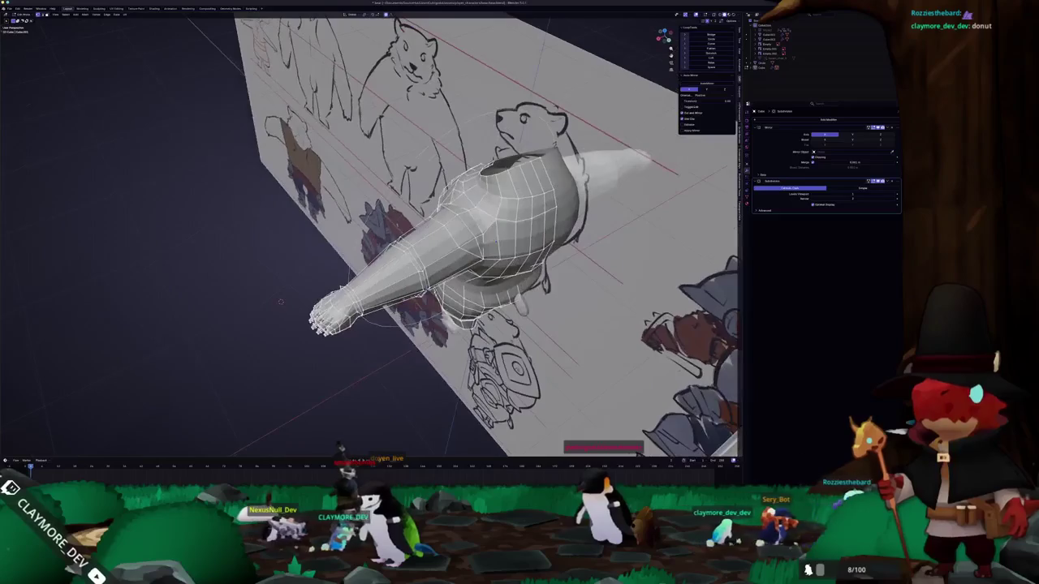
mouse_move(280, 302)
middle_mouse_down()
mouse_move(266, 279)
mouse_move(291, 313)
middle_mouse_up()
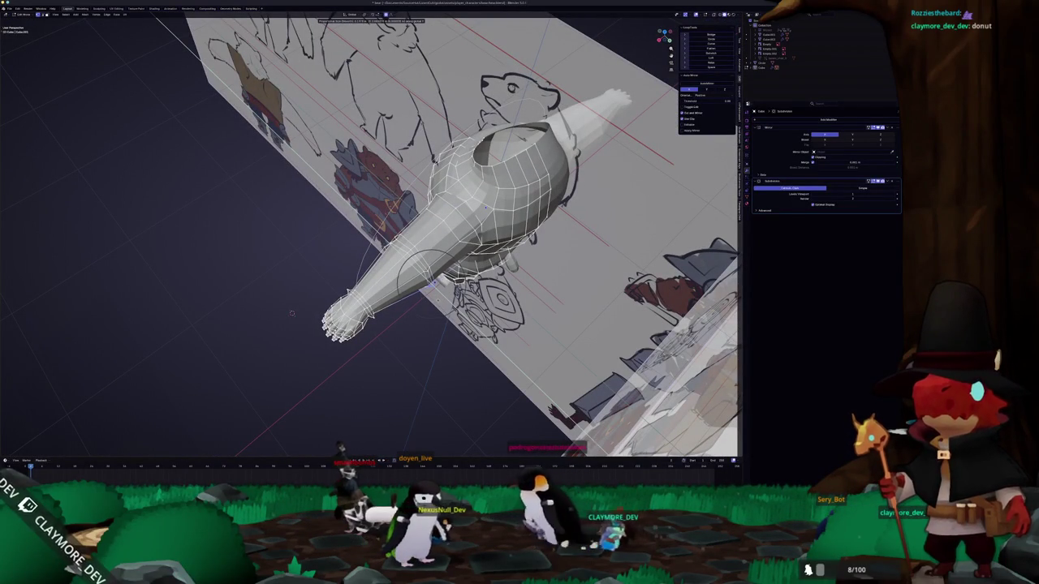
mouse_move(292, 313)
middle_mouse_down()
mouse_move(419, 328)
mouse_move(620, 288)
mouse_move(594, 436)
middle_mouse_up()
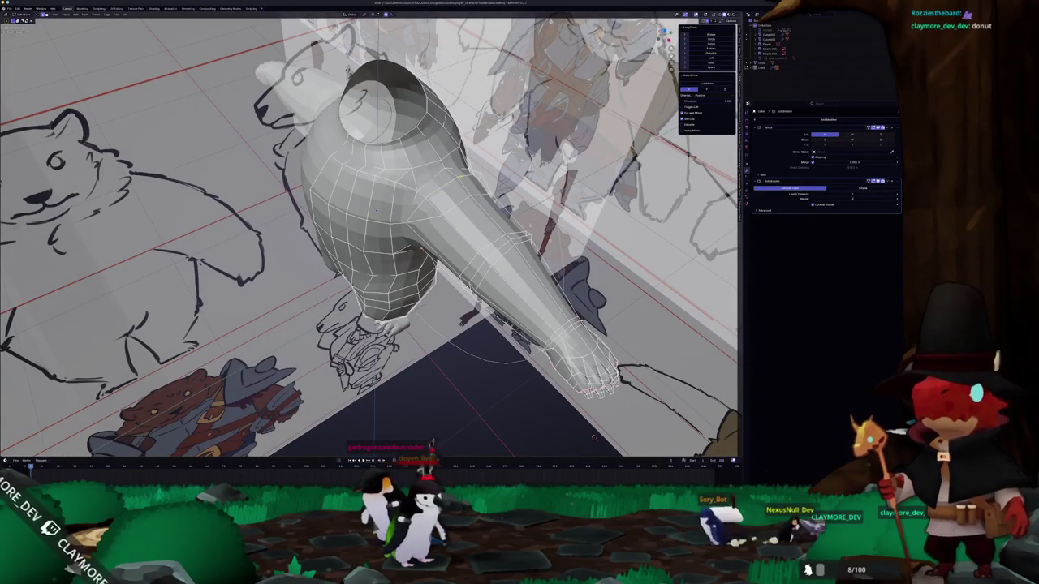
middle_click_drag(594, 436, 406, 207)
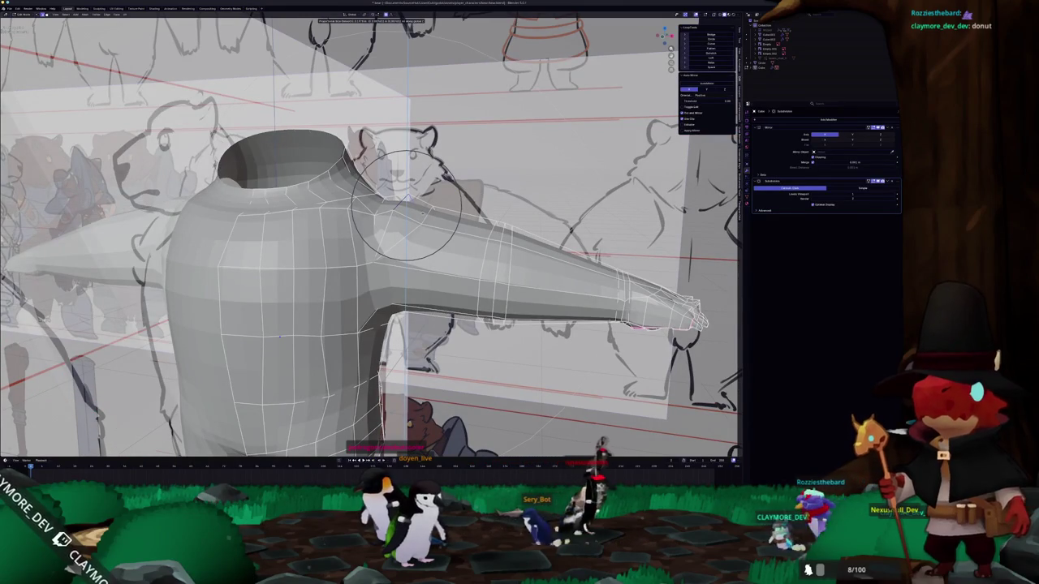
scroll(406, 203, "down", 3)
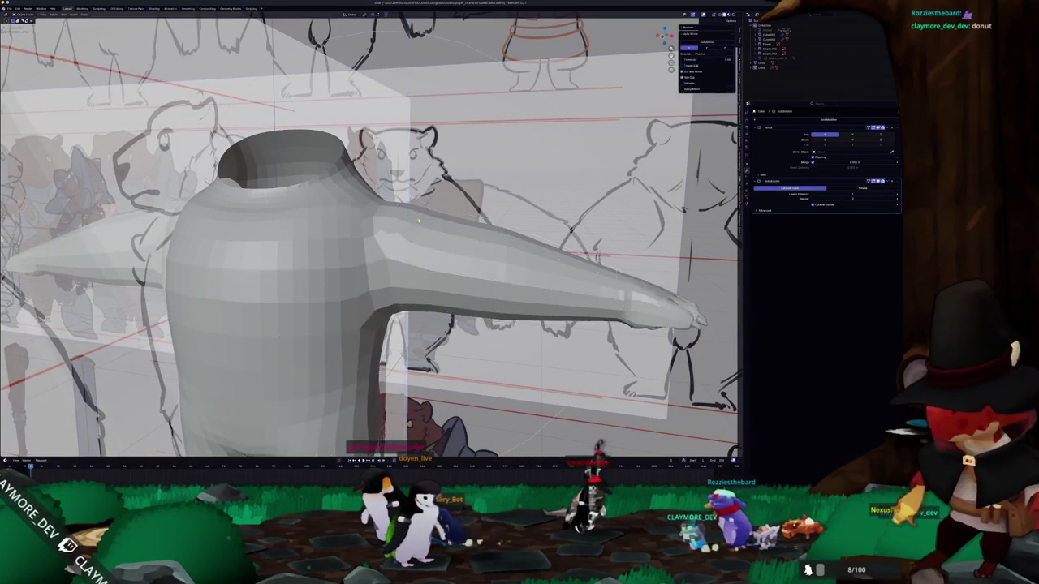
scroll(406, 203, "down", 4)
middle_click_drag(405, 203, 519, 219)
- Toggle X-ray in Edit Mode and circle-select the edges near the paw end of the arm
key("Tab")
scroll(369, 244, "up", 3)
key("alt+z")
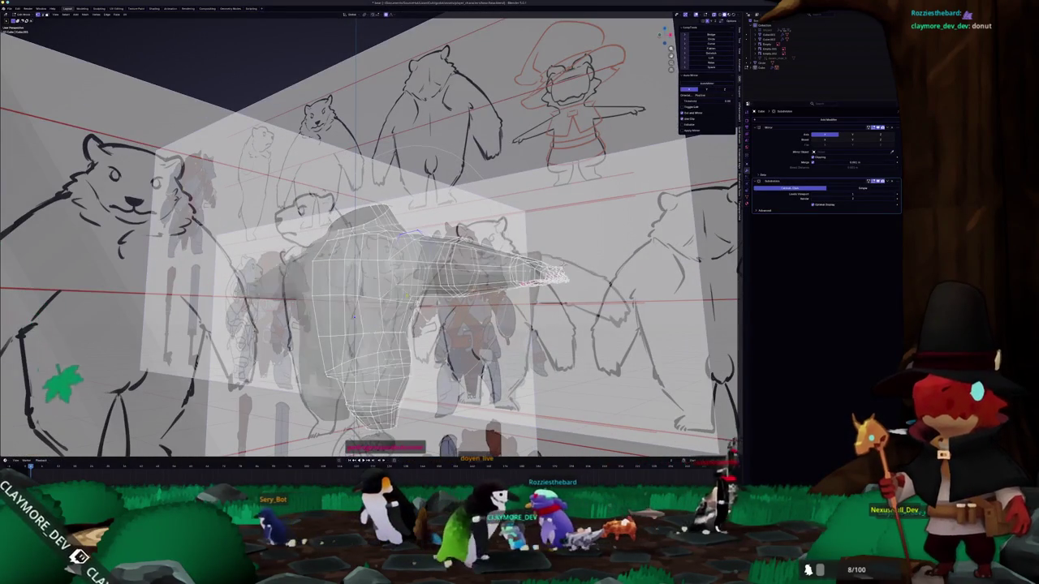
middle_click_drag(354, 320, 345, 365)
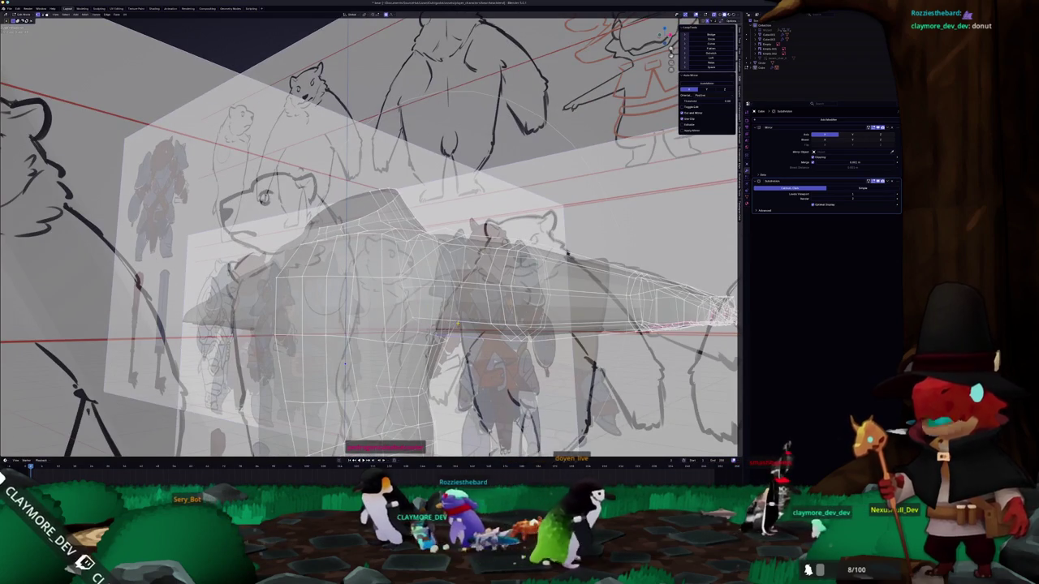
key("alt+z")
middle_click_drag(369, 292, 381, 304)
key("c")
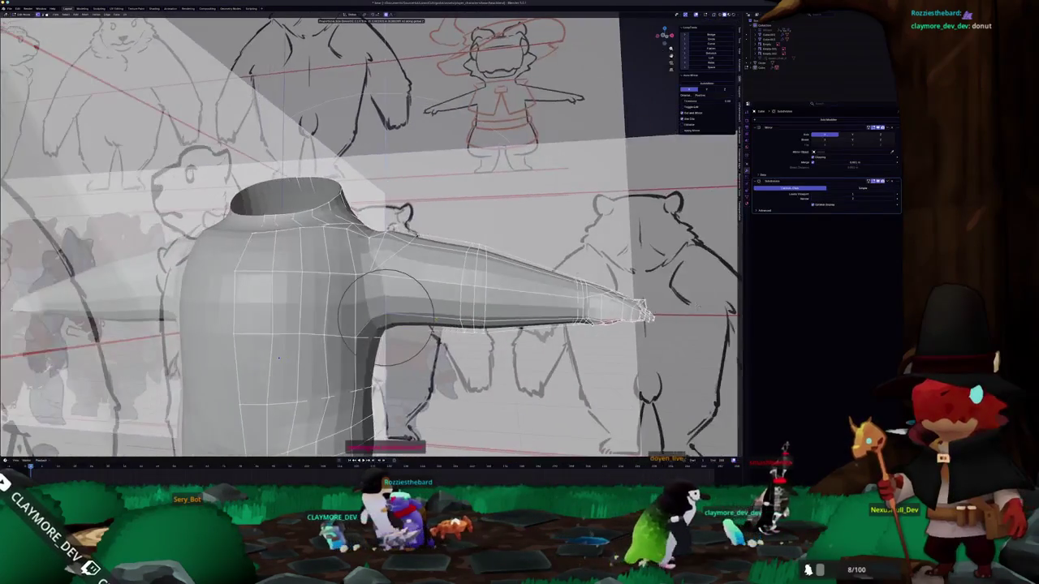
left_click(385, 313)
right_click(386, 313)
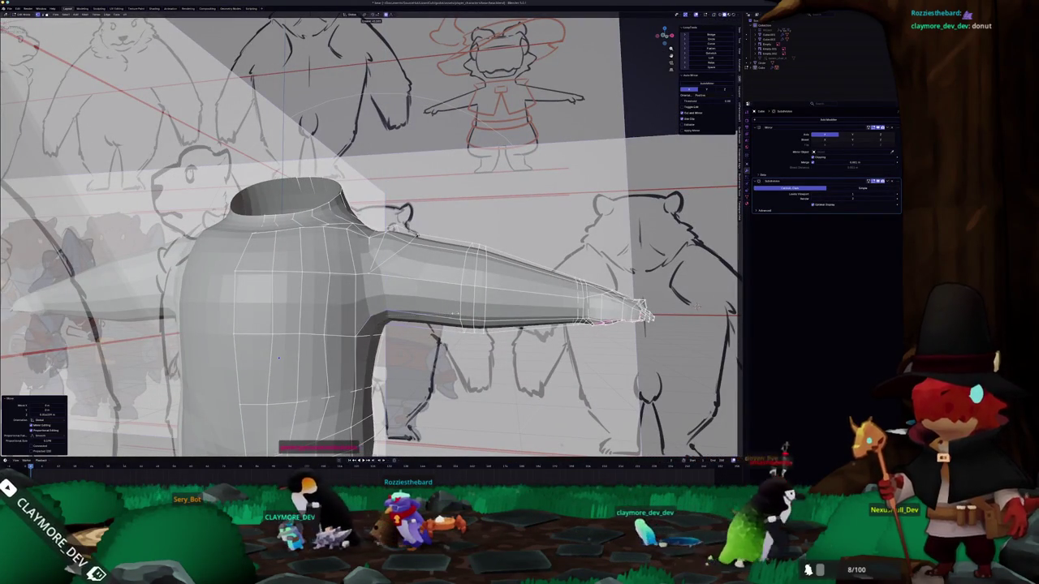
- Leave Edit Mode and line the solid body up with the front reference sketch
key("Tab")
mouse_move(279, 358)
middle_mouse_down()
mouse_move(301, 325)
mouse_move(297, 307)
middle_mouse_up()
scroll(298, 307, "up", 2)
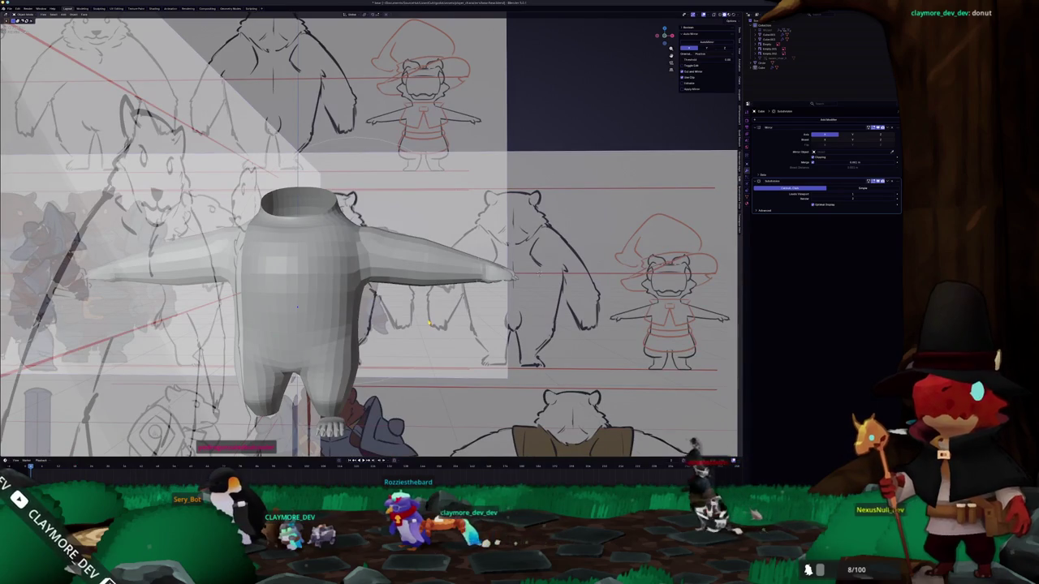
key("KP_1")
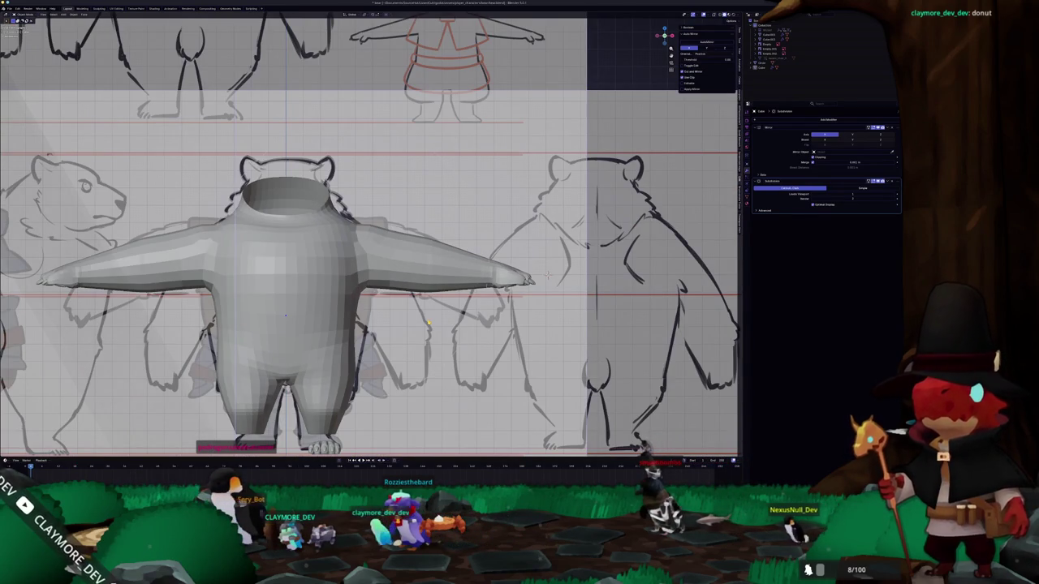
- Select the clawed foot object and place it under the bear's leg
scroll(316, 337, "down", 5, "shift")
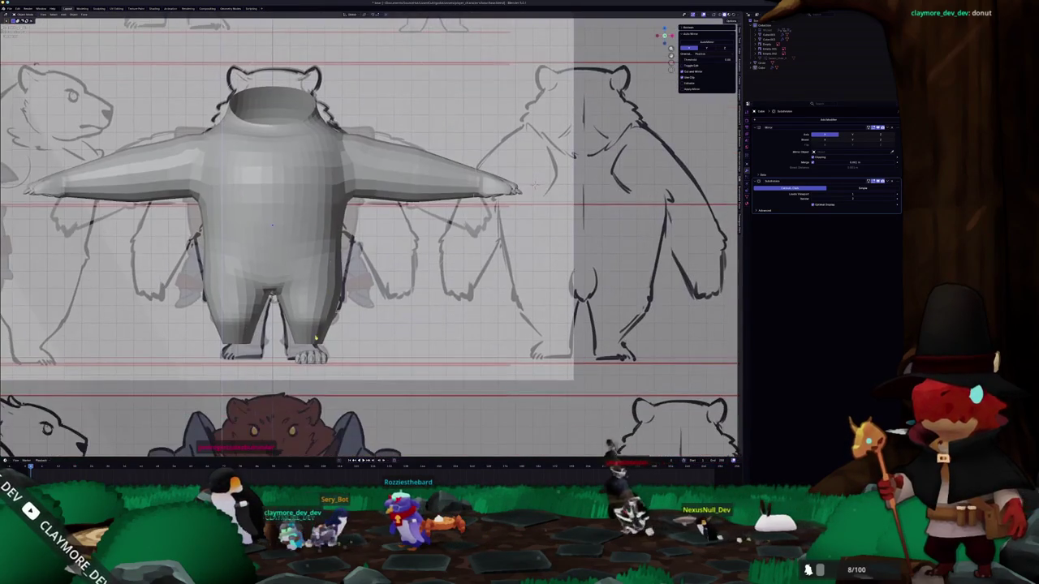
left_click(312, 360)
scroll(312, 360, "up", 2)
scroll(350, 352, "up", 2)
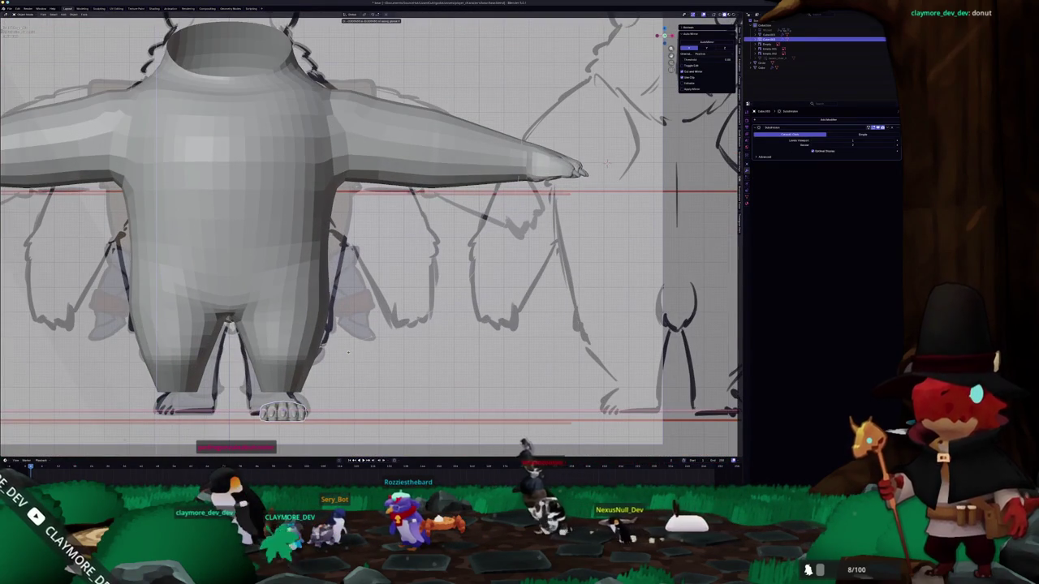
left_click(346, 350)
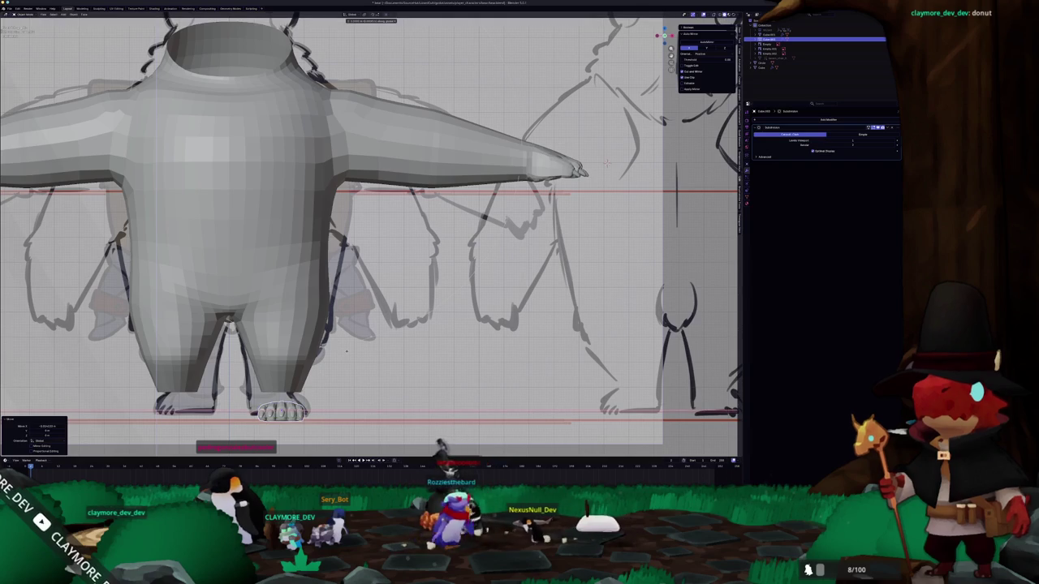
scroll(347, 351, "down", 4, "shift")
scroll(346, 351, "down", 1, "shift")
- Nudge the foot slightly to the left with a G move
mouse_move(347, 351)
middle_mouse_down()
mouse_move(357, 357)
mouse_move(289, 313)
middle_mouse_up()
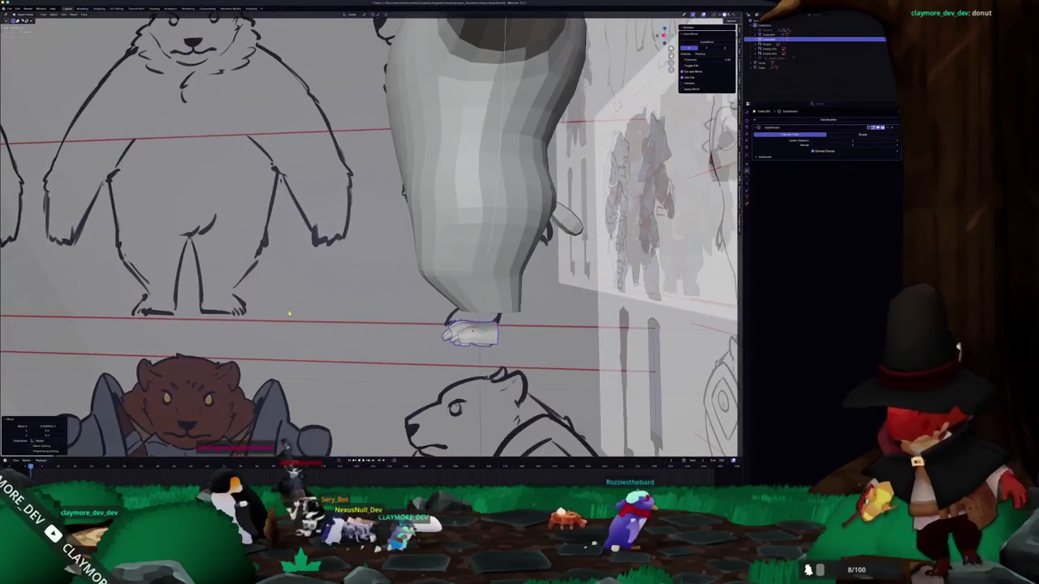
scroll(443, 354, "up", 2)
scroll(442, 355, "up", 2)
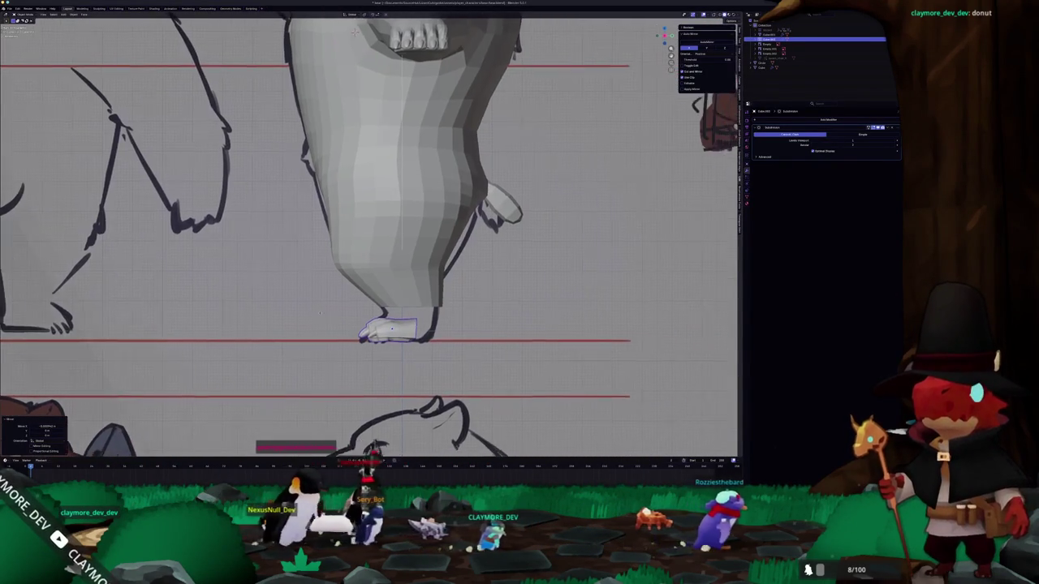
scroll(442, 355, "up", 2)
key("g")
left_click(436, 357)
scroll(437, 357, "up", 3)
- Raise the foot's bottom edge along Z with proportional editing
key("Tab")
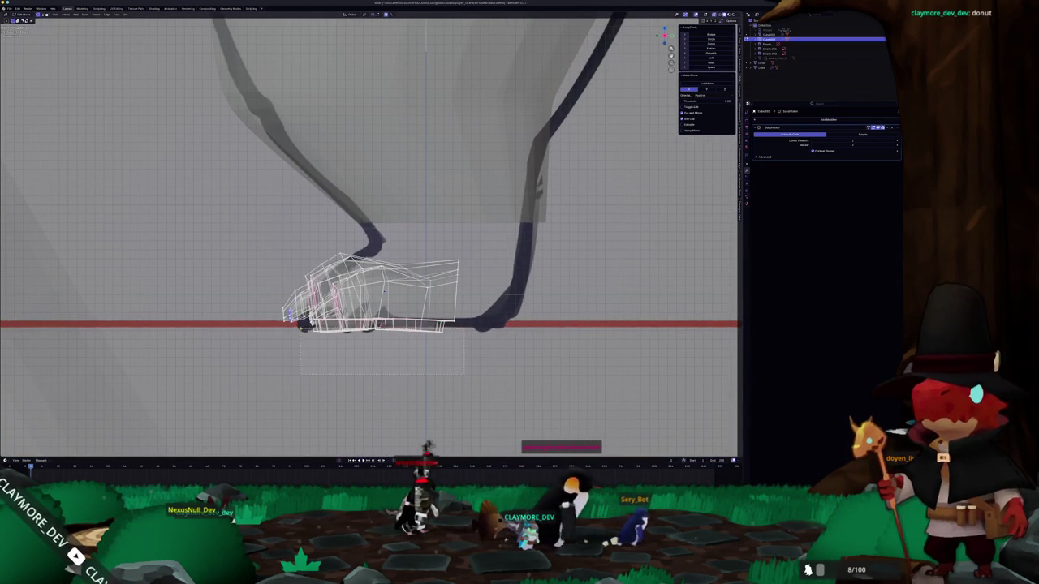
scroll(383, 291, "up", 2)
key("g")
scroll(390, 316, "up", 6)
scroll(370, 361, "up", 4)
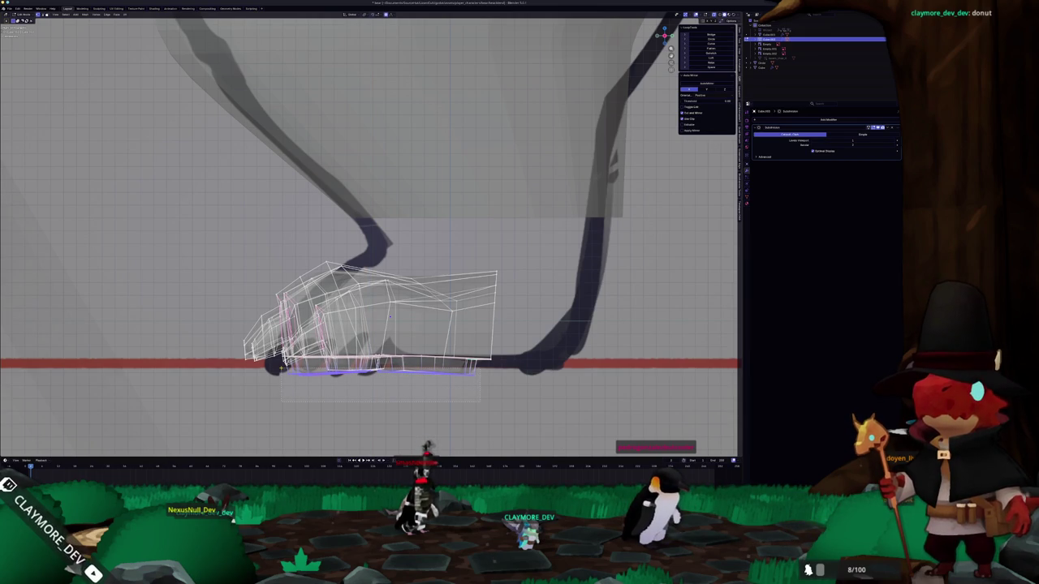
key("g")
key("z")
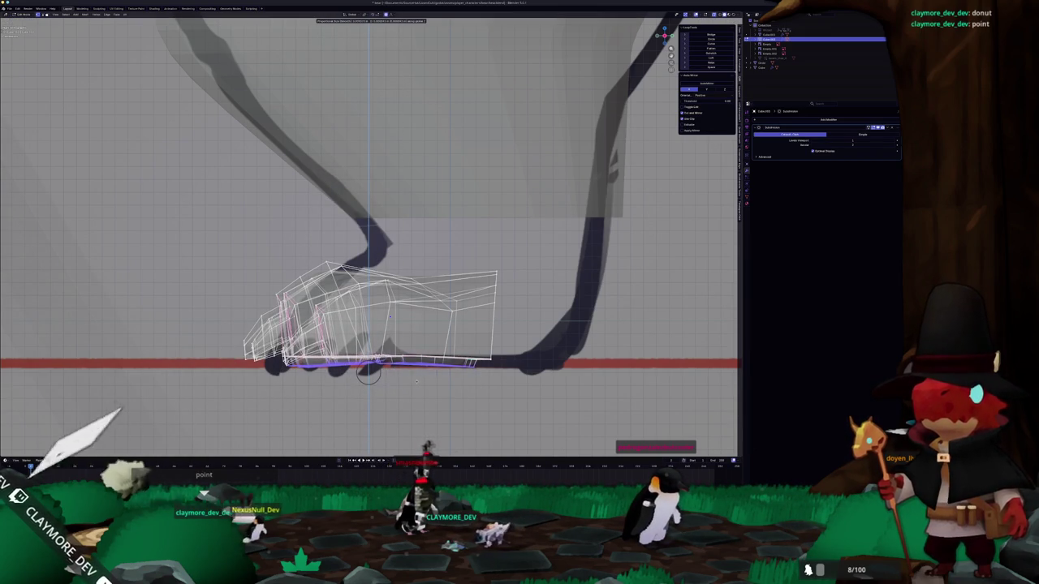
left_click(360, 378)
- Scale the bottom edge flat and shift the sole vertically again
key("s")
key("Return")
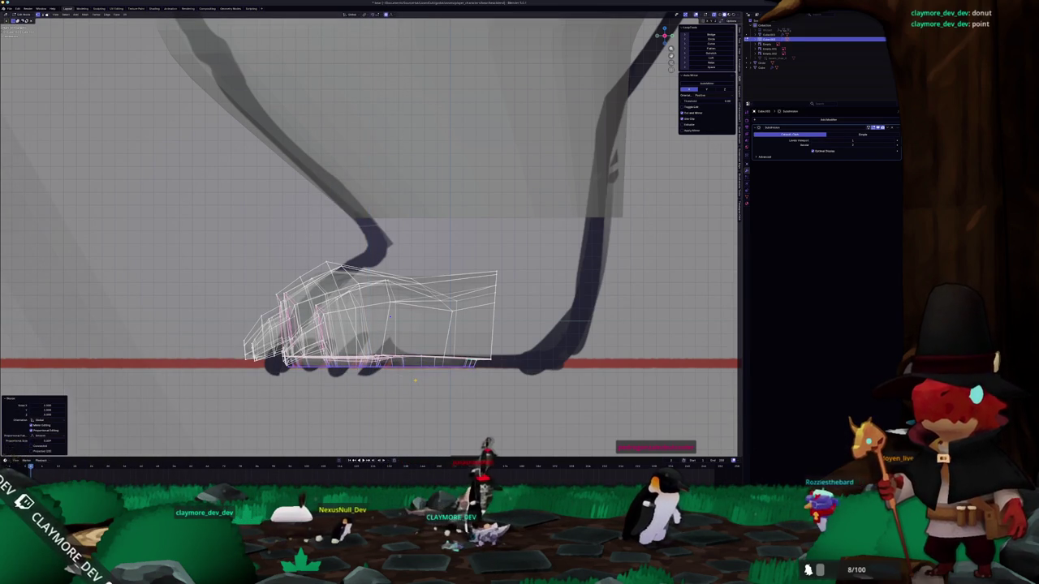
key("g")
key("z")
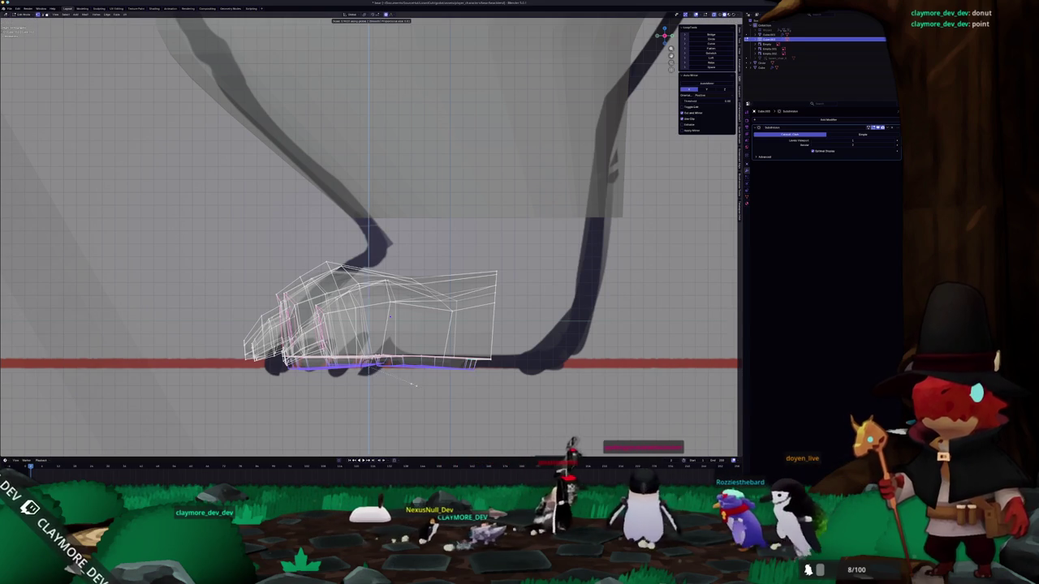
left_click(414, 384)
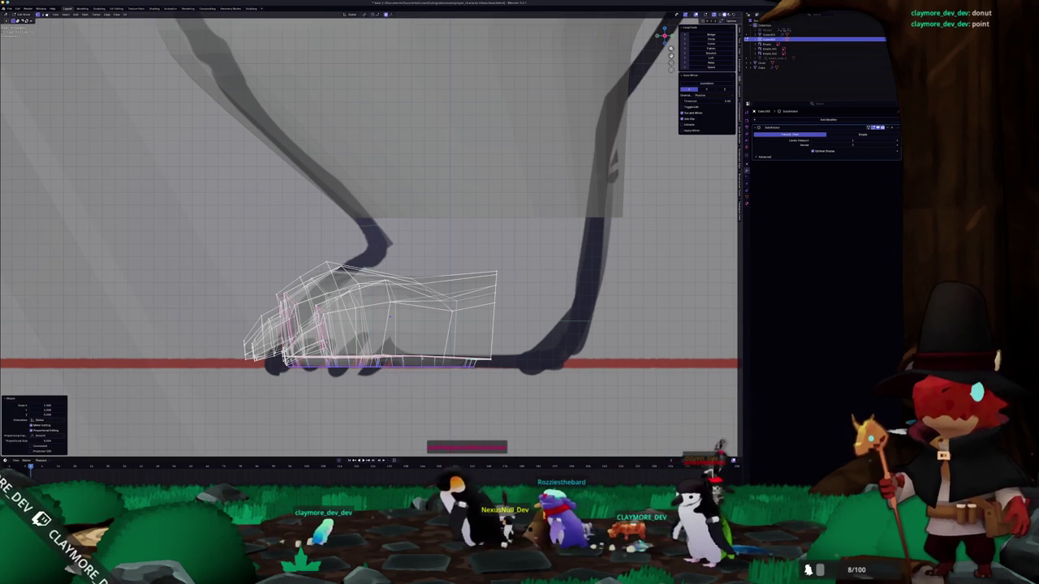
- Check the foot in solid shading from the side, then resume editing it in X-ray
key("shift+z")
middle_click_drag(369, 243, 422, 210)
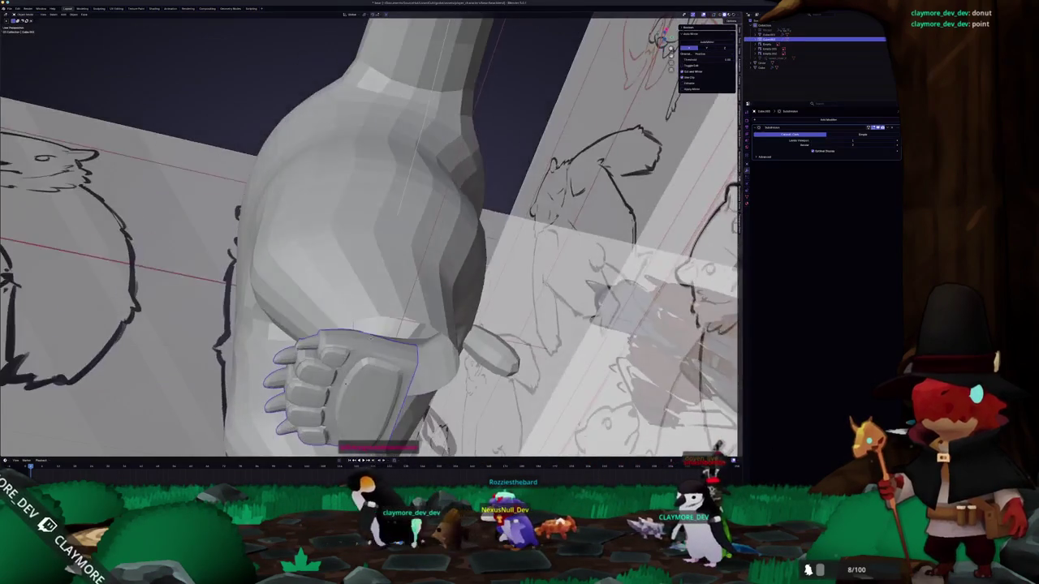
key("KP_3")
scroll(371, 278, "up", 2)
key("Tab")
mouse_move(369, 244)
middle_mouse_down()
mouse_move(617, 146)
mouse_move(471, 219)
mouse_move(414, 138)
mouse_move(402, 162)
middle_mouse_up()
key("alt+z")
key("alt+z")
key("alt+z")
mouse_move(394, 403)
middle_mouse_down()
mouse_move(325, 341)
mouse_move(374, 316)
mouse_move(404, 371)
mouse_move(380, 302)
middle_mouse_up()
key("alt+z")
- Delete the foot's selected top faces, then inspect the foot and toes from below
key("x")
left_click(315, 337)
key("m")
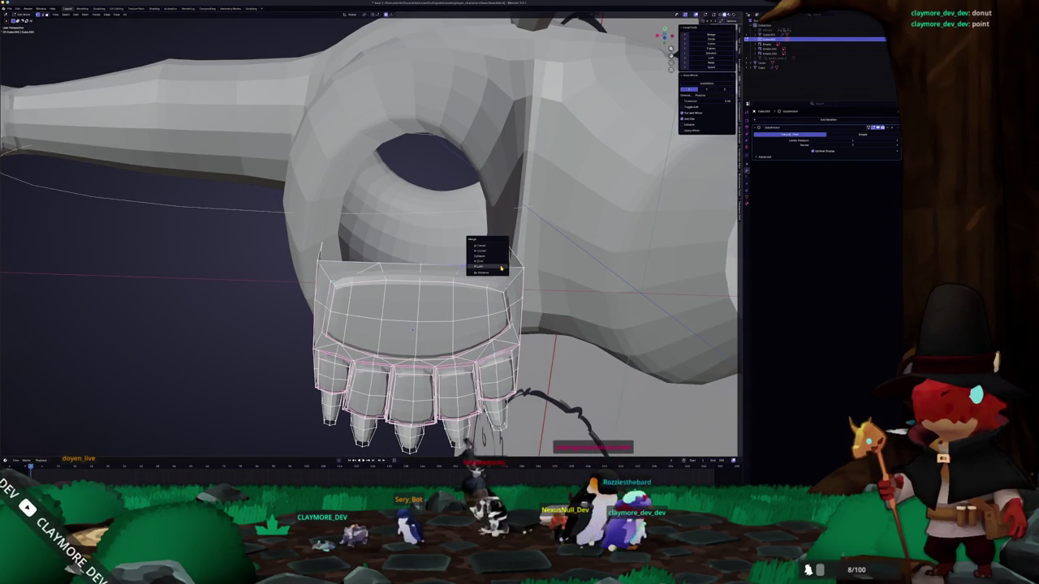
middle_click_drag(412, 331, 415, 327)
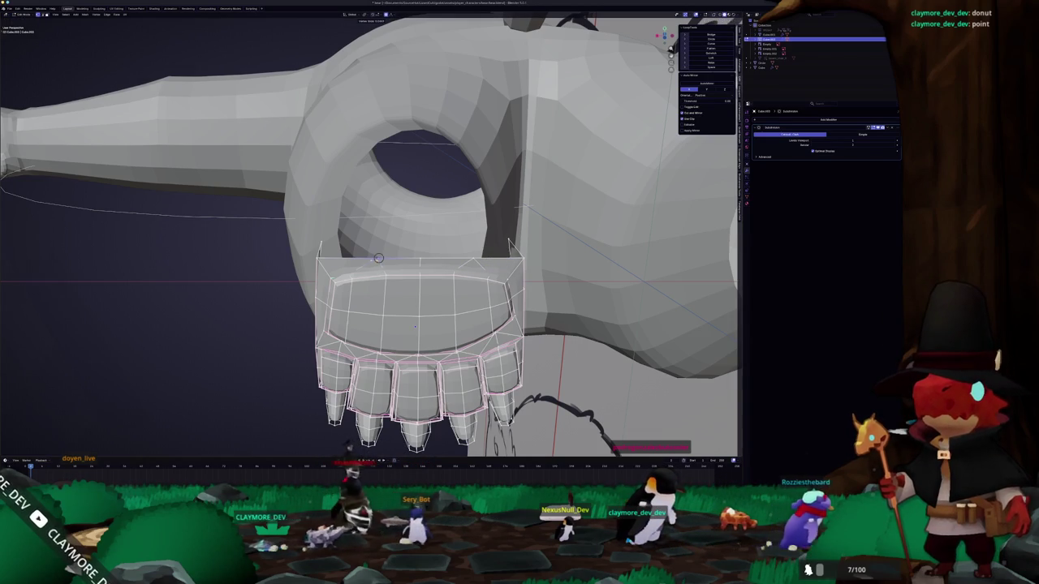
middle_click_drag(378, 258, 389, 162)
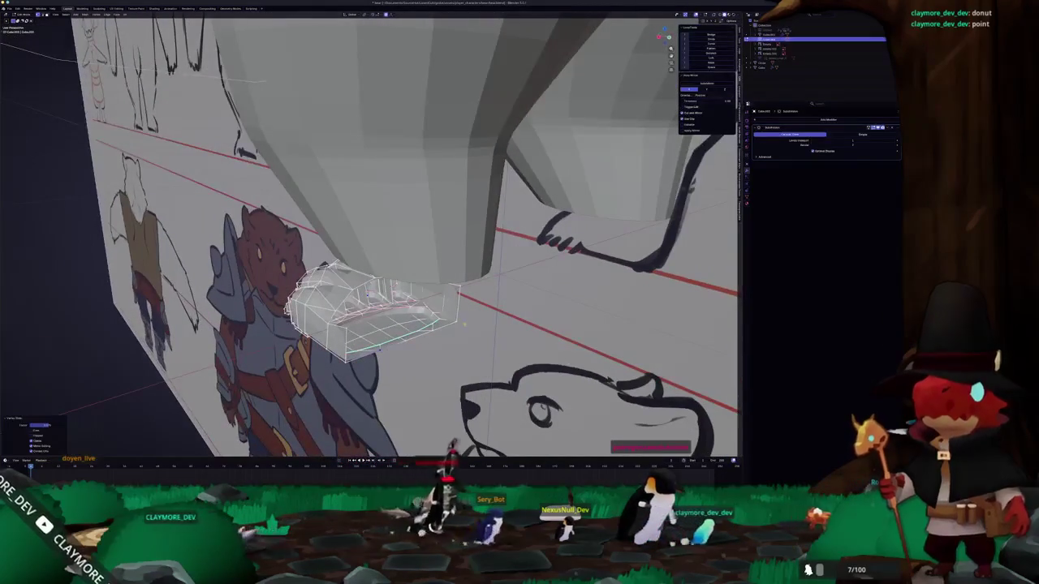
middle_click_drag(347, 365, 393, 375)
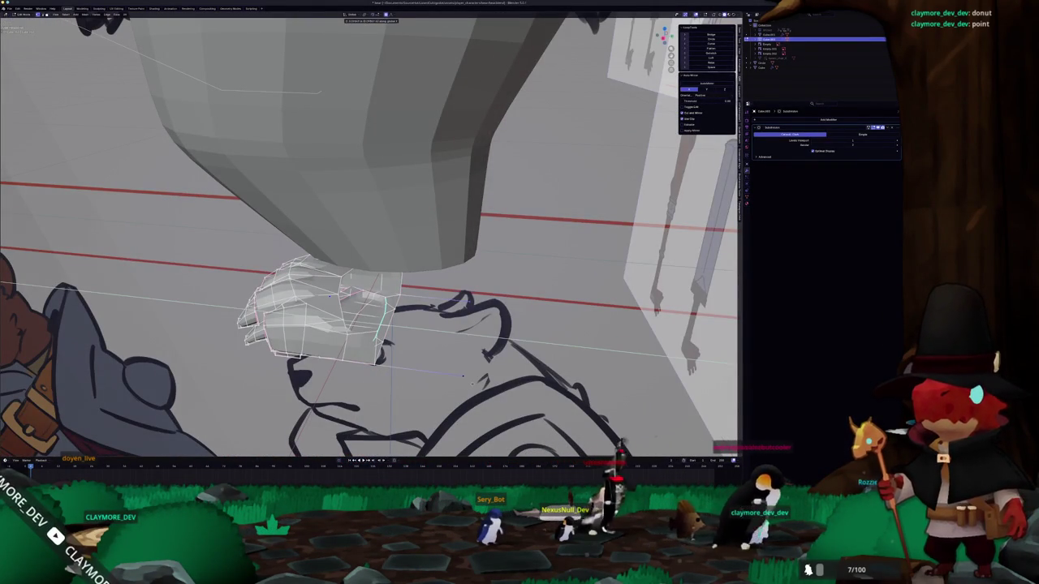
mouse_move(455, 383)
middle_mouse_down()
mouse_move(478, 374)
mouse_move(388, 401)
middle_mouse_up()
left_click(434, 390)
- Finish the edge loop and subdivide the selected foot edges twice
right_click(463, 361)
key("Escape")
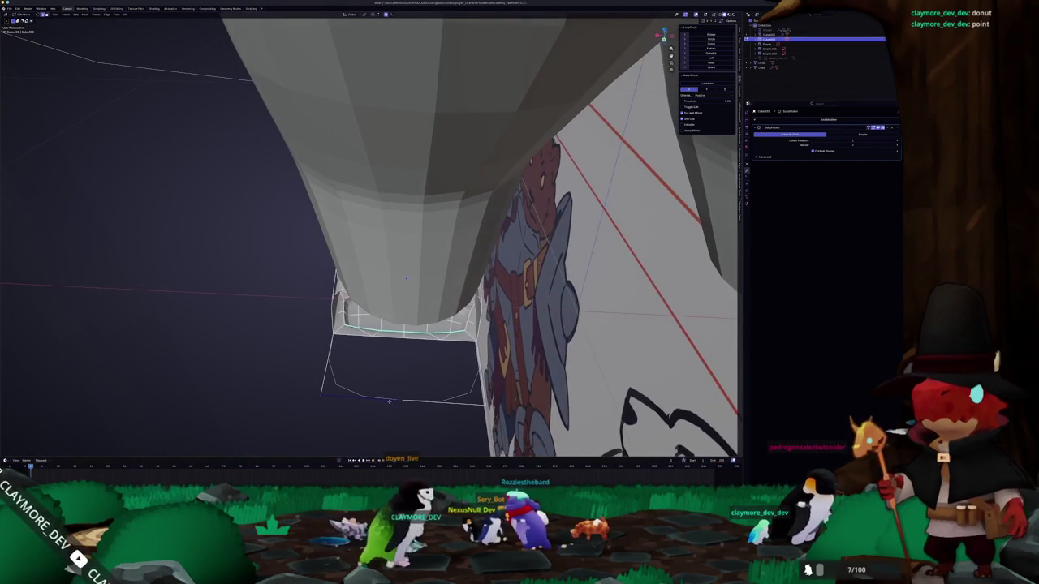
middle_click_drag(387, 398, 389, 348)
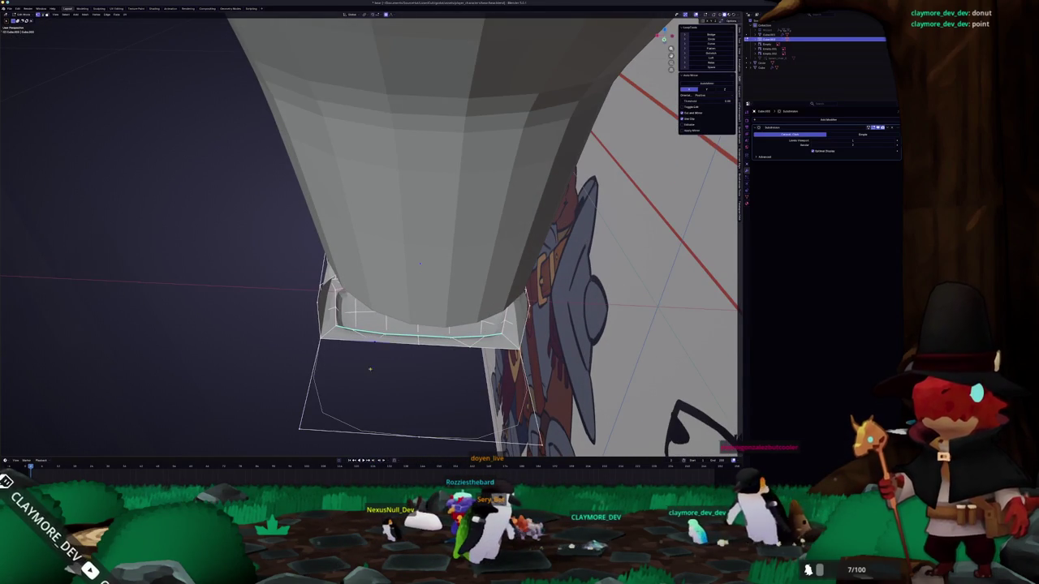
right_click(366, 432)
left_click(352, 371)
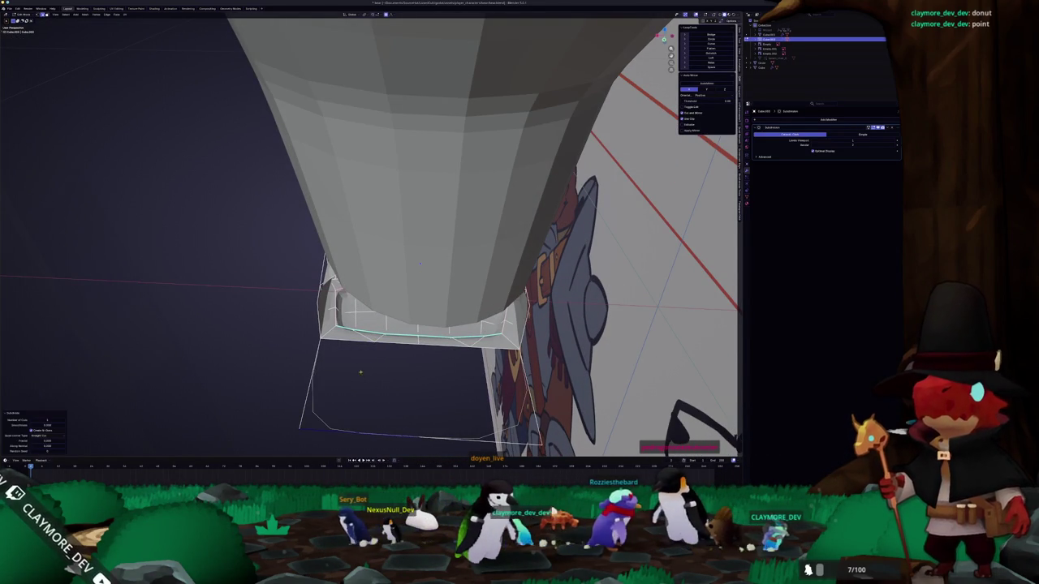
right_click(451, 439)
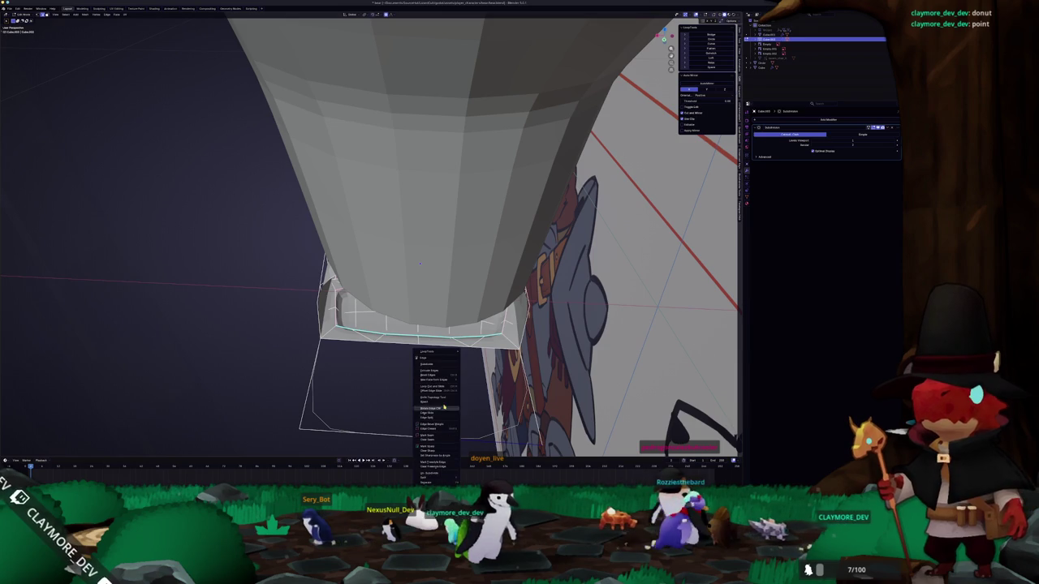
left_click(436, 366)
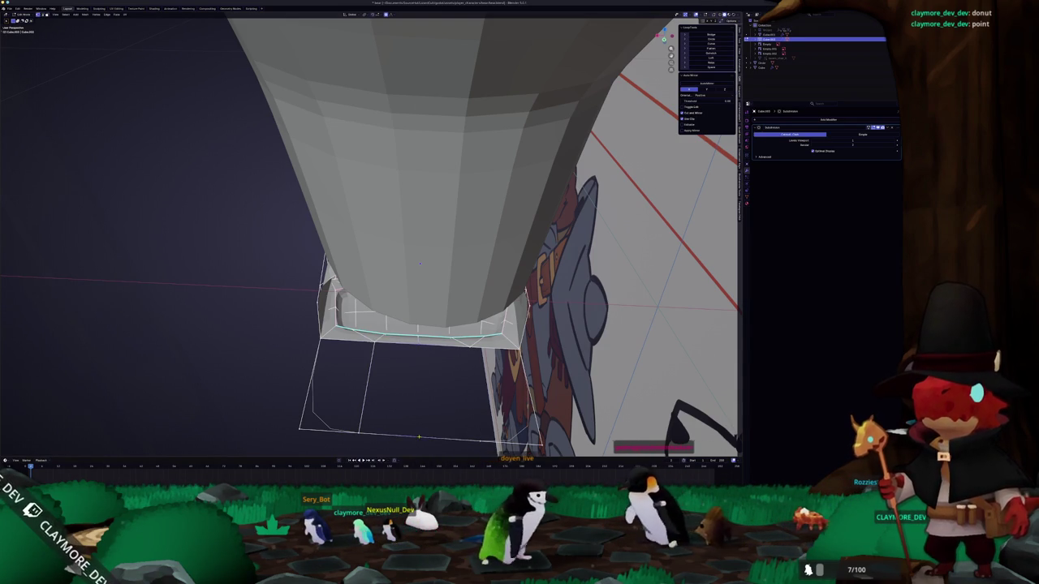
- Select both the leg and the foot block and edit them together in multi-object Edit Mode
mouse_move(467, 369)
middle_mouse_down()
mouse_move(439, 357)
mouse_move(455, 365)
middle_mouse_up()
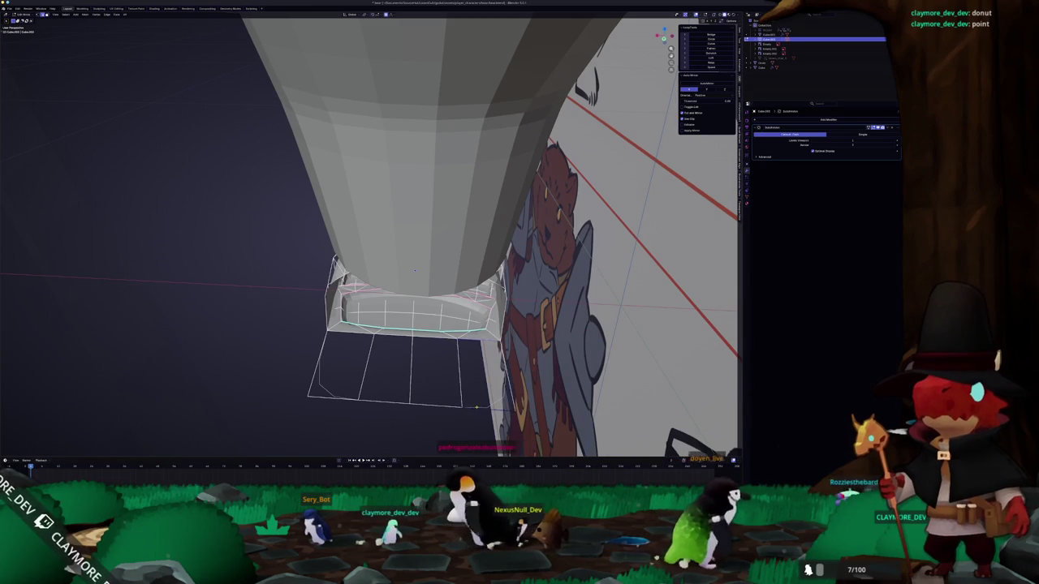
left_click(435, 371)
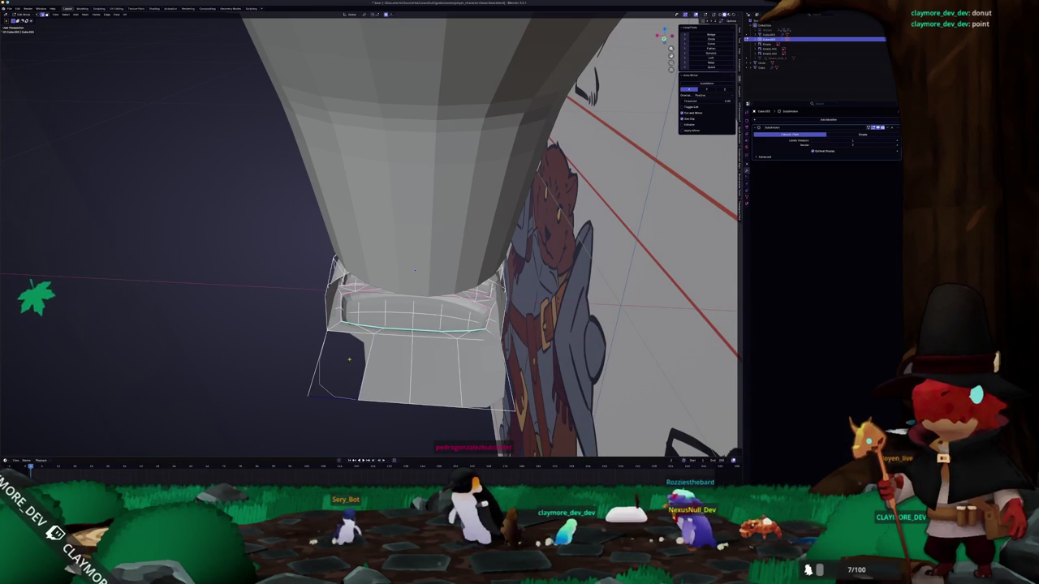
key("Tab")
mouse_move(415, 270)
middle_mouse_down()
mouse_move(418, 220)
mouse_move(404, 258)
middle_mouse_up()
left_click(417, 221)
key("Tab")
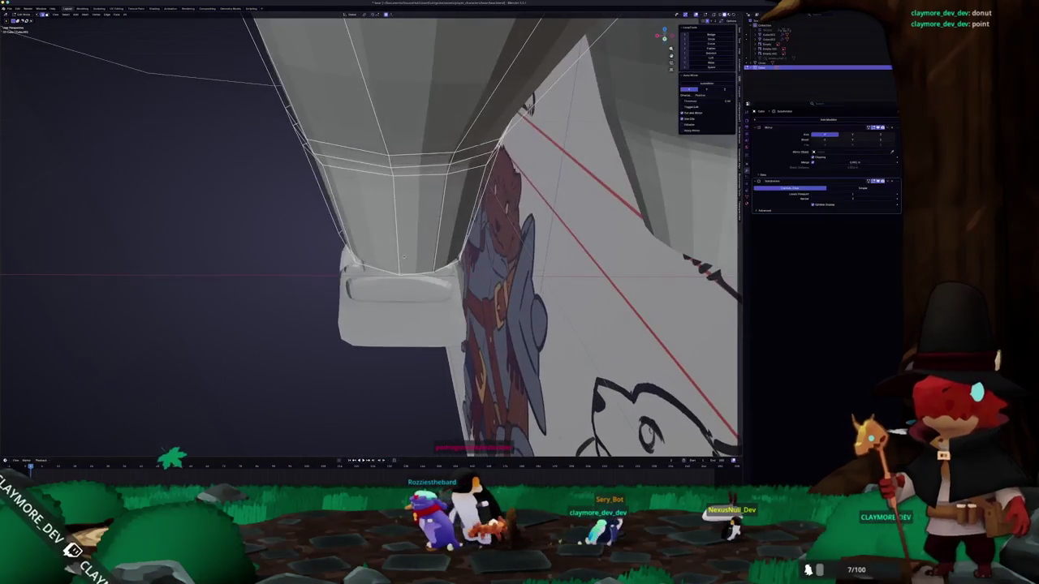
key("Tab")
left_click(779, 38)
key("Tab")
key("Tab")
left_click(779, 67, "ctrl")
key("Tab")
- Try a shortest-path edge selection along the foot's bottom, undo it, and review the leg
mouse_move(398, 260)
middle_mouse_down()
mouse_move(398, 355)
mouse_move(391, 312)
mouse_move(405, 308)
middle_mouse_up()
left_click(395, 373)
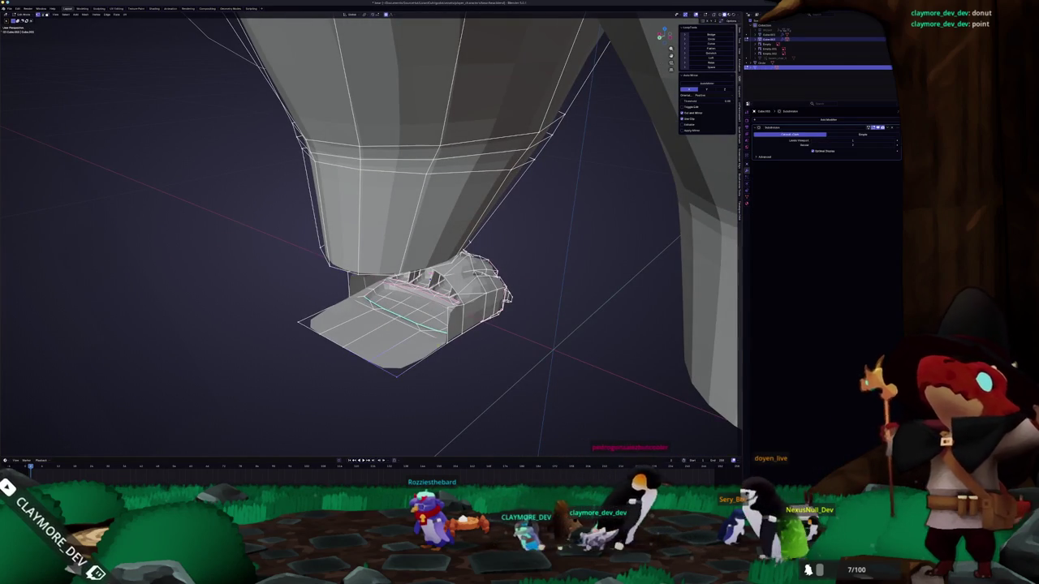
left_click(339, 344, "ctrl")
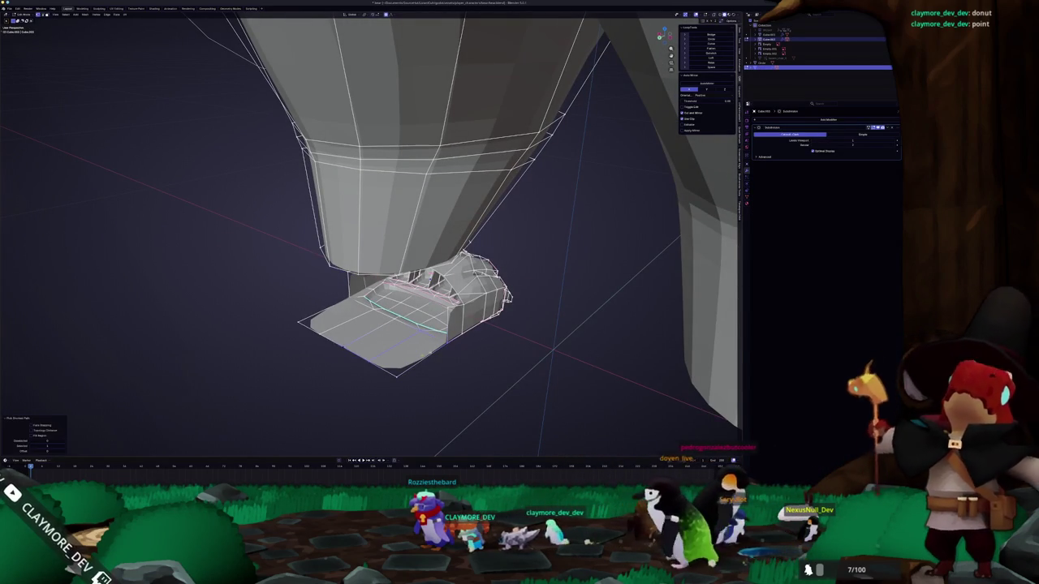
key("ctrl+z")
middle_click_drag(397, 324, 381, 309)
middle_click_drag(363, 357, 369, 350)
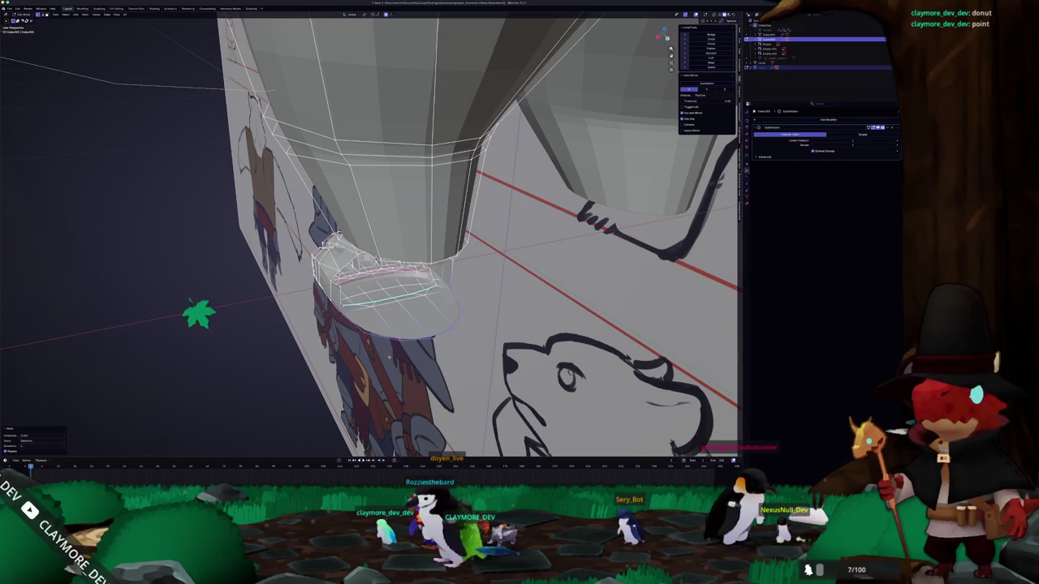
mouse_move(388, 353)
middle_mouse_down()
mouse_move(377, 345)
mouse_move(388, 353)
middle_mouse_up()
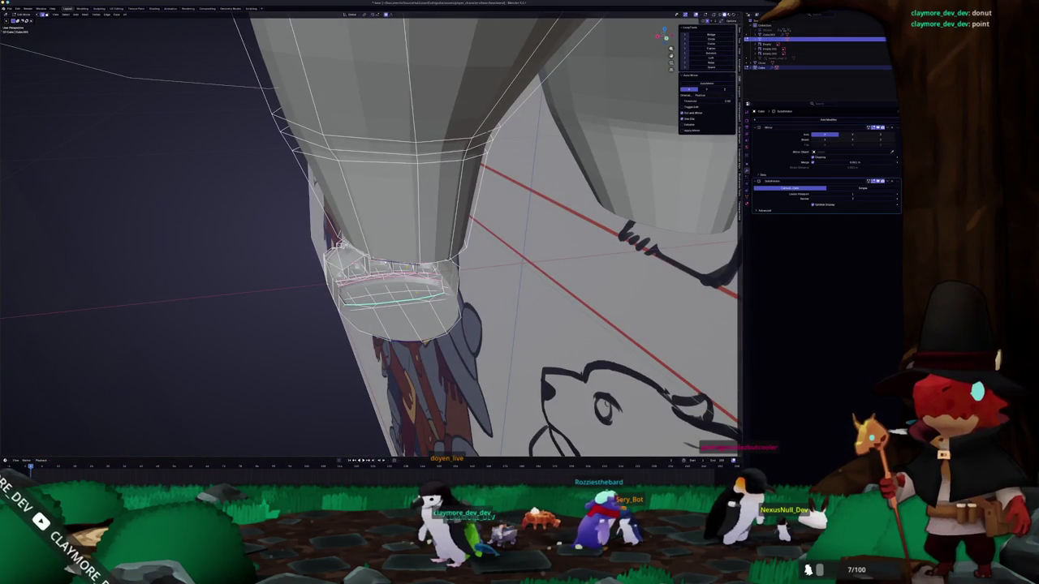
- Apply the foot's scale in Object Mode with Ctrl+A
key("Tab")
middle_click_drag(341, 243, 373, 276)
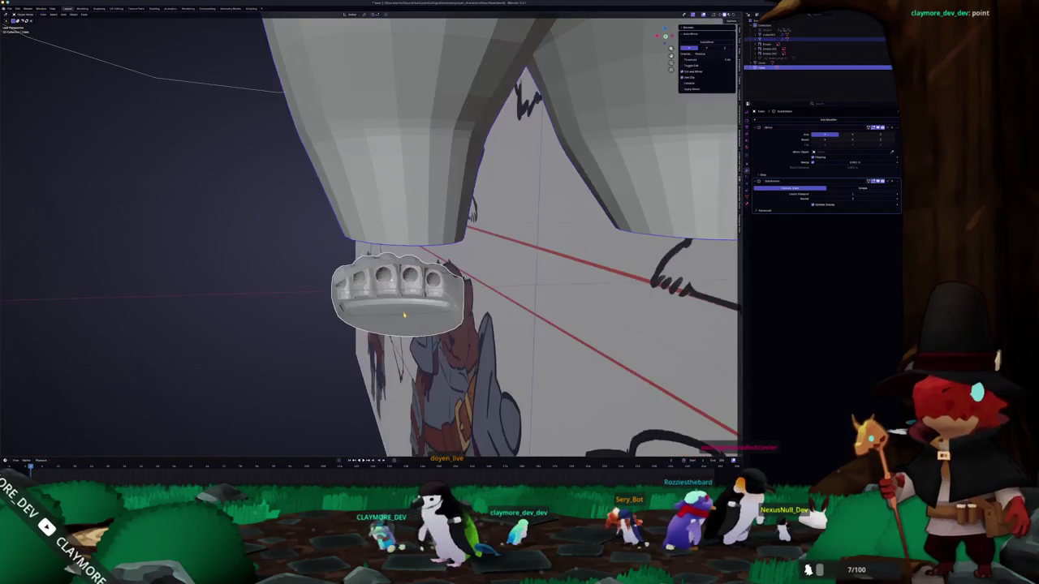
key("ctrl+a")
left_click(378, 318)
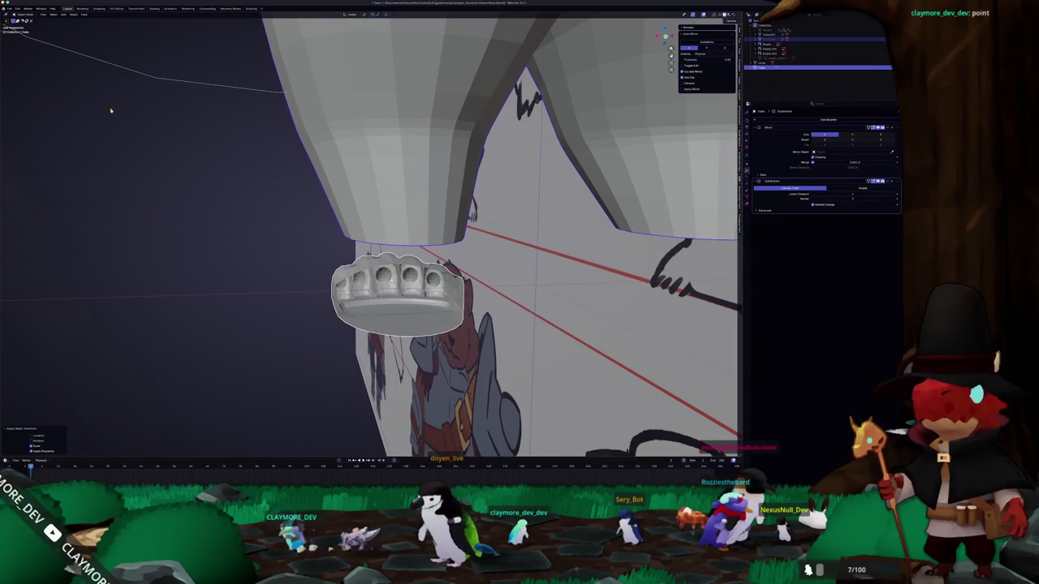
left_click(9, 8)
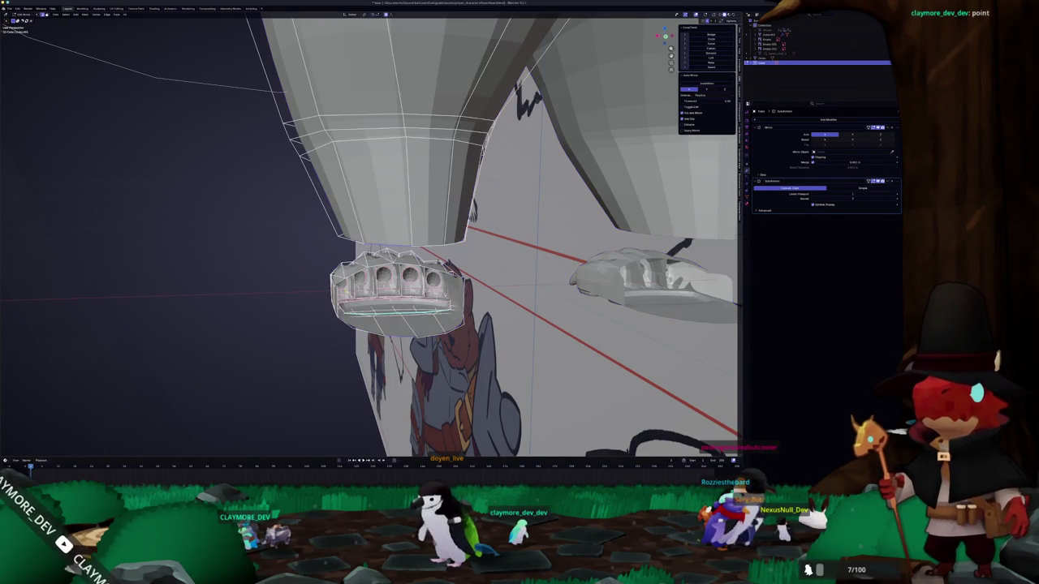
- Back in Edit Mode, pick faces and edges around the leg's bottom rim
key("Tab")
left_click(388, 308)
middle_click_drag(388, 309, 455, 243)
middle_click_drag(392, 401, 391, 261)
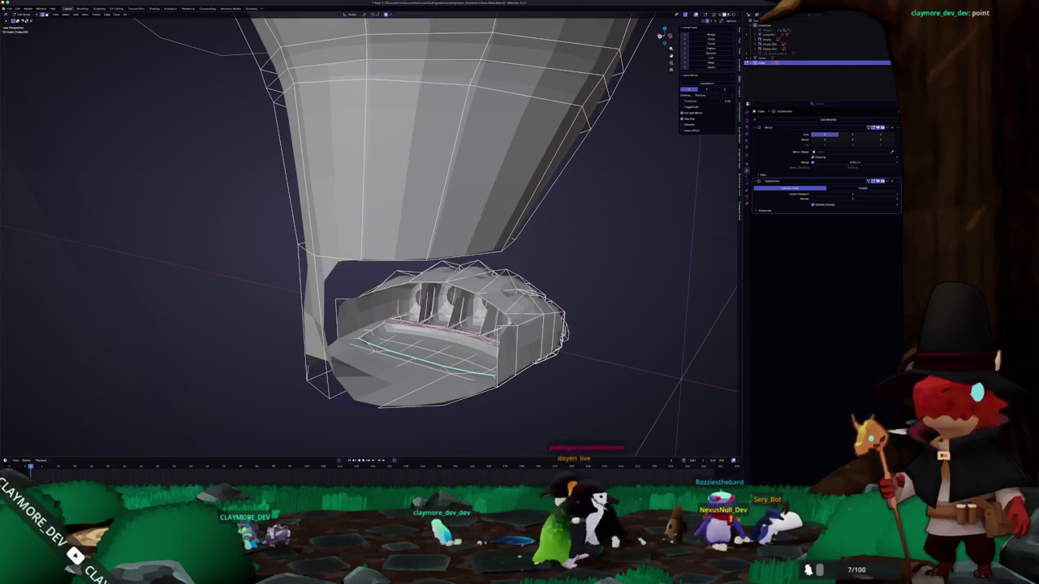
left_click(391, 261)
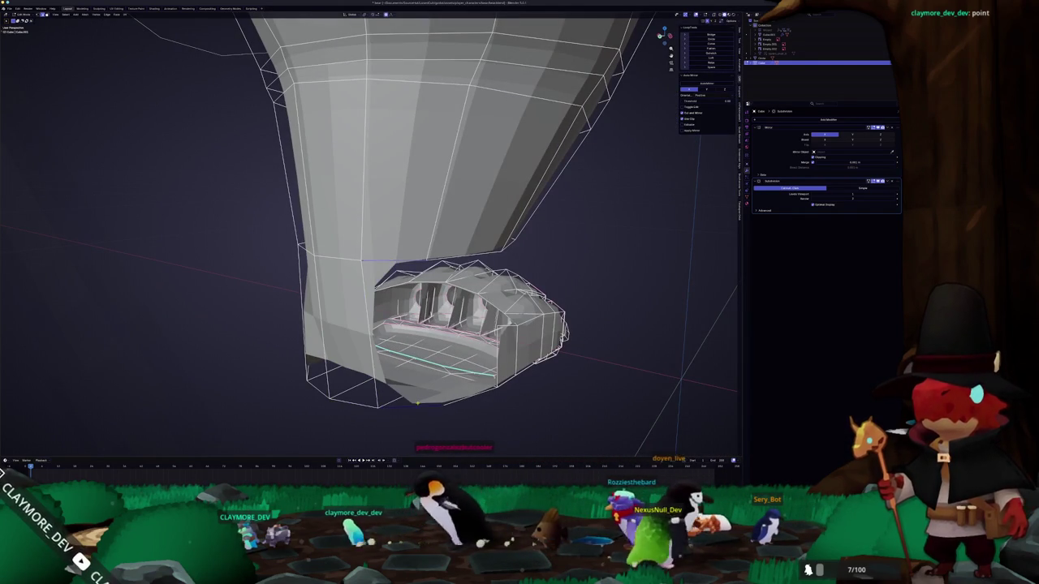
left_click(398, 325)
middle_click_drag(398, 325, 381, 260)
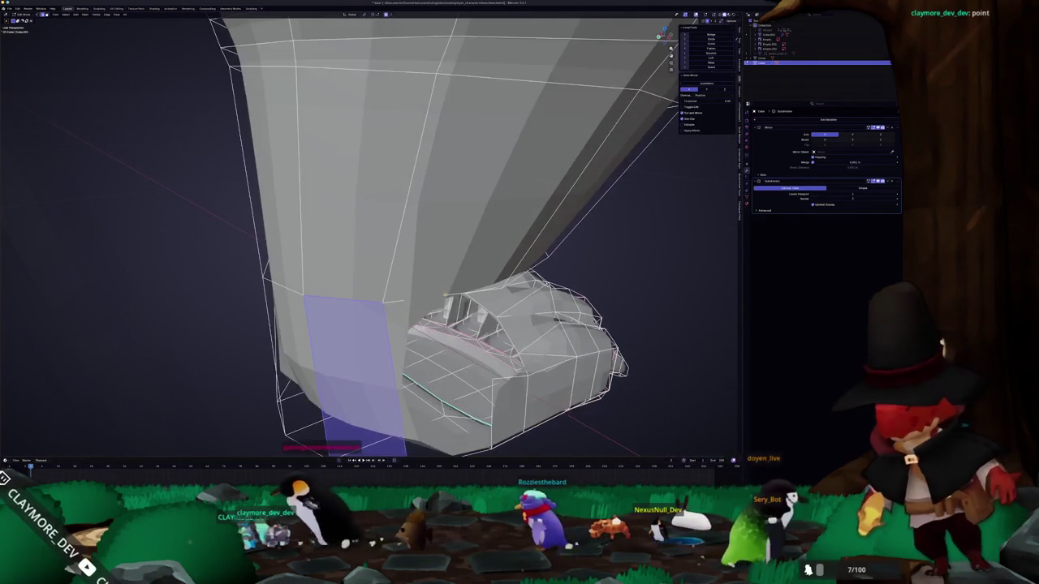
left_click(381, 300)
middle_click_drag(381, 300, 381, 243)
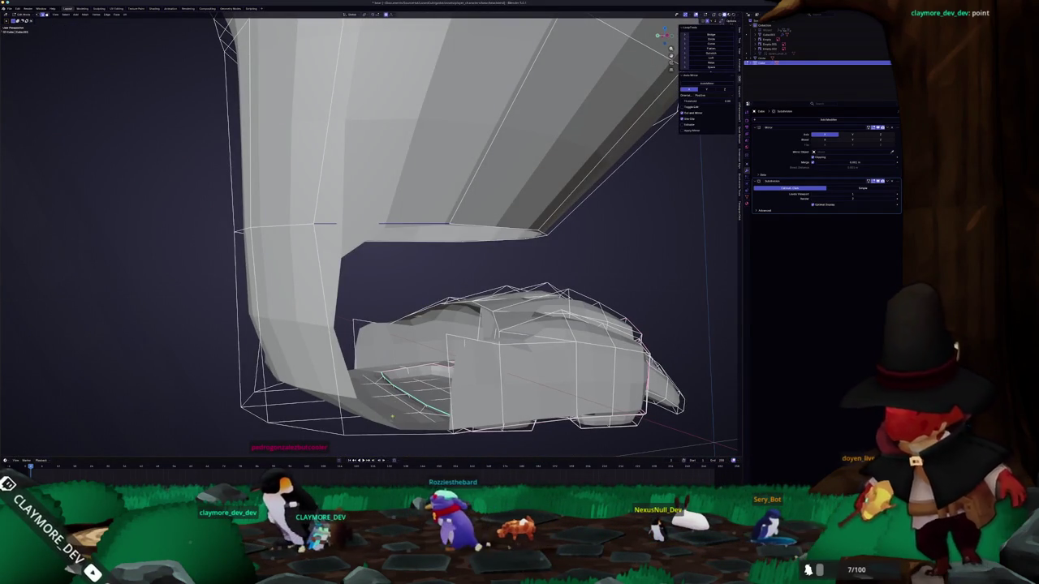
left_click(392, 414)
mouse_move(392, 414)
middle_mouse_down()
mouse_move(369, 392)
mouse_move(375, 264)
middle_mouse_up()
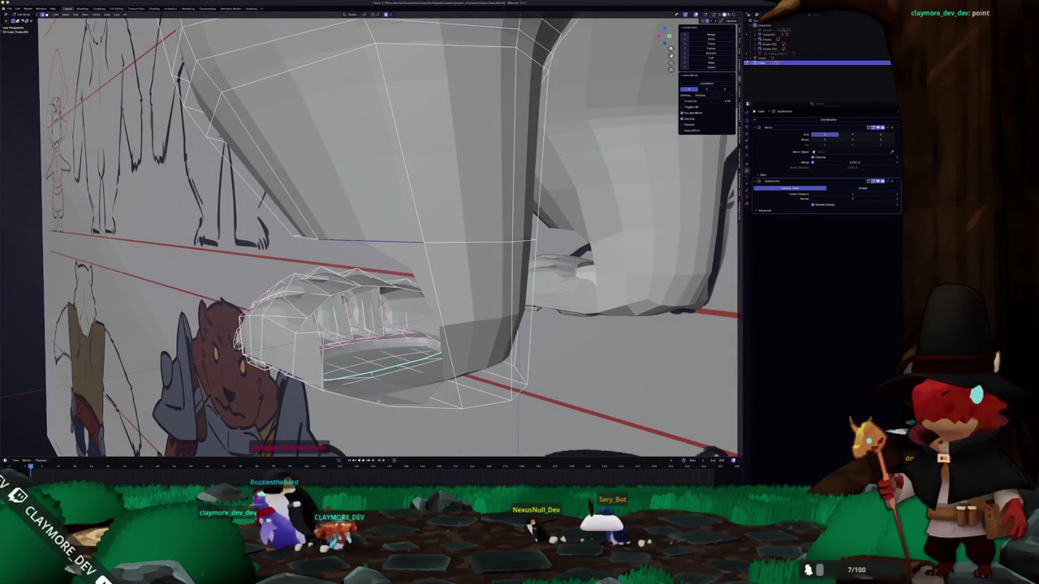
- Orbit to a low three-quarter view of the paw and place a loop cut
middle_click_drag(400, 404, 434, 391)
mouse_move(363, 339)
middle_mouse_down()
mouse_move(406, 369)
mouse_move(511, 335)
mouse_move(568, 301)
middle_mouse_up()
middle_click_drag(419, 364, 342, 372)
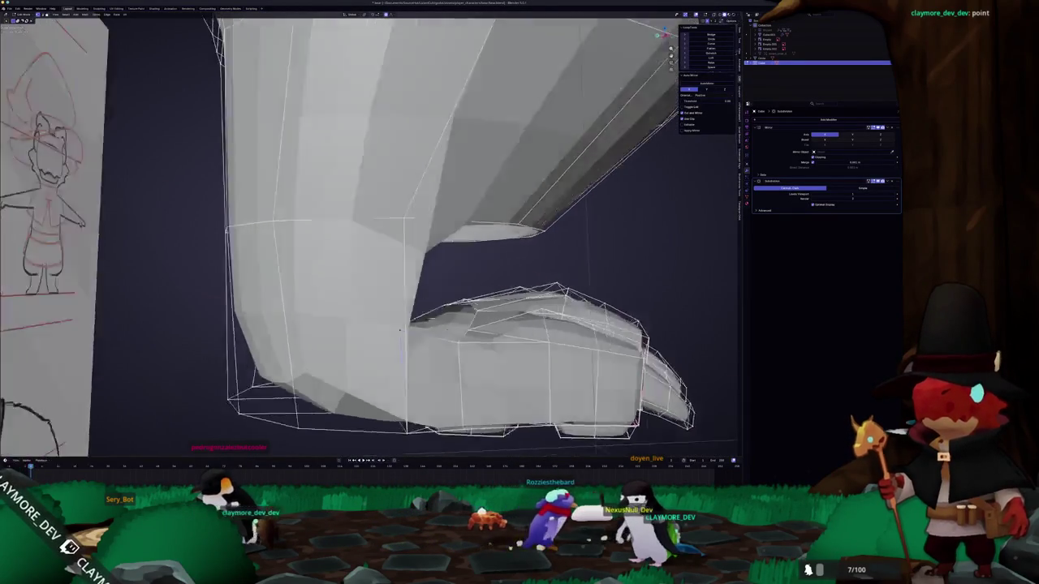
scroll(467, 328, "up", 5)
scroll(439, 362, "down", 4)
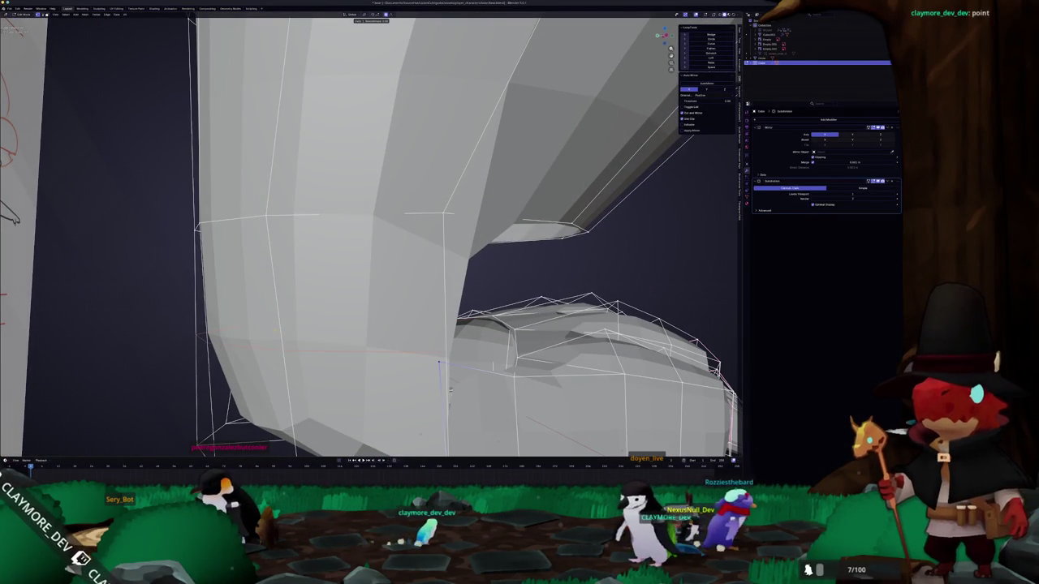
left_click(438, 362)
- Cut a new vertical edge loop running down the forearm above the paw
key("KP_1")
middle_click_drag(386, 355, 320, 312)
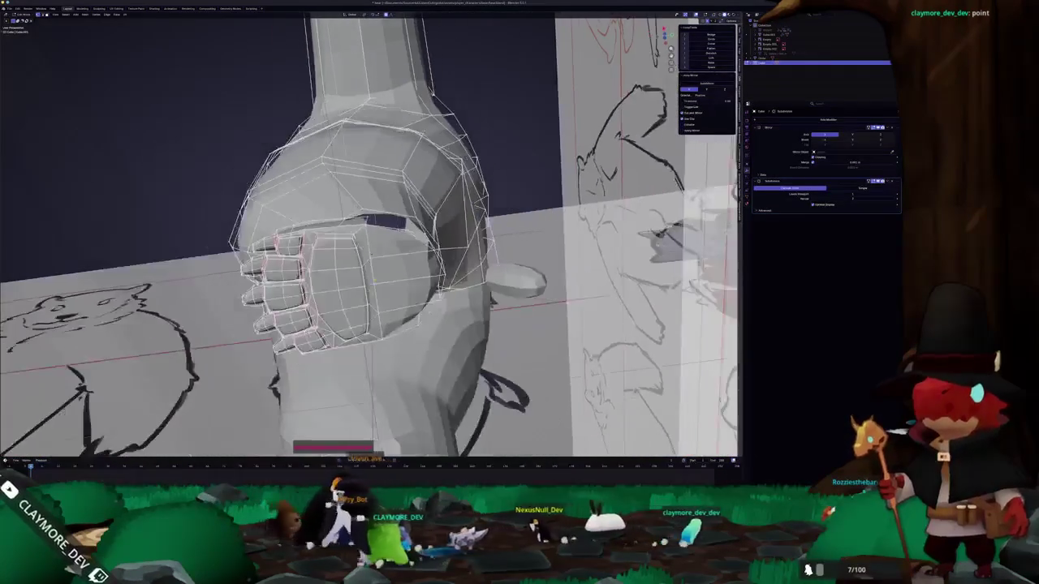
mouse_move(235, 276)
middle_mouse_down()
mouse_move(233, 233)
mouse_move(402, 369)
mouse_move(416, 352)
mouse_move(345, 335)
mouse_move(355, 295)
mouse_move(341, 267)
mouse_move(382, 251)
mouse_move(353, 195)
middle_mouse_up()
left_click(369, 243)
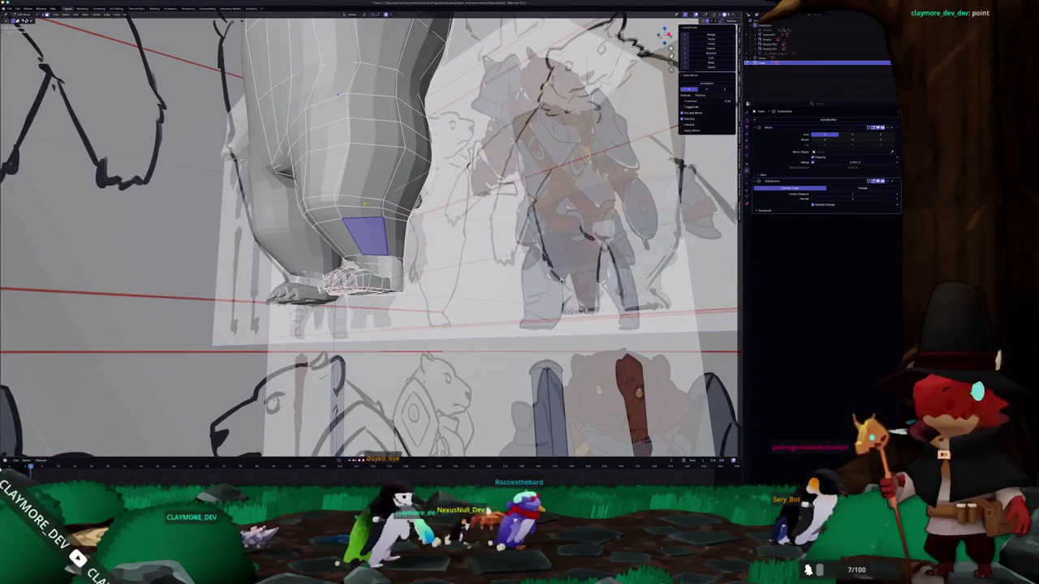
key("ctrl+r")
left_click(338, 94)
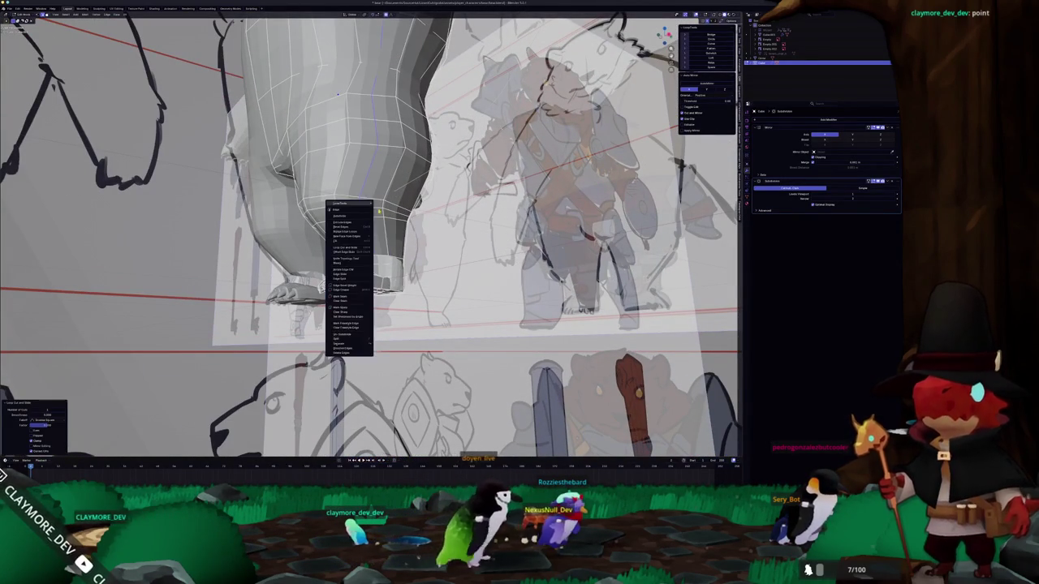
- Select faces and a vertical edge near the wrist, ending on the leg's bottom front face
left_click(357, 244)
mouse_move(357, 244)
middle_mouse_down()
mouse_move(374, 257)
mouse_move(345, 237)
mouse_move(416, 293)
middle_mouse_up()
left_click(345, 237)
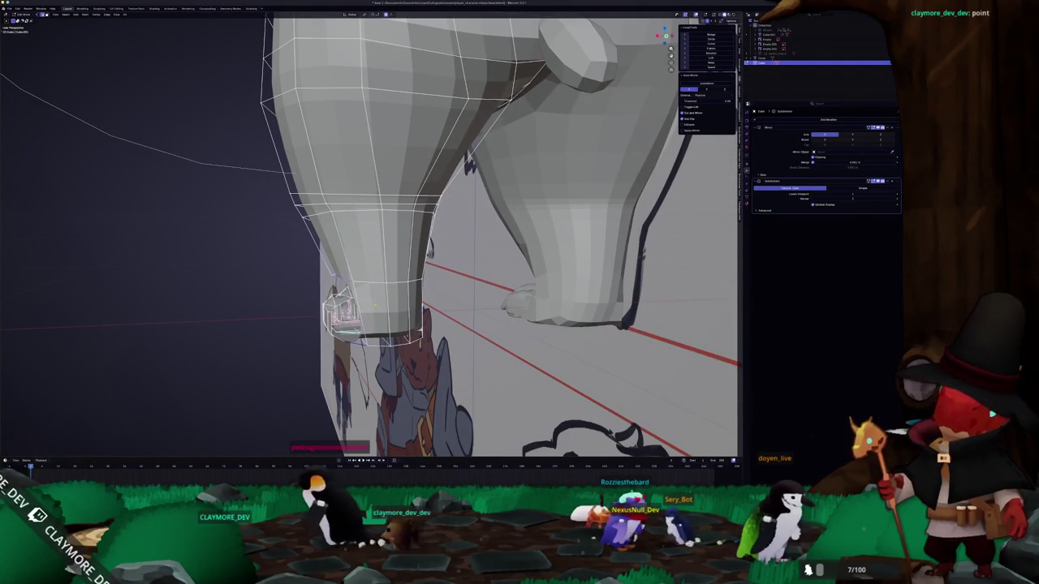
left_click(398, 313)
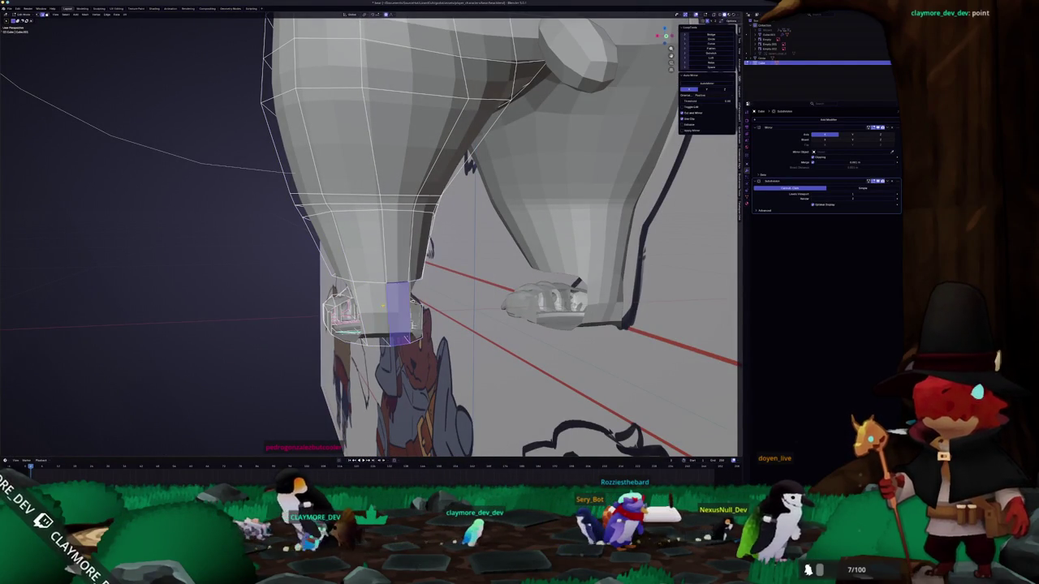
- From a low view under the leg and foot, merge the selected stray vertices together
middle_click_drag(398, 312, 311, 310)
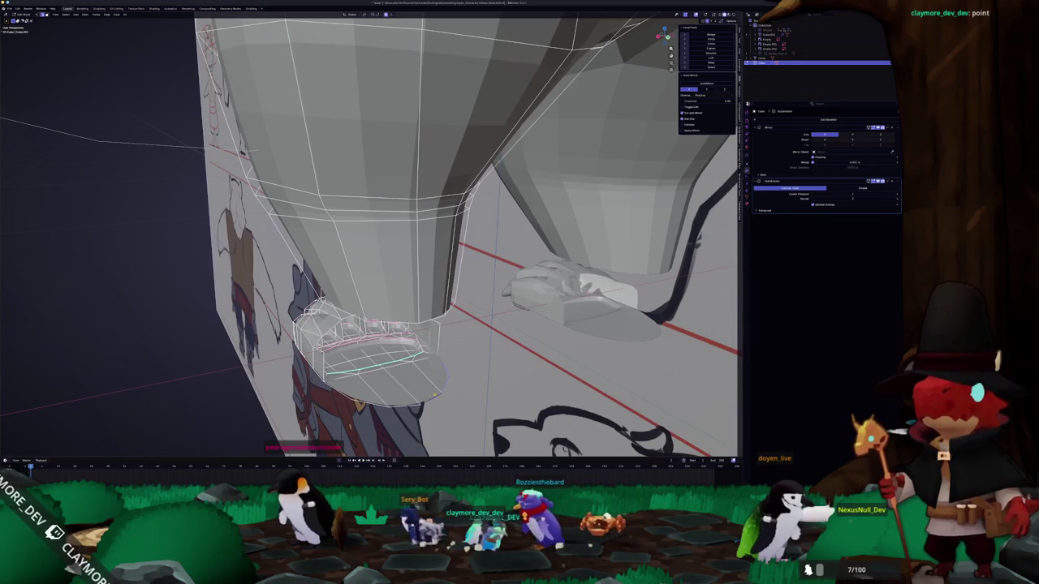
middle_click_drag(311, 312, 243, 369)
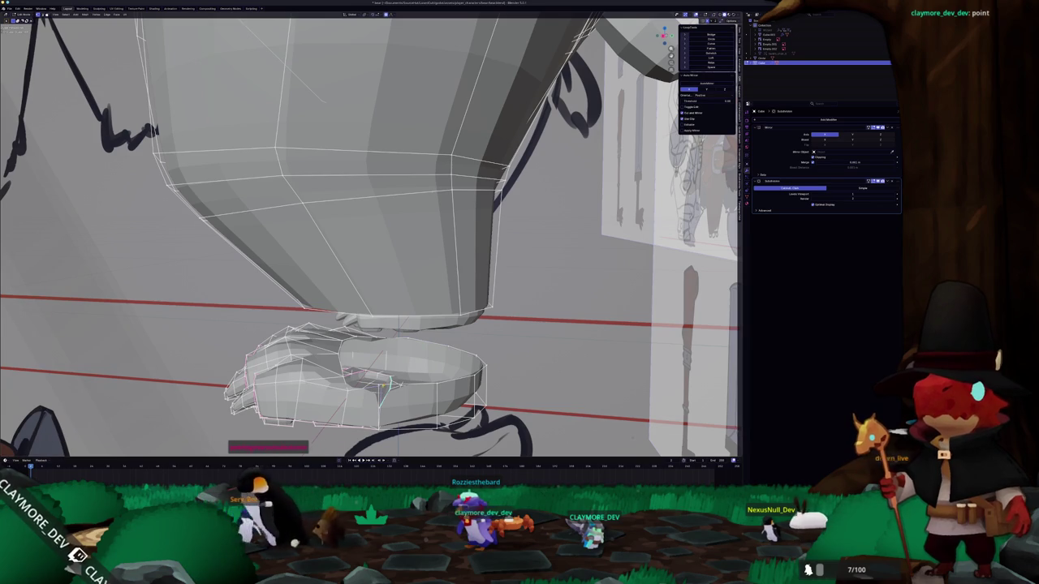
left_click(379, 384)
mouse_move(379, 384)
middle_mouse_down()
mouse_move(395, 348)
mouse_move(349, 332)
mouse_move(373, 337)
mouse_move(357, 325)
mouse_move(369, 301)
mouse_move(366, 313)
mouse_move(308, 333)
mouse_move(357, 321)
mouse_move(385, 328)
mouse_move(394, 375)
middle_mouse_up()
scroll(371, 236, "up", 2)
- Enter Edit Mode on the leg and foot meshes and nudge the paw's top edges
key("Tab")
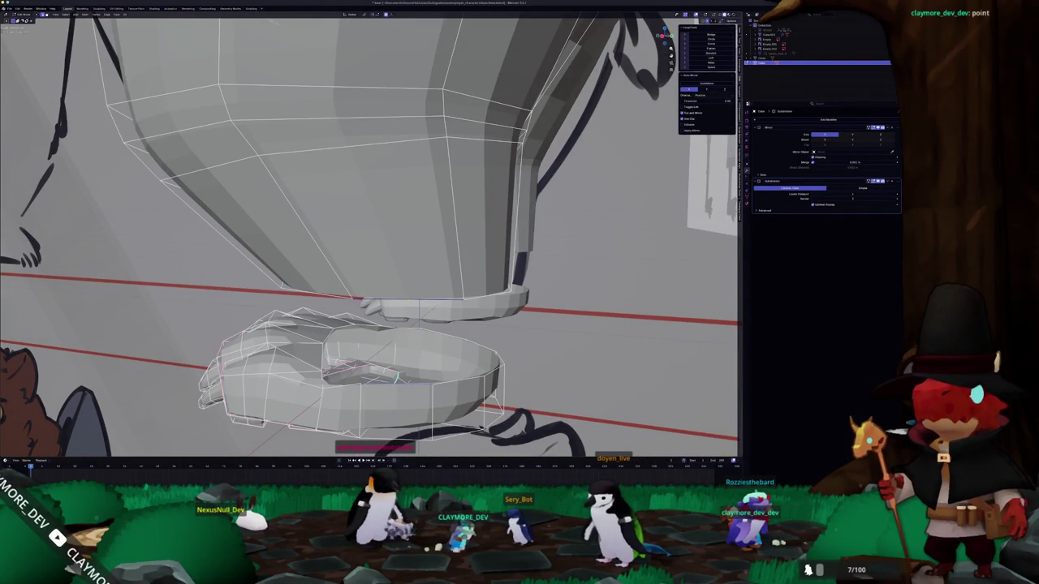
middle_click_drag(394, 375, 373, 361)
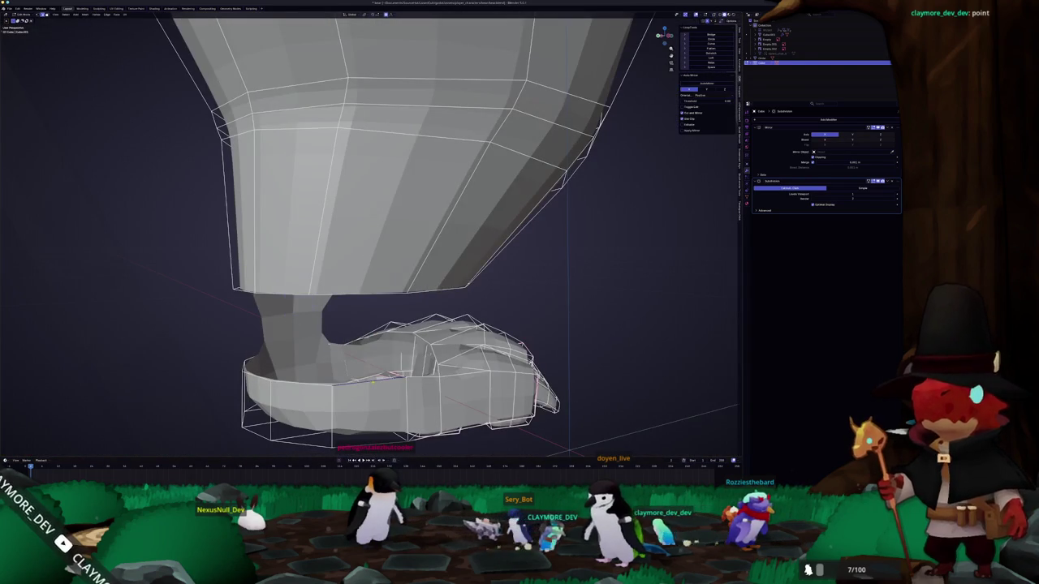
mouse_move(375, 294)
middle_mouse_down()
mouse_move(357, 295)
mouse_move(351, 314)
mouse_move(380, 394)
middle_mouse_up()
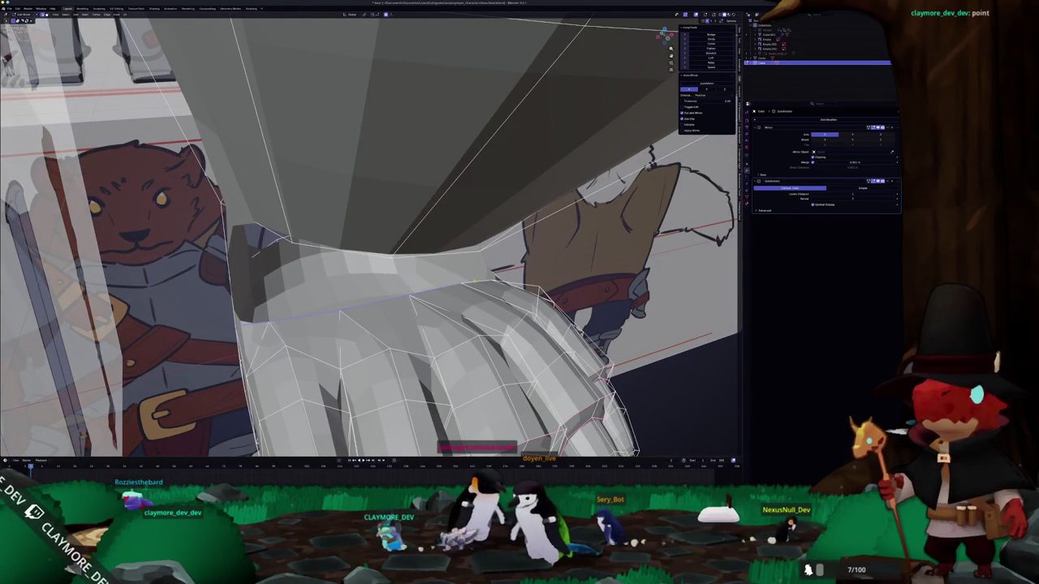
middle_click_drag(380, 394, 381, 398)
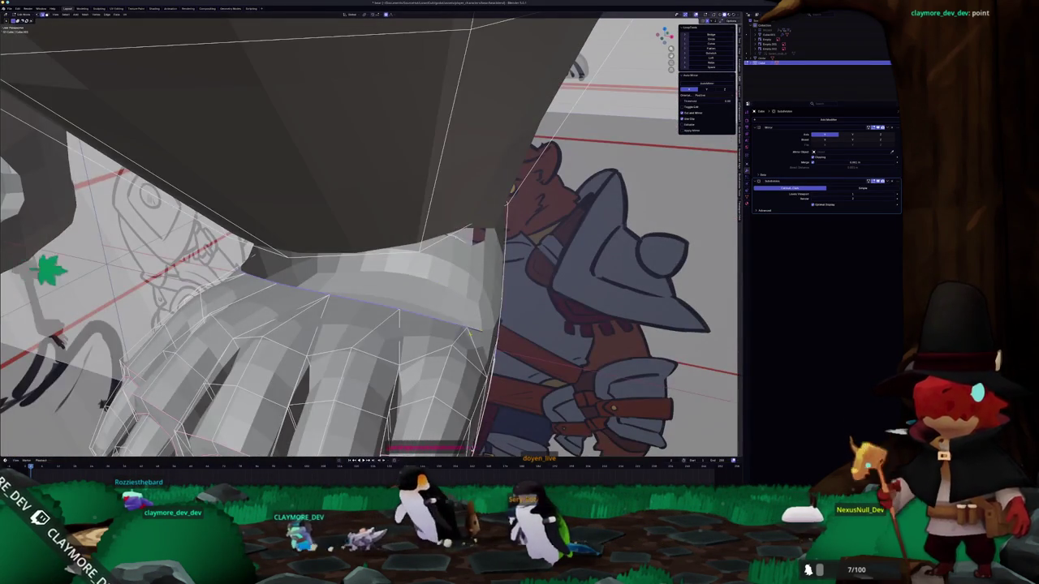
middle_click_drag(49, 268, 134, 290)
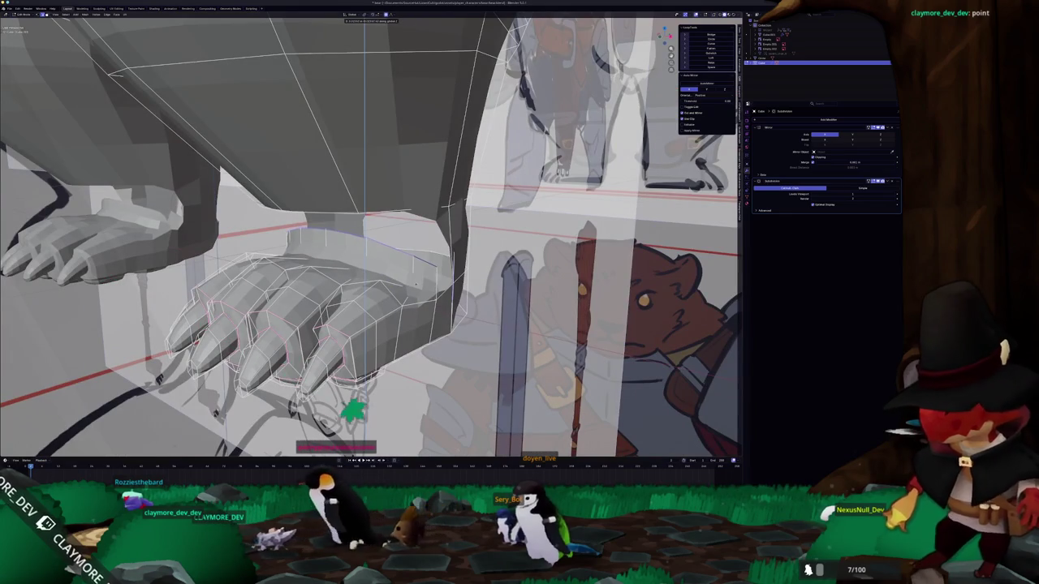
middle_click_drag(414, 284, 443, 311)
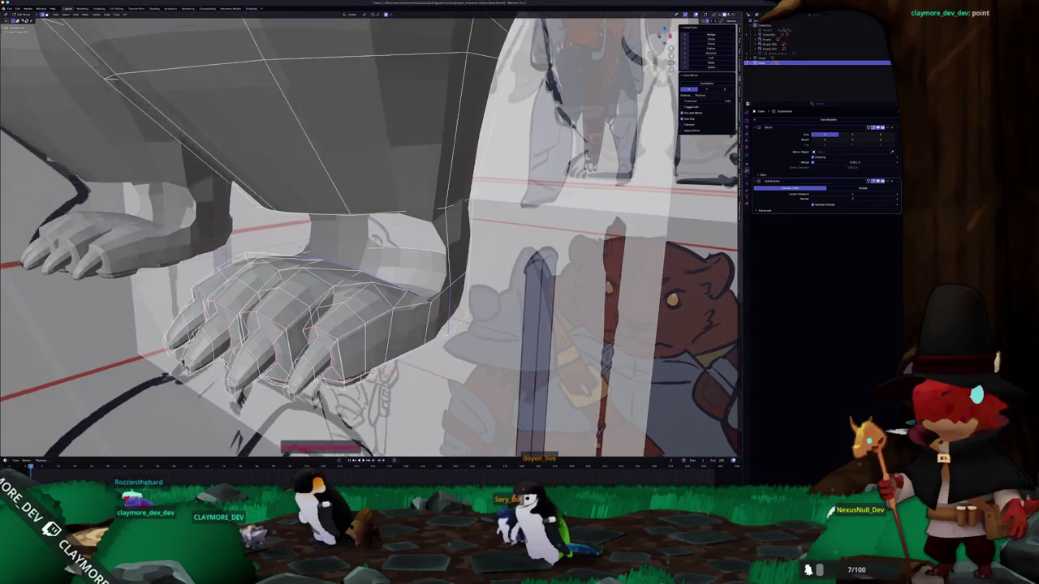
key("g")
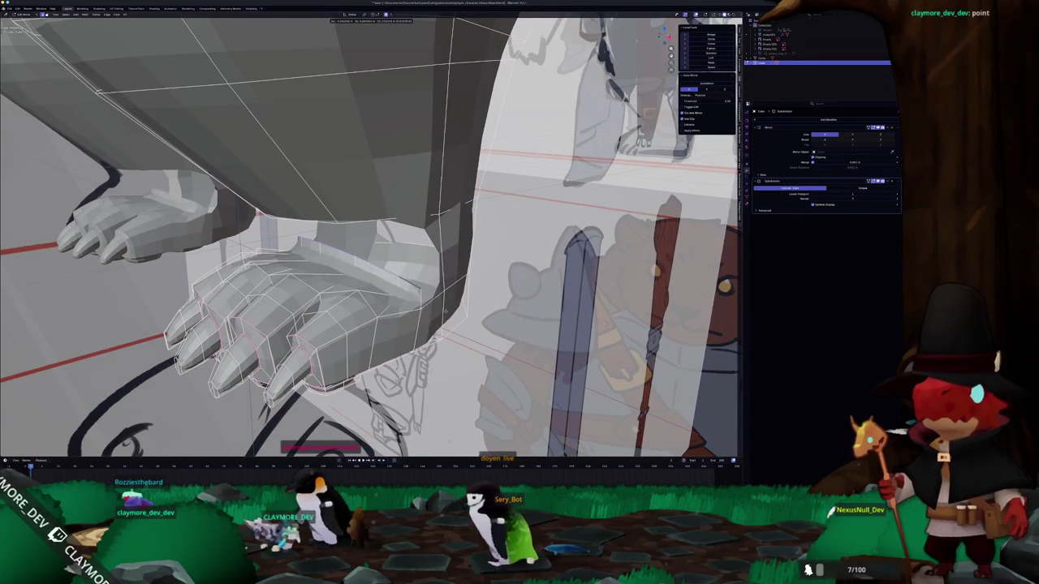
left_click(446, 305)
- Switch to solid shading and merge the chosen stray vertices on the paw's front
key("alt+z")
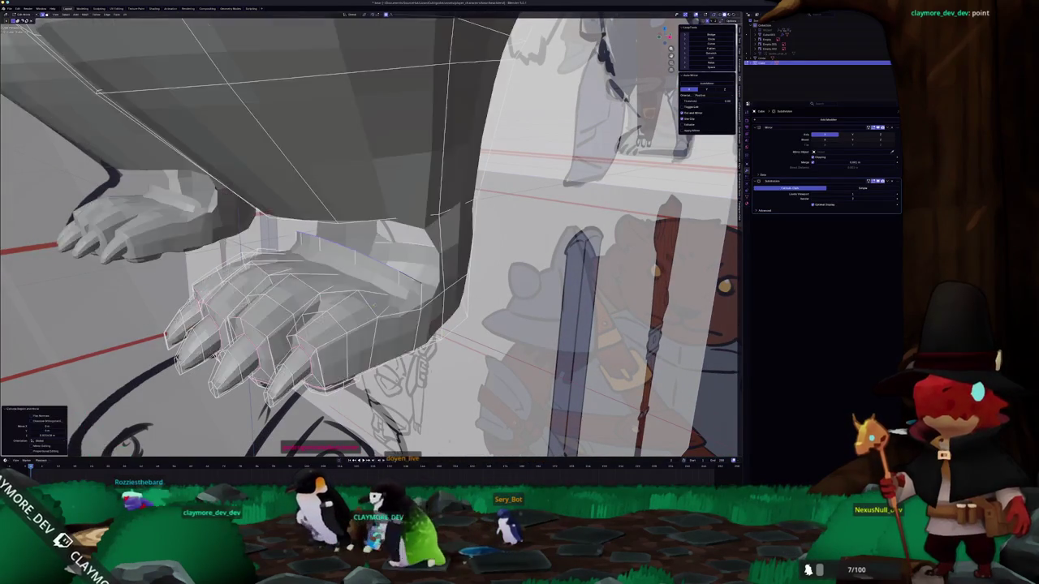
scroll(420, 273, "up", 3)
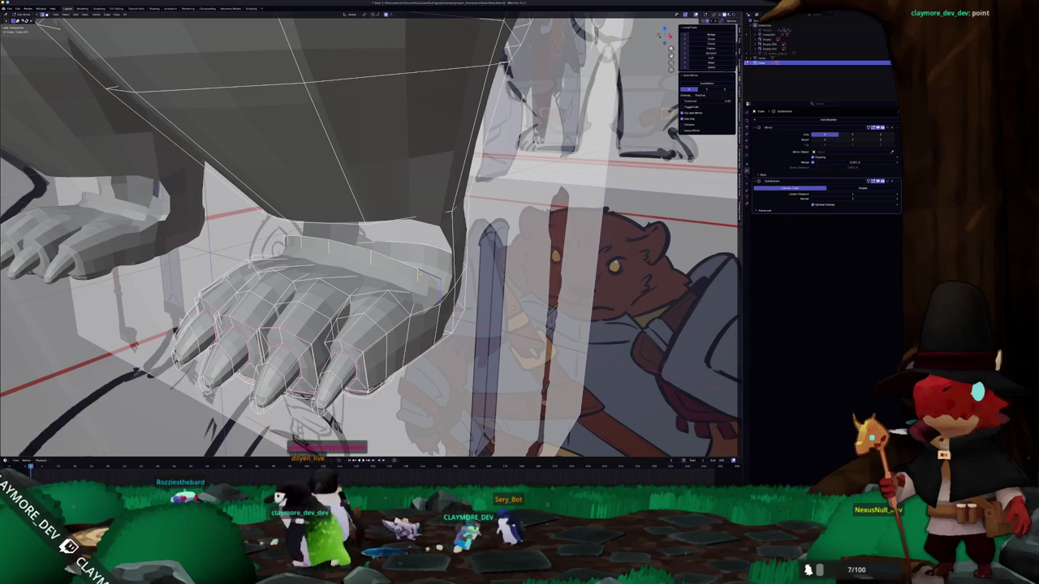
mouse_move(419, 273)
middle_mouse_down()
mouse_move(422, 243)
mouse_move(414, 274)
middle_mouse_up()
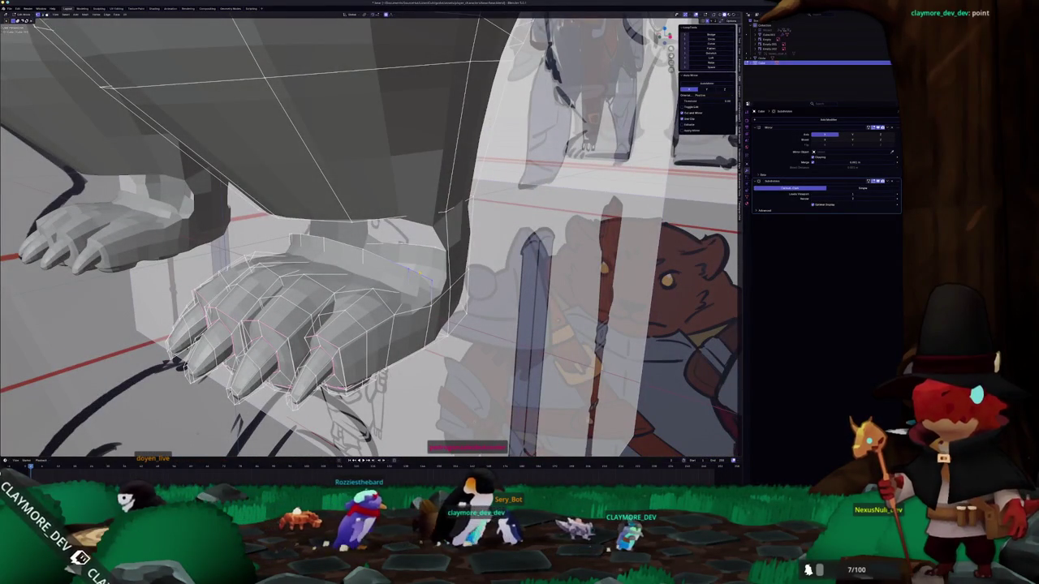
left_click(421, 275)
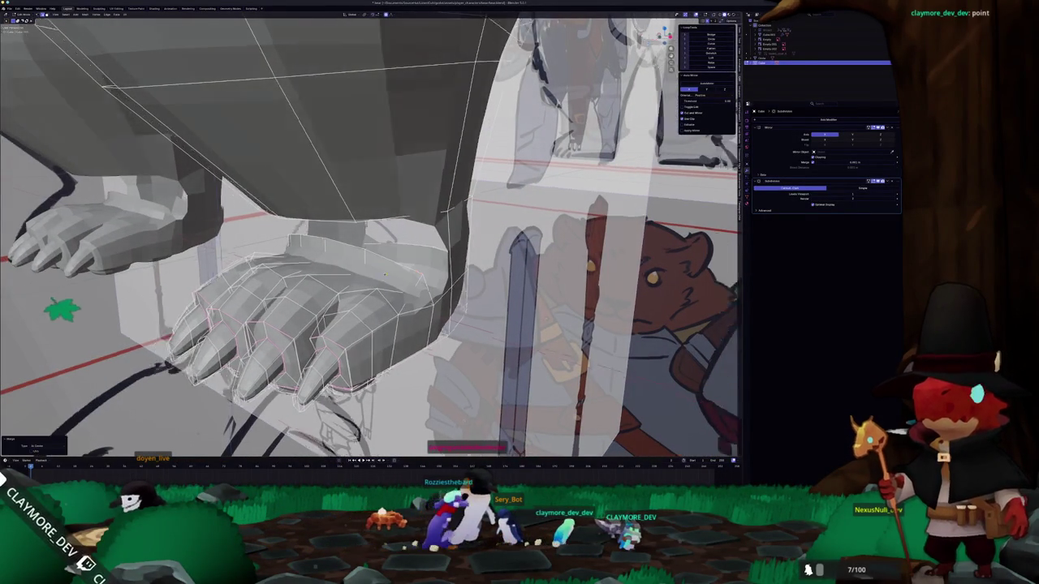
middle_click_drag(420, 275, 438, 259)
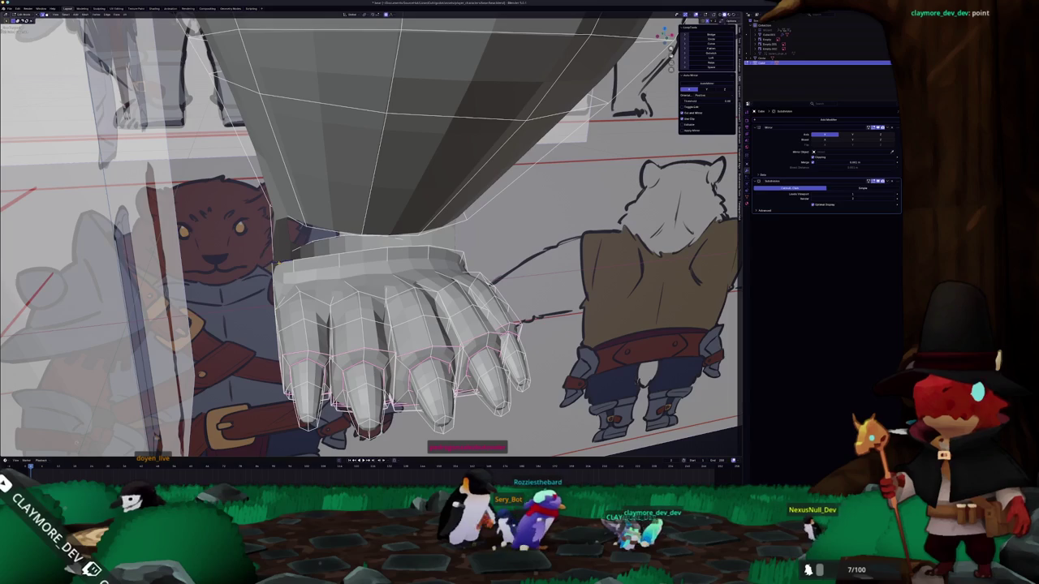
- Inspect the paw from several angles and switch to X-ray display
mouse_move(428, 272)
middle_mouse_down()
mouse_move(322, 232)
mouse_move(422, 300)
middle_mouse_up()
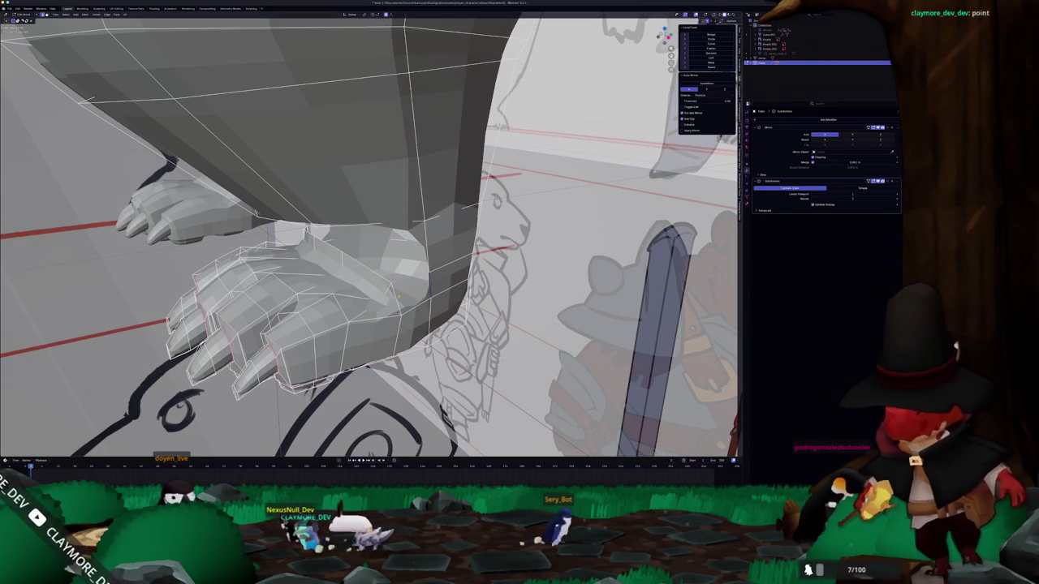
middle_click_drag(388, 292, 339, 287)
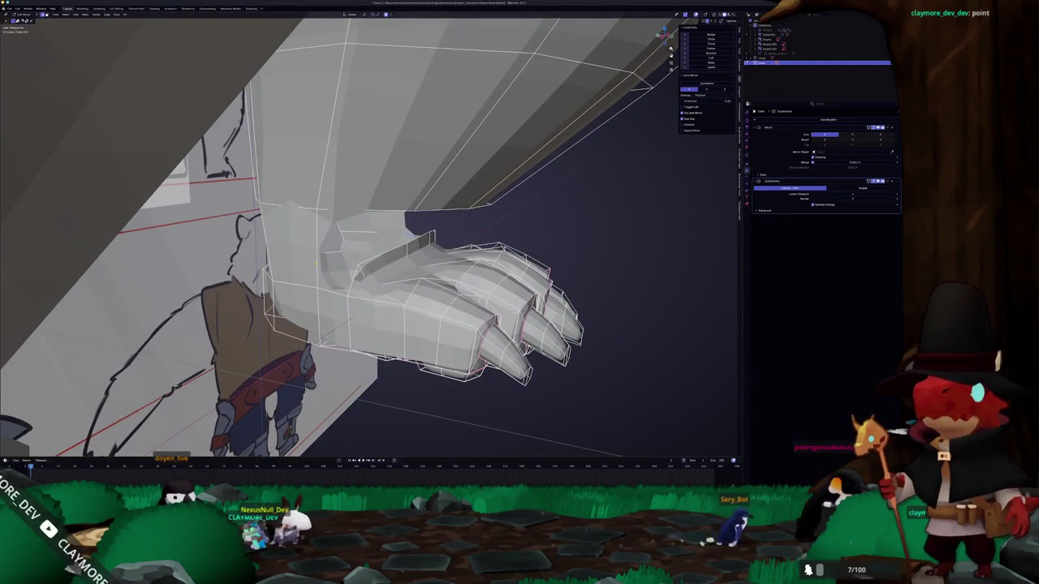
middle_click_drag(339, 287, 329, 281)
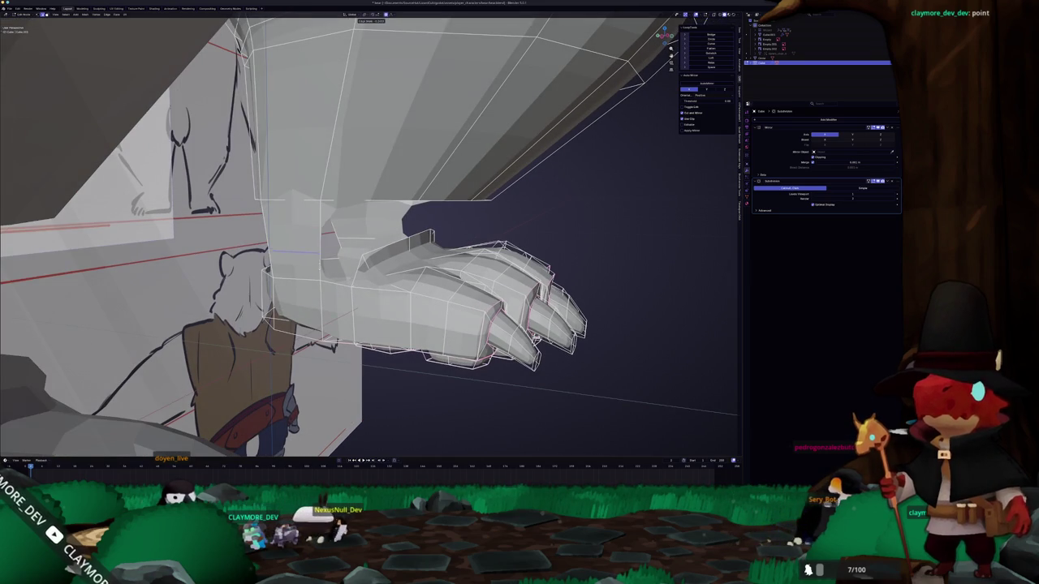
mouse_move(355, 275)
middle_mouse_down()
mouse_move(346, 289)
mouse_move(319, 289)
mouse_move(330, 277)
mouse_move(369, 280)
mouse_move(372, 262)
middle_mouse_up()
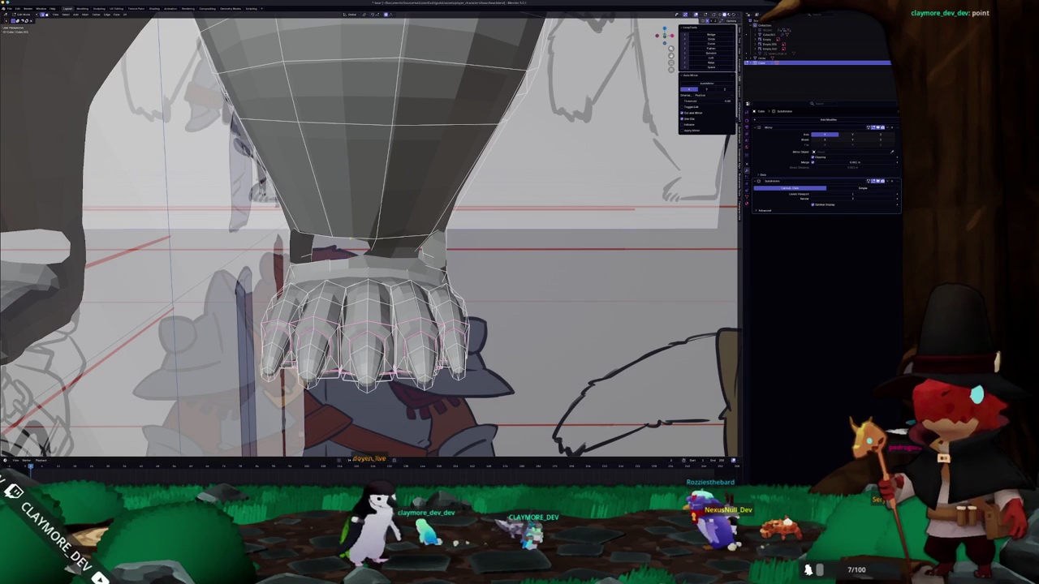
mouse_move(365, 255)
middle_mouse_down()
mouse_move(341, 260)
mouse_move(401, 284)
mouse_move(378, 266)
mouse_move(376, 223)
mouse_move(301, 186)
middle_mouse_up()
scroll(377, 224, "up", 5)
mouse_move(436, 179)
middle_mouse_down()
mouse_move(390, 191)
mouse_move(382, 277)
middle_mouse_up()
key("alt+z")
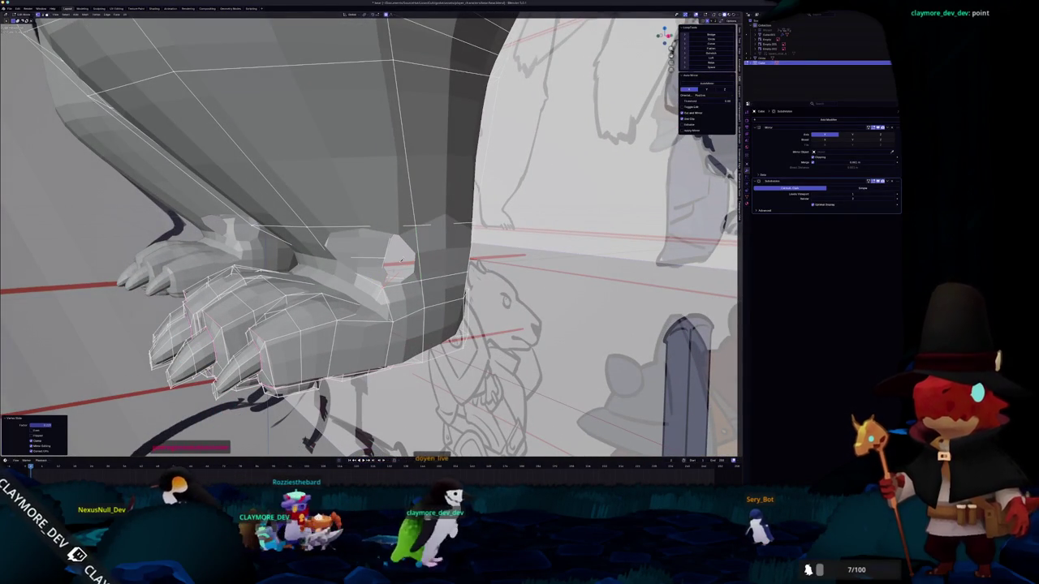
- Extrude the paw's rim edges twice, leaving both new rings in place
mouse_move(386, 262)
middle_mouse_down()
mouse_move(469, 168)
mouse_move(445, 240)
middle_mouse_up()
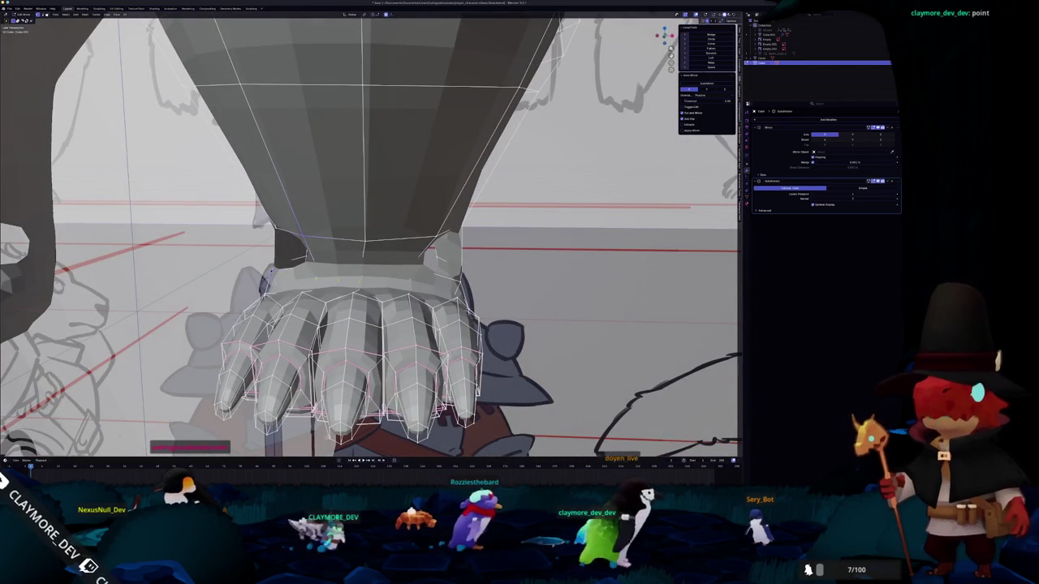
key("e")
right_click(479, 280)
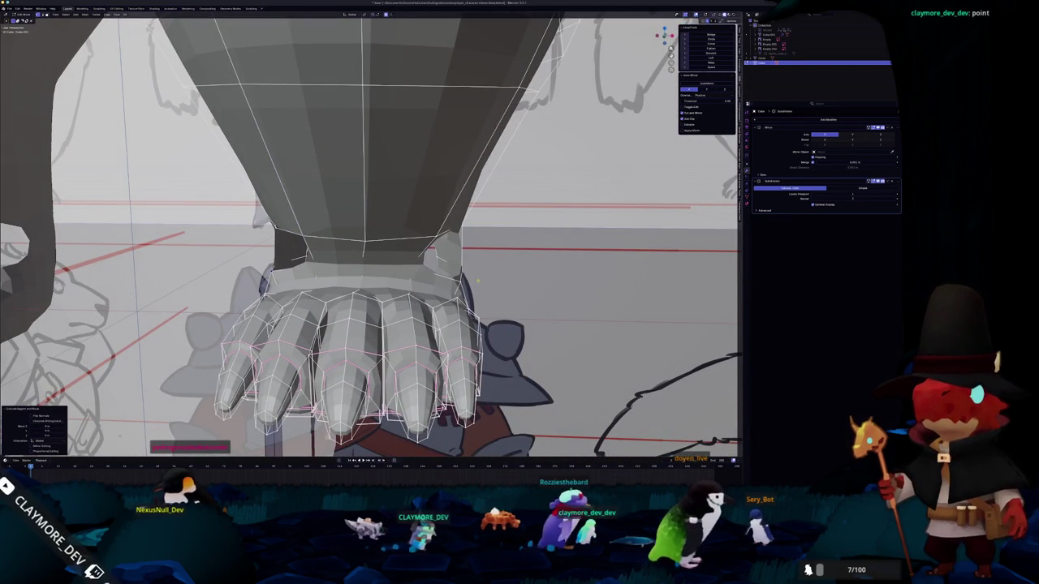
middle_click_drag(478, 274, 272, 268)
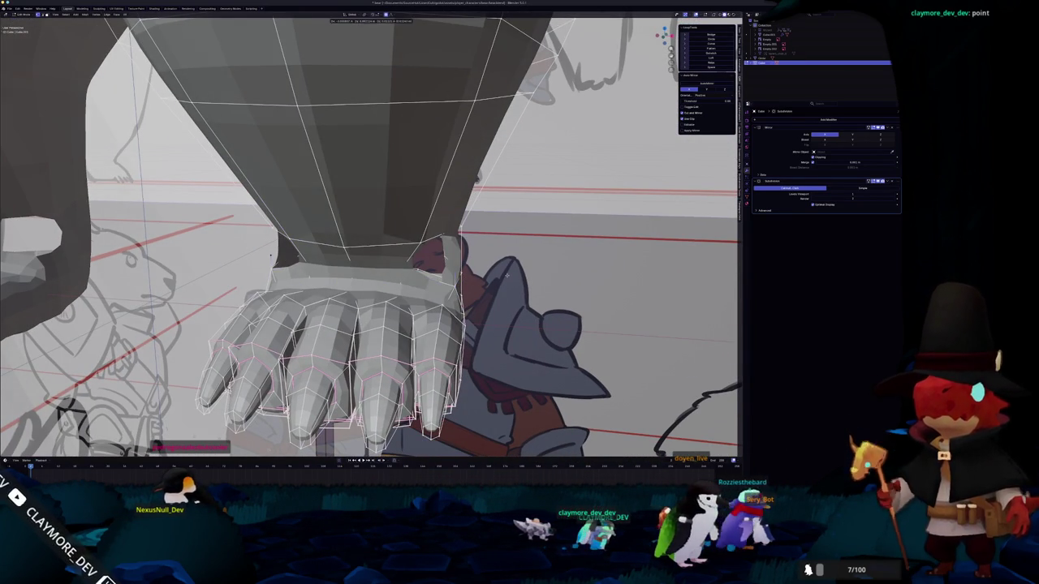
key("e")
right_click(270, 251)
- Merge the extruded rim vertices into the limb to close the wrist gap
mouse_move(271, 251)
middle_mouse_down()
mouse_move(448, 271)
mouse_move(378, 292)
middle_mouse_up()
scroll(449, 271, "up", 2)
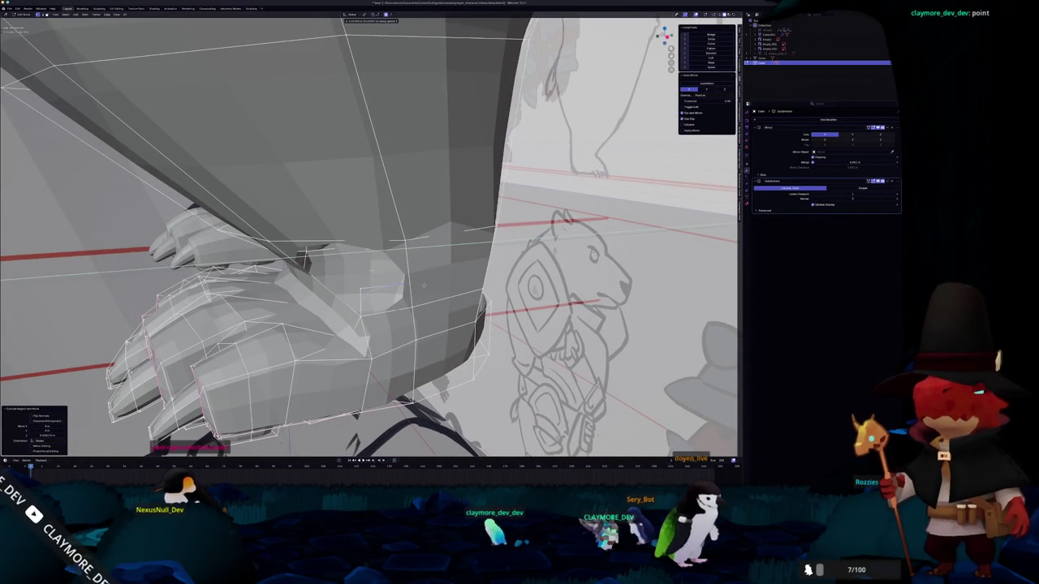
middle_click_drag(407, 280, 388, 279)
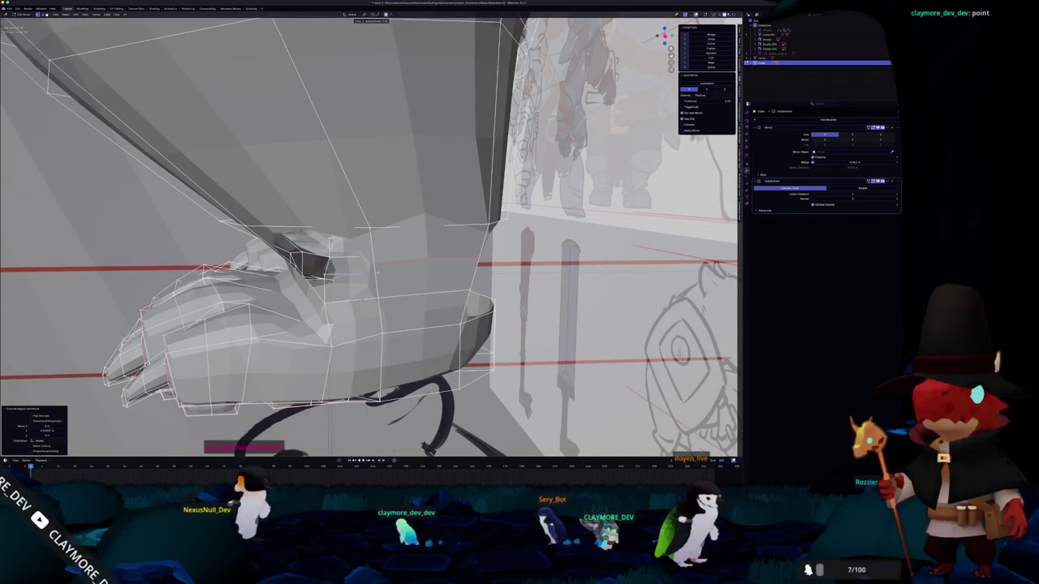
middle_click_drag(375, 280, 308, 252)
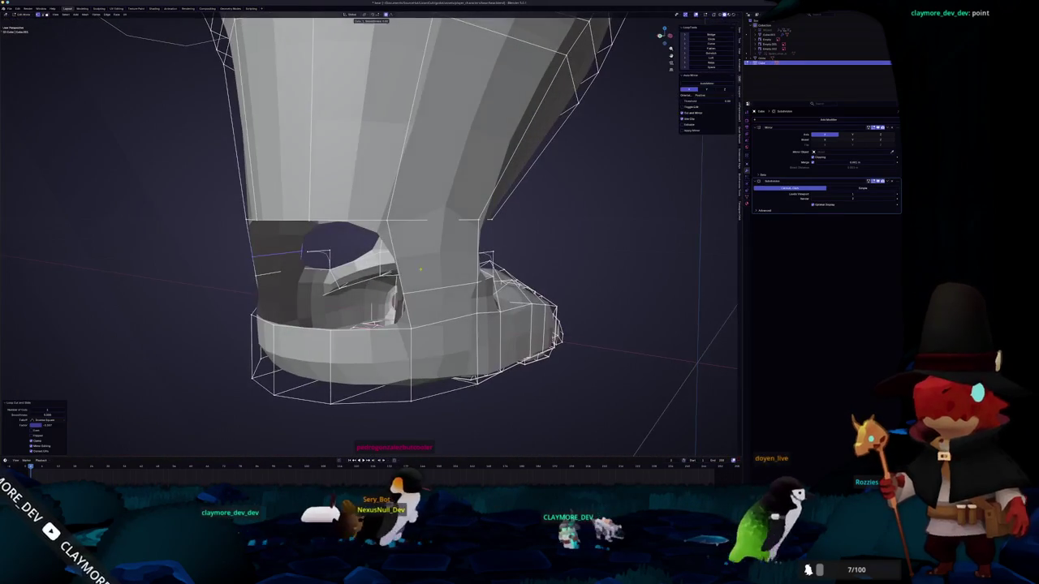
scroll(410, 271, "up", 5)
middle_click_drag(411, 272, 374, 260)
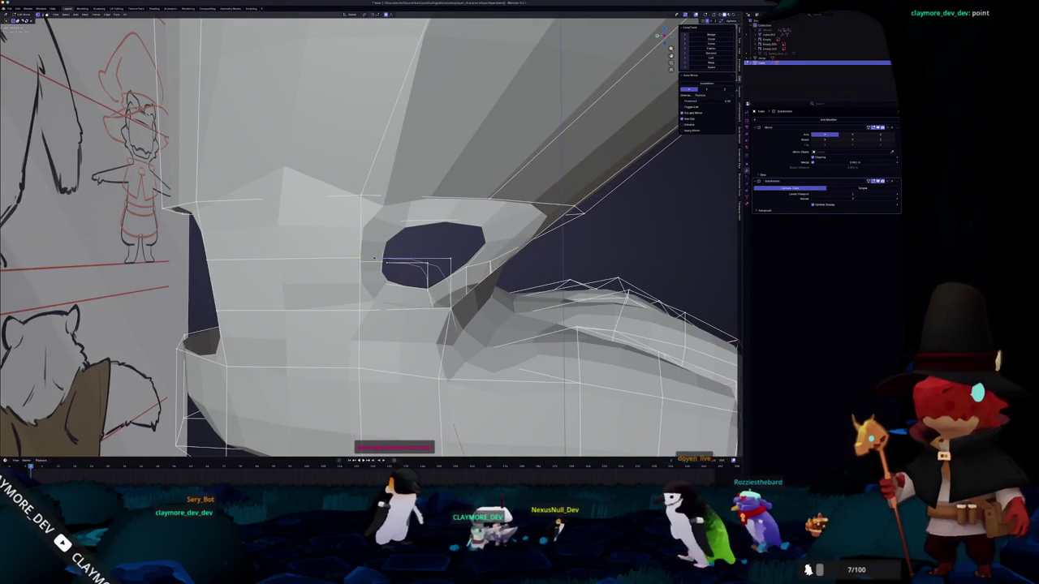
key("m")
left_click(359, 258)
middle_click_drag(359, 258, 294, 245)
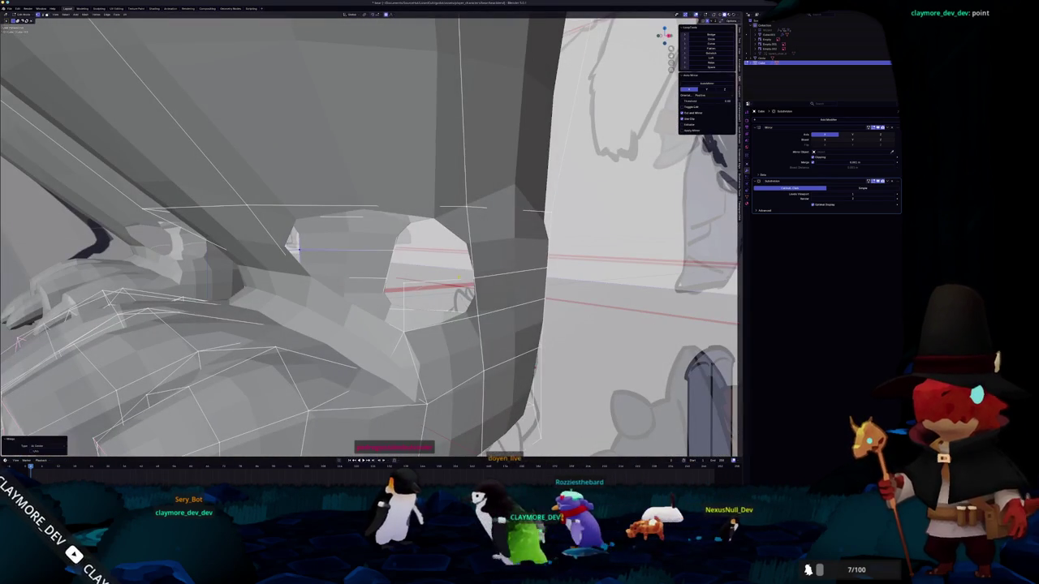
mouse_move(468, 279)
middle_mouse_down()
mouse_move(396, 285)
mouse_move(411, 279)
middle_mouse_up()
- Check the merged joint in X-ray and Object Mode, framing the arm and paw
key("alt+z")
key("alt+z")
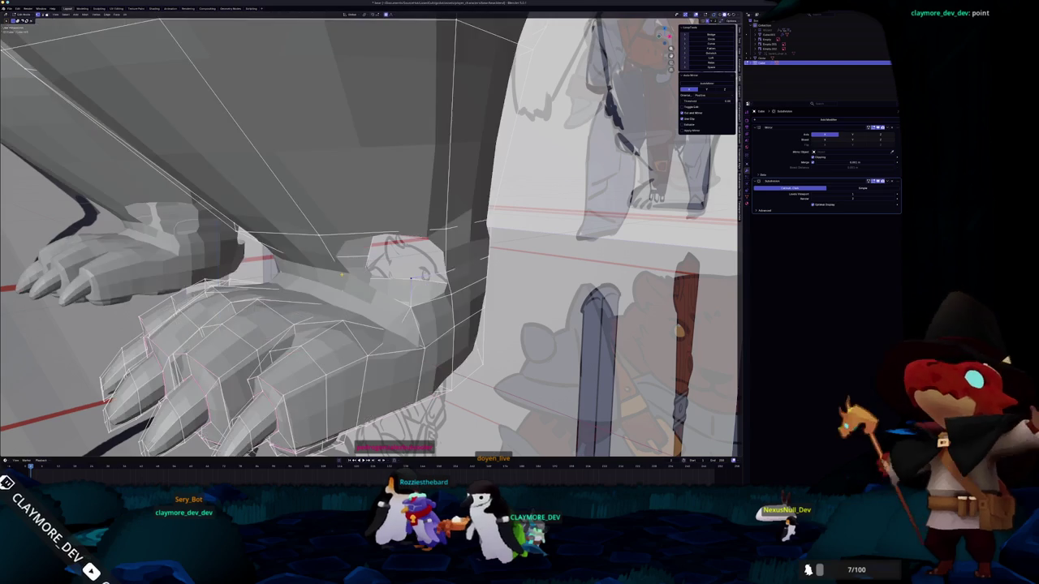
mouse_move(411, 279)
middle_mouse_down()
mouse_move(386, 286)
mouse_move(492, 270)
middle_mouse_up()
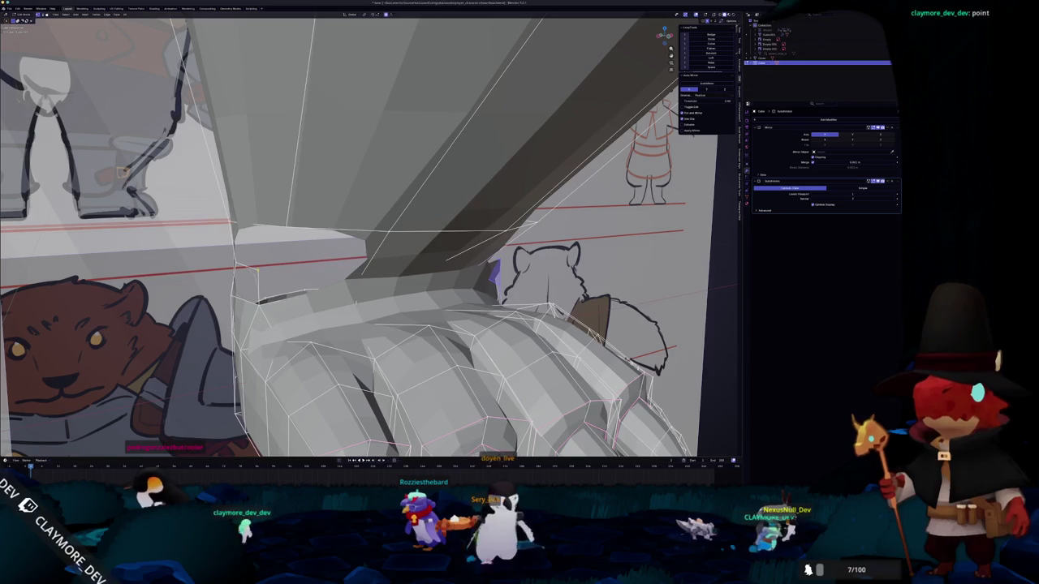
key("alt+z")
key("alt+z")
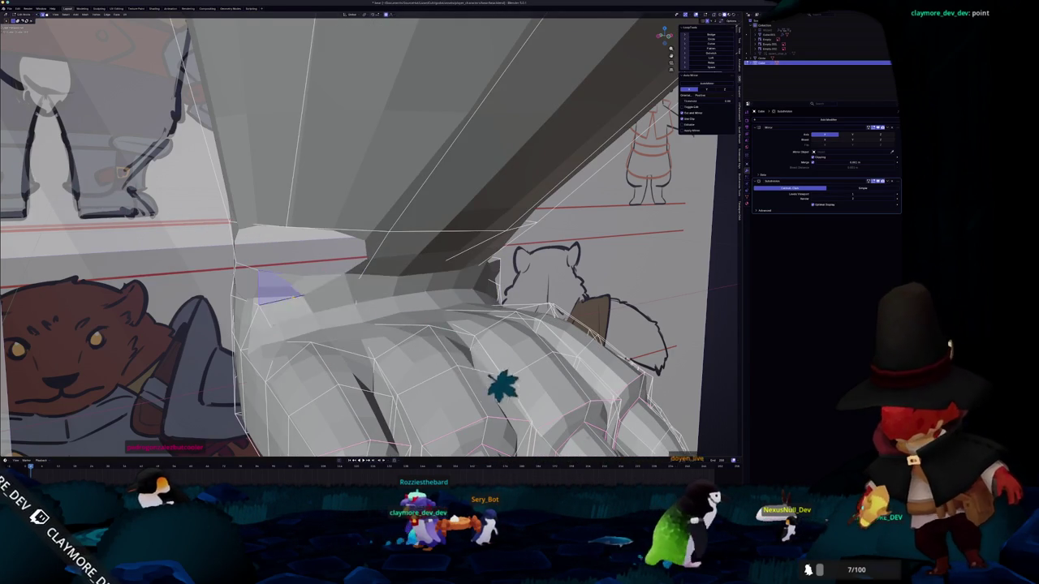
key("Tab")
key("KP_Decimal")
mouse_move(398, 284)
middle_mouse_down()
mouse_move(333, 282)
mouse_move(349, 276)
mouse_move(361, 285)
mouse_move(325, 293)
middle_mouse_up()
key("Tab")
- Select the strip of faces around the paw's cuff as a face loop
scroll(332, 286, "up", 2)
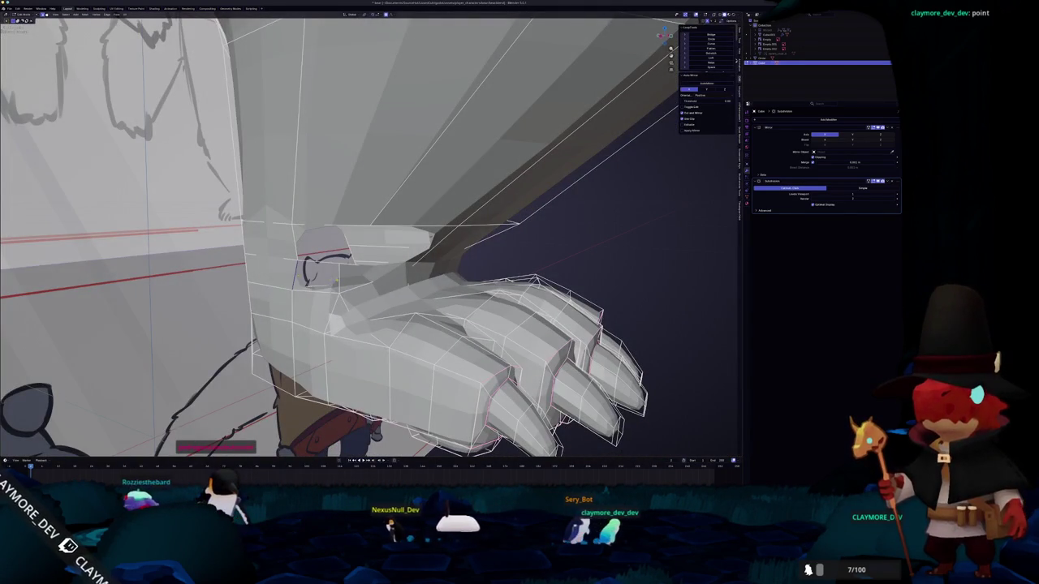
mouse_move(385, 282)
middle_mouse_down()
mouse_move(476, 245)
mouse_move(293, 229)
middle_mouse_up()
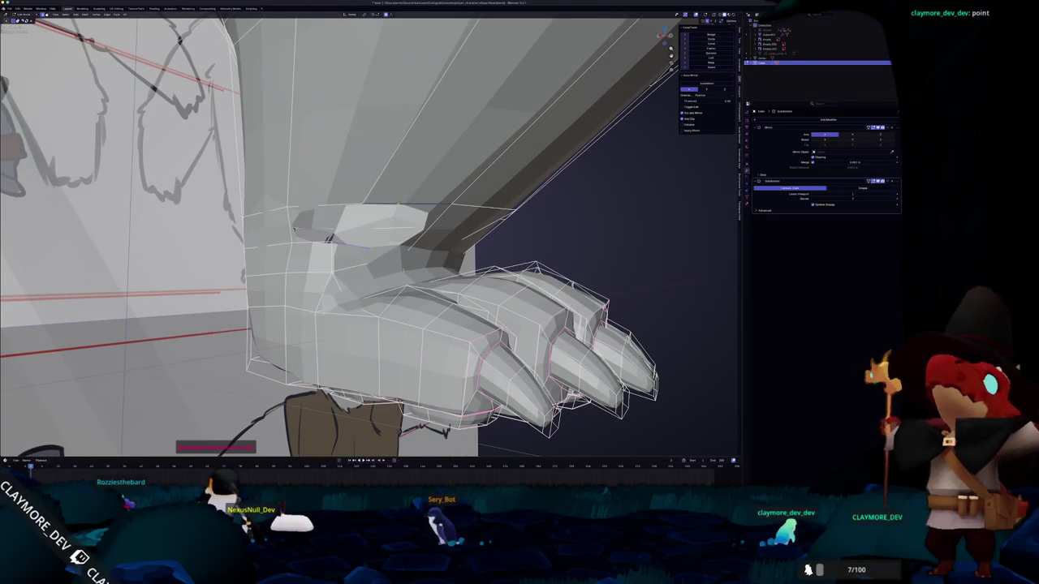
left_click(294, 230, "alt")
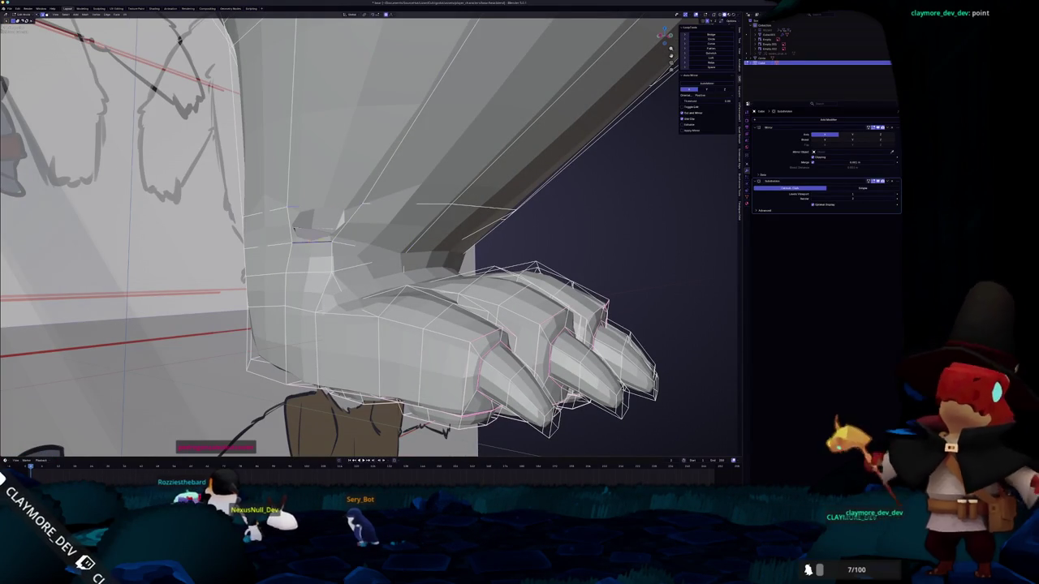
middle_click_drag(293, 230, 382, 209)
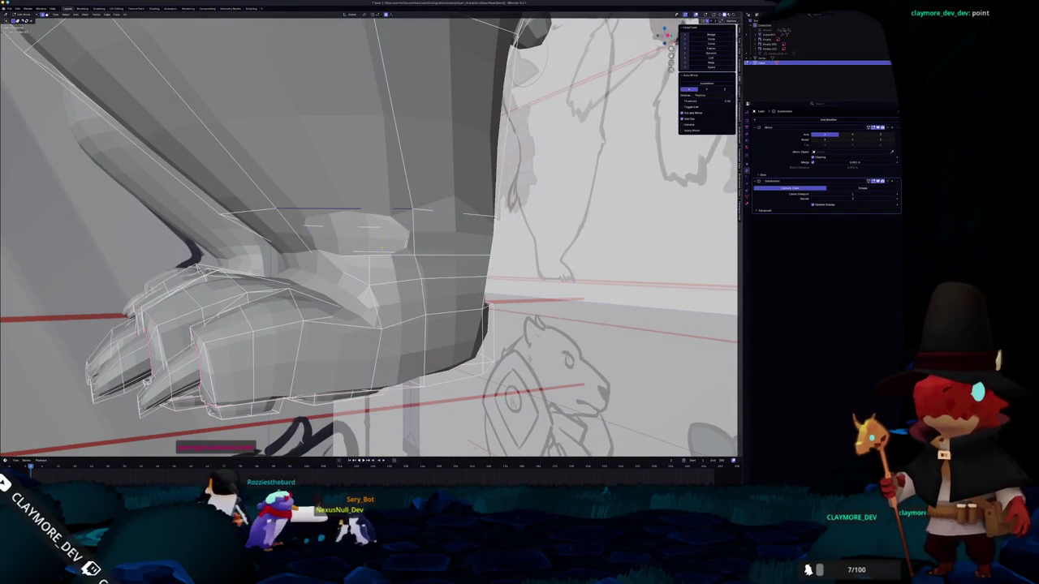
key("3")
middle_click_drag(351, 219, 430, 258)
left_click(664, 37)
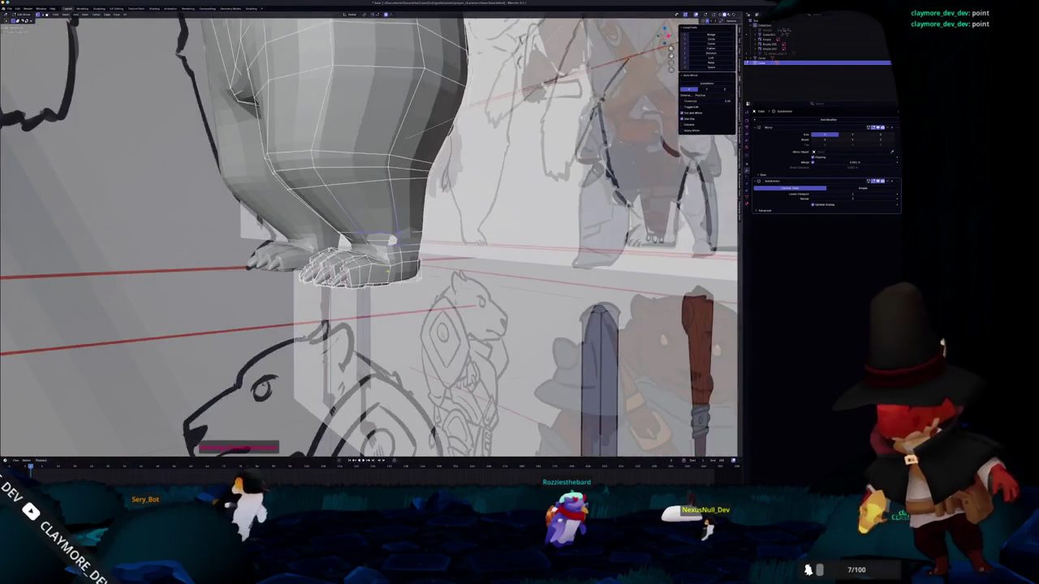
left_click_drag(670, 50, 617, 113)
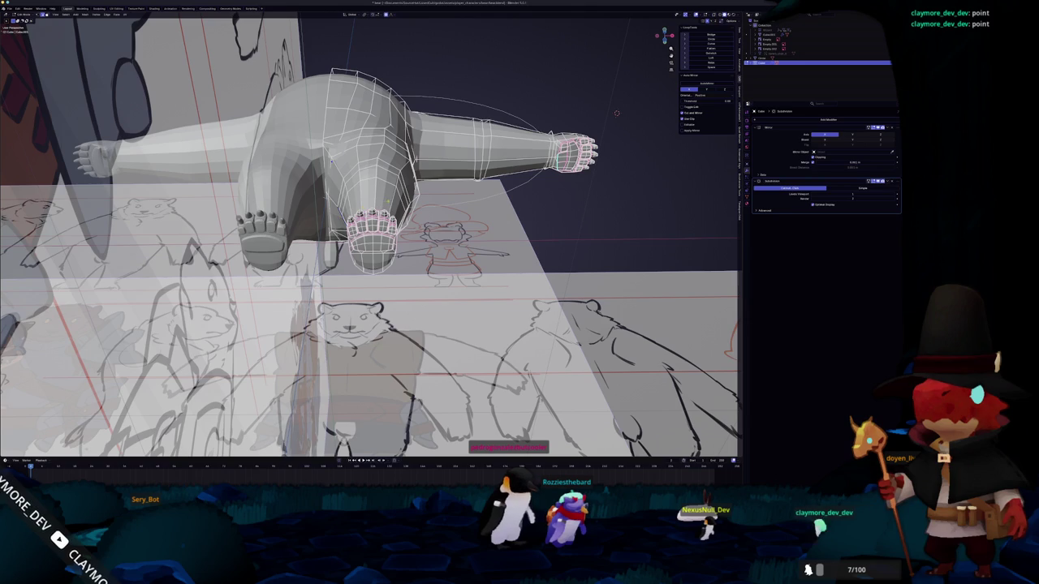
mouse_move(617, 113)
middle_mouse_down()
mouse_move(568, 203)
mouse_move(519, 235)
middle_mouse_up()
scroll(568, 203, "up", 5)
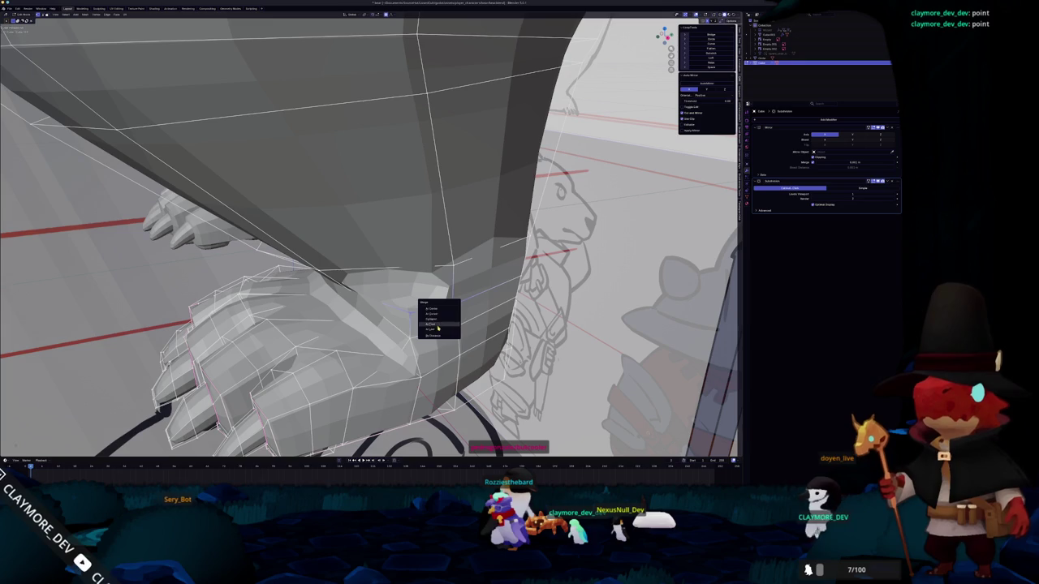
left_click(436, 329)
middle_click_drag(437, 330, 456, 271)
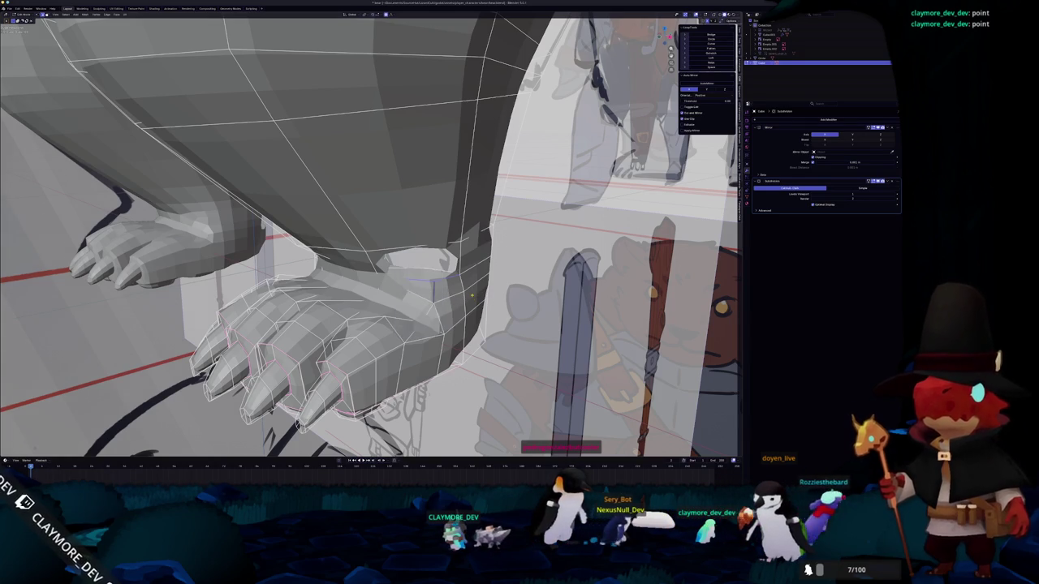
middle_click_drag(472, 295, 455, 284)
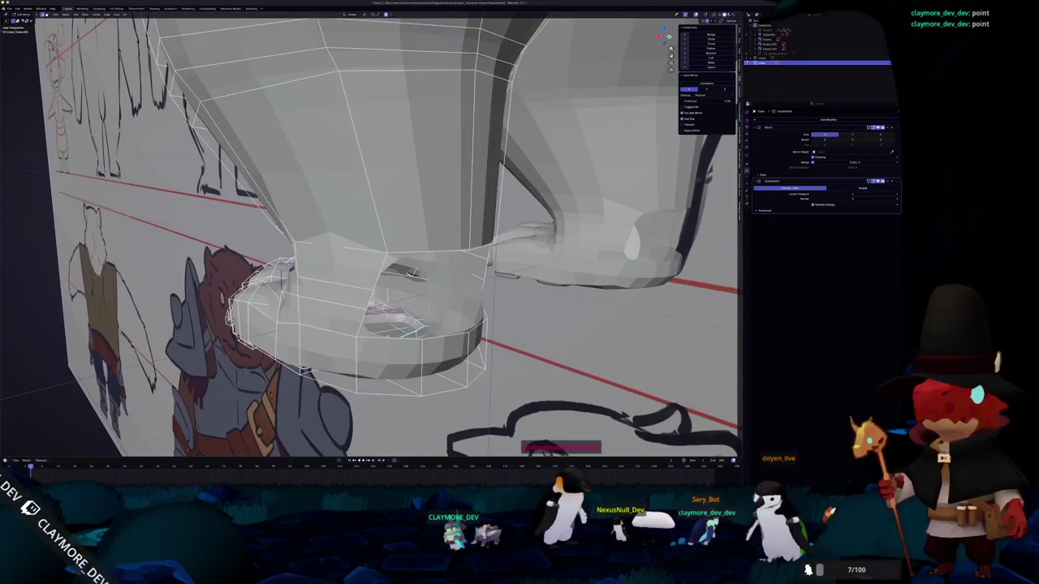
- Add a Ctrl+R loop cut around the foot cuff
middle_click_drag(414, 329, 410, 329)
left_click(413, 321)
key("ctrl+r")
left_click(370, 310)
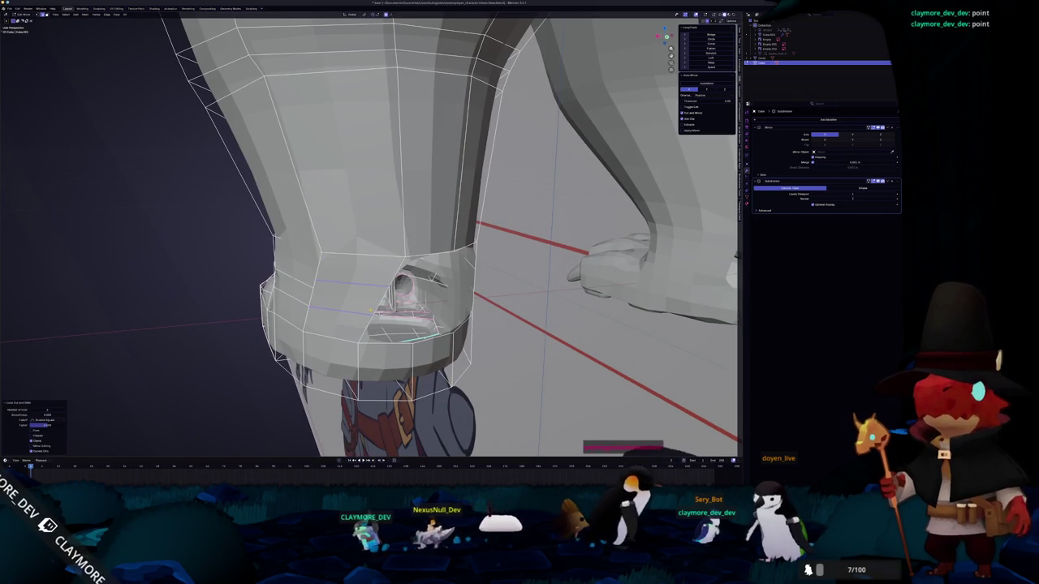
- In X-ray, collapse a cluster of foot vertices into one point with Merge At Center
key("g")
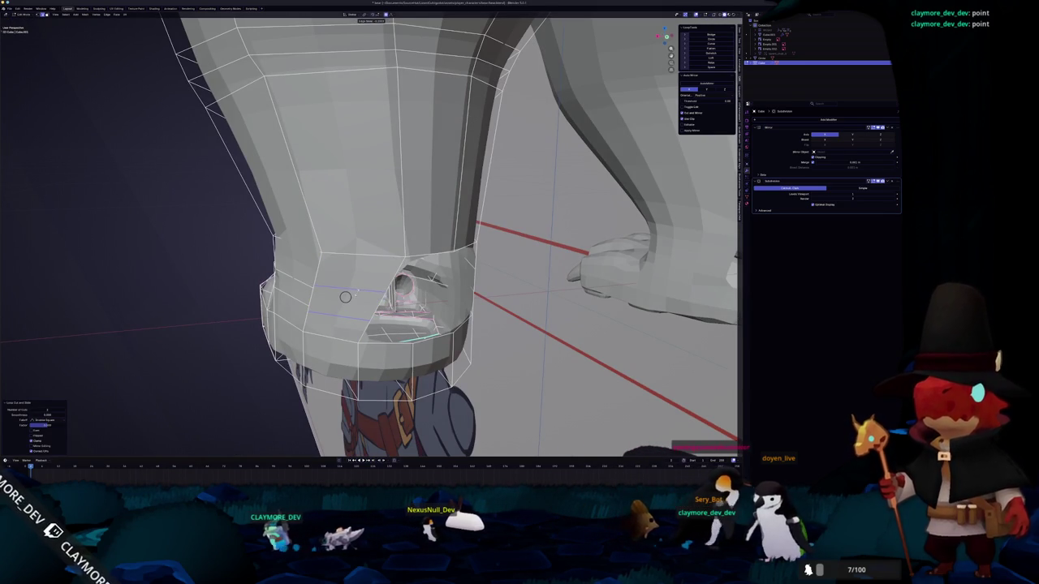
middle_click_drag(345, 297, 416, 304)
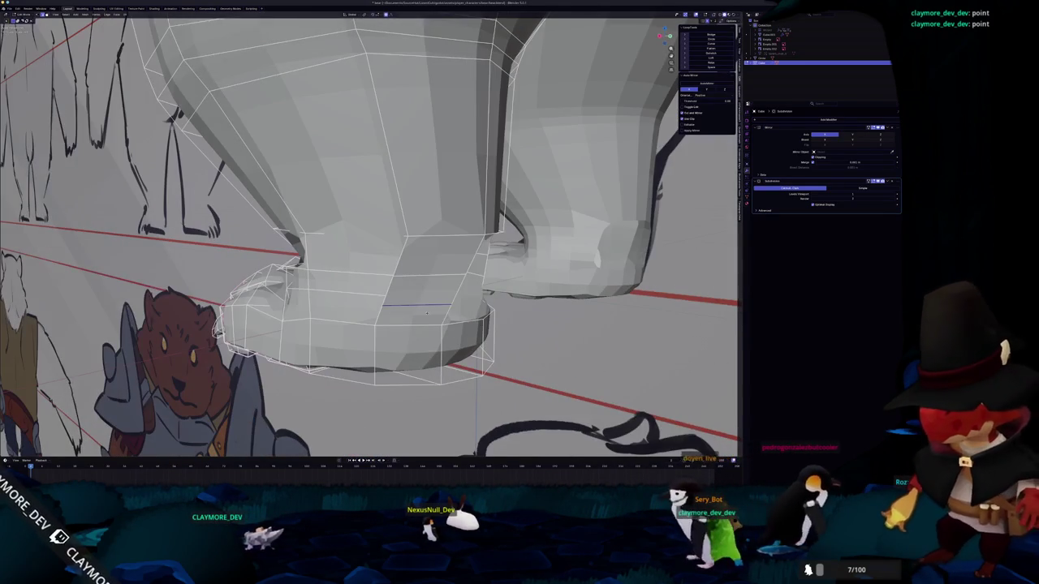
key("alt+z")
mouse_move(416, 304)
middle_mouse_down()
mouse_move(396, 306)
mouse_move(406, 298)
middle_mouse_up()
key("m")
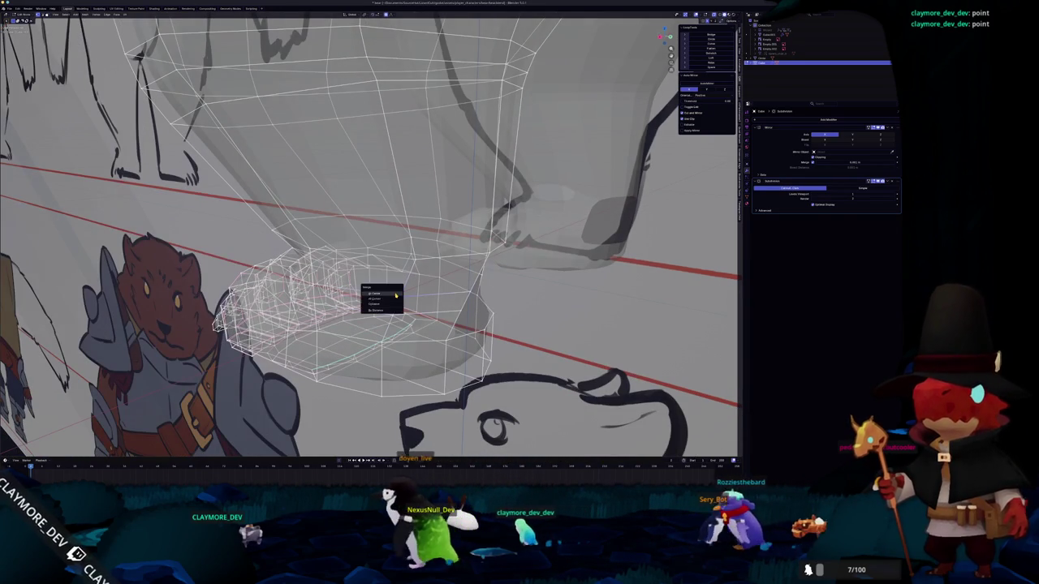
left_click(385, 291)
key("alt+z")
key("KP_Decimal")
- Inspect the clawed foot and toggle out of Edit Mode and back
mouse_move(397, 292)
middle_mouse_down()
mouse_move(384, 326)
mouse_move(405, 326)
middle_mouse_up()
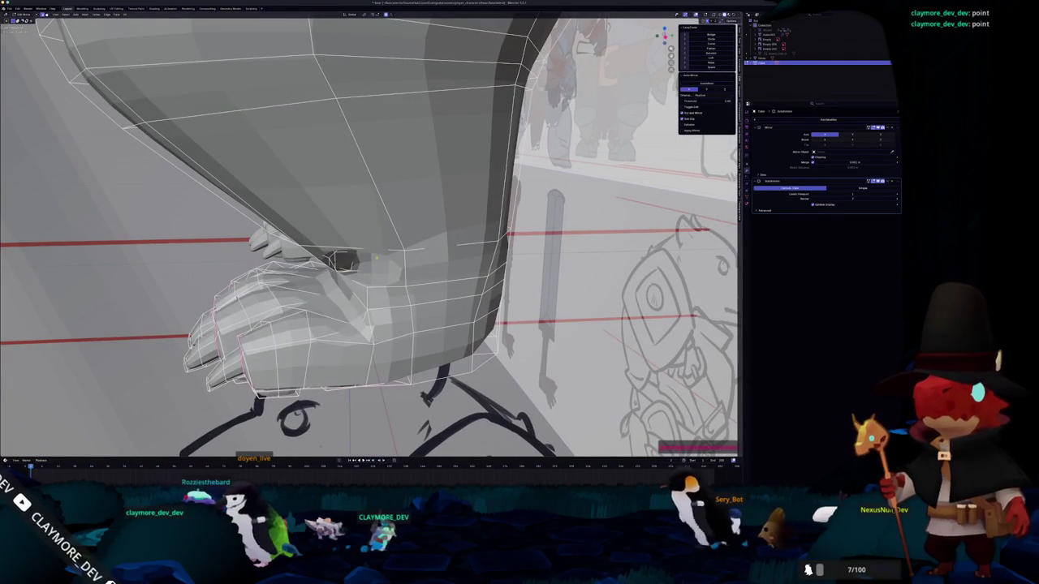
middle_click_drag(381, 264, 422, 270)
key("Tab")
key("Tab")
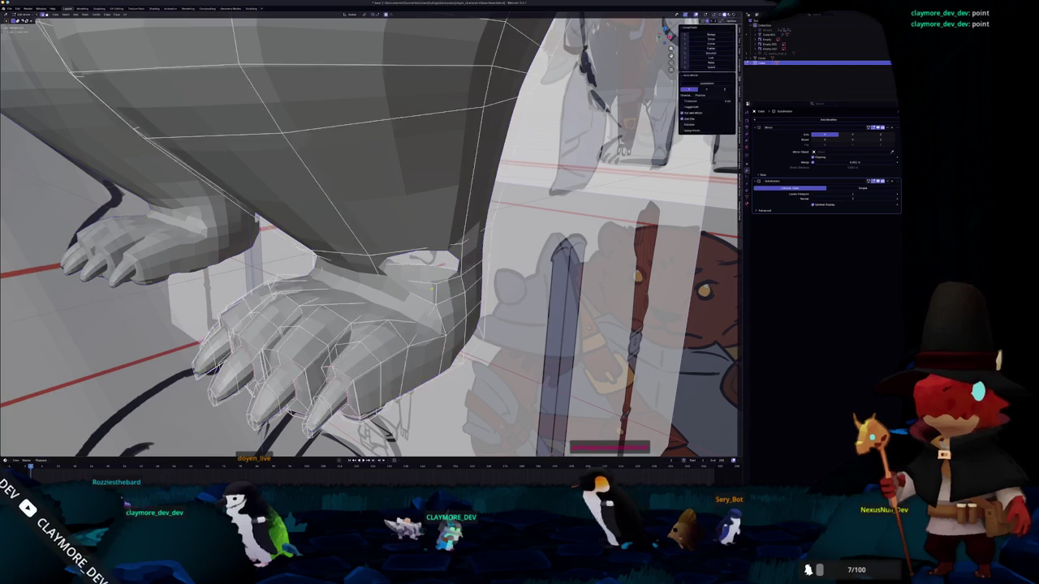
key("Tab")
key("Tab")
key("Tab")
key("Tab")
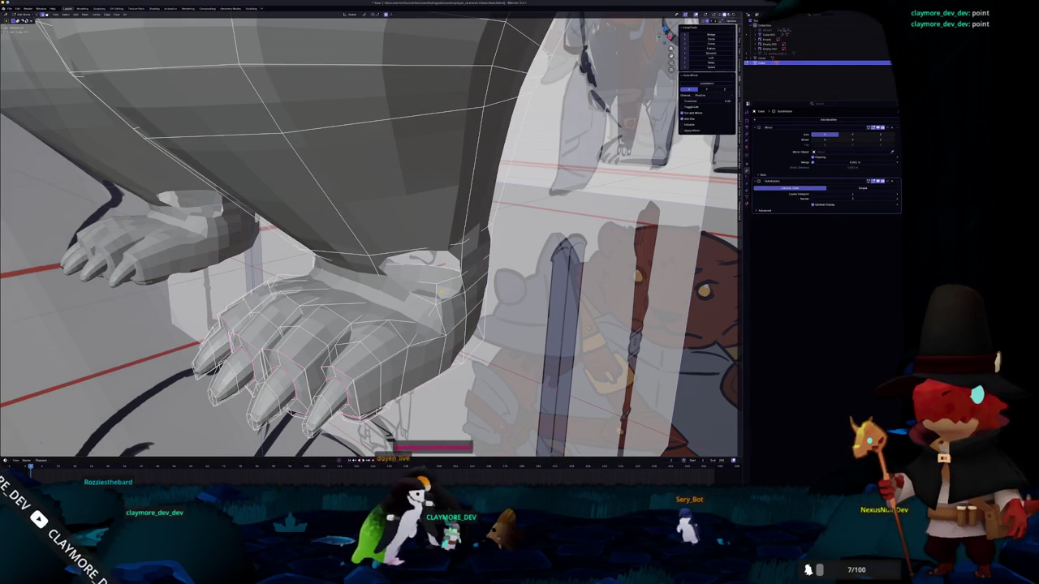
key("KP_1")
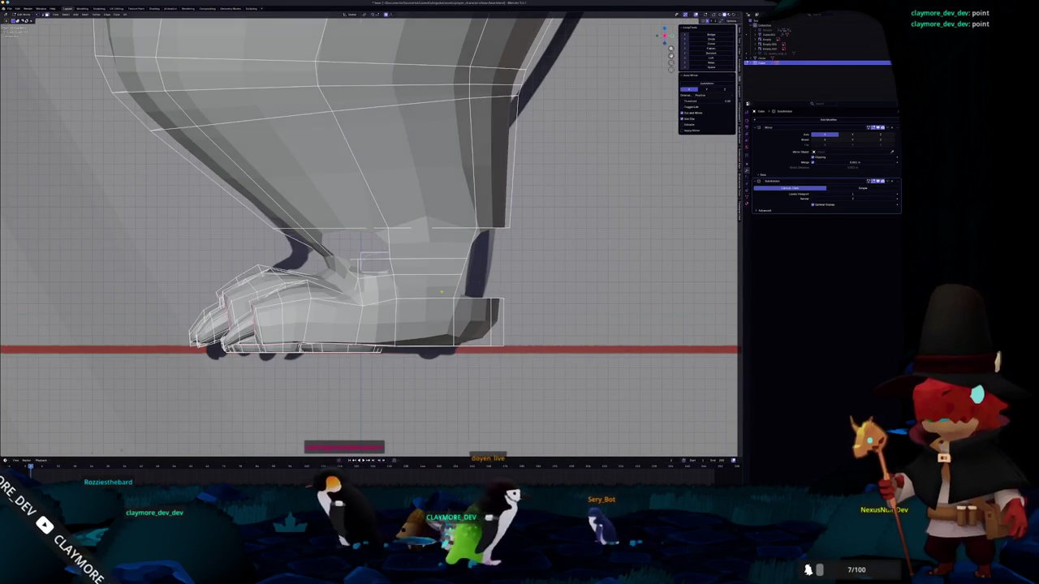
- Delete the ankle faces on top of the foot
scroll(369, 235, "up", 1)
left_click(430, 242)
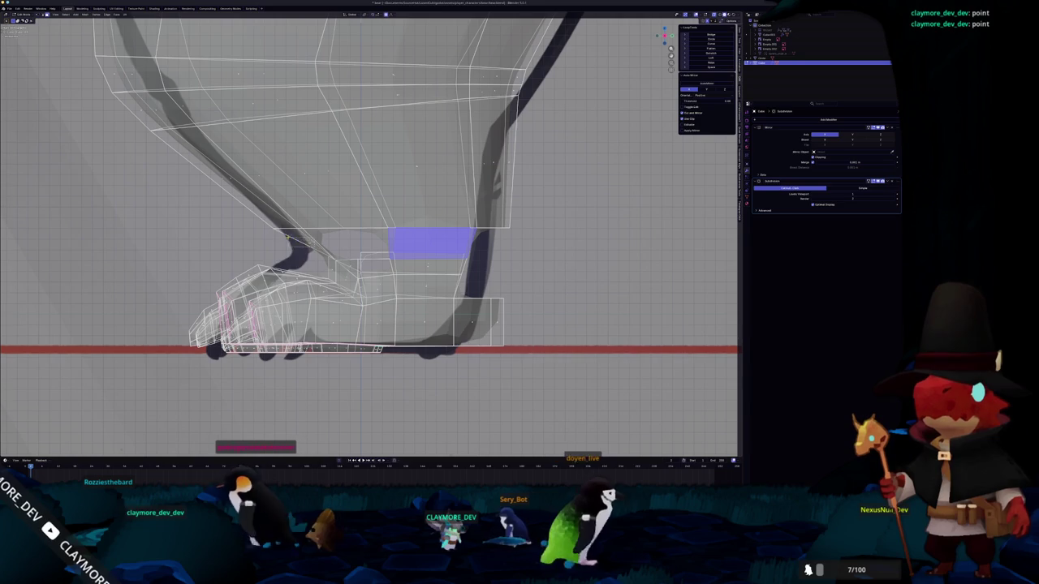
key("x")
left_click(288, 238)
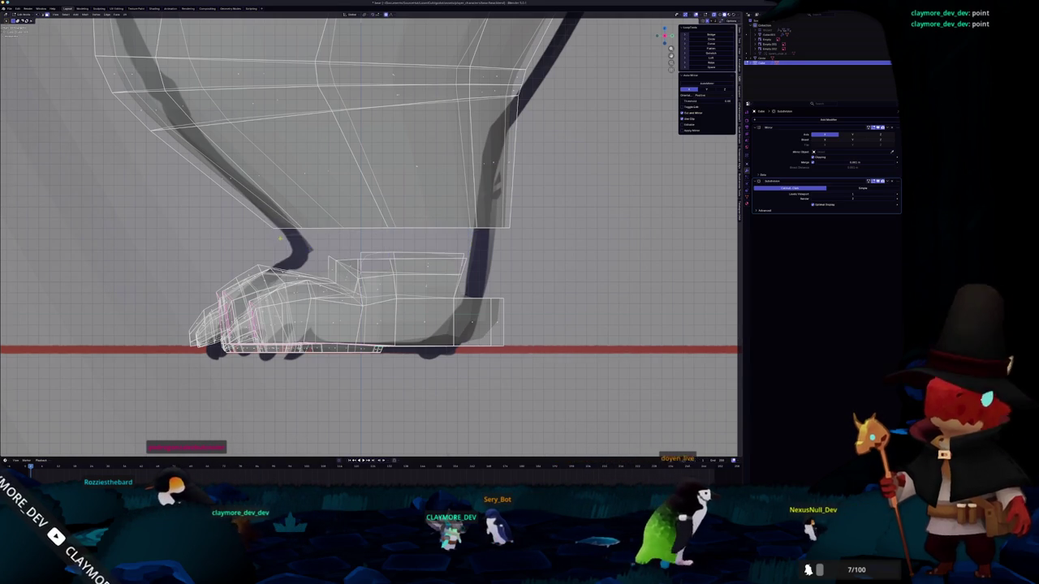
key("Tab")
- Fill the open gap in the foot mesh with F and inspect the result
middle_click_drag(298, 250, 473, 310)
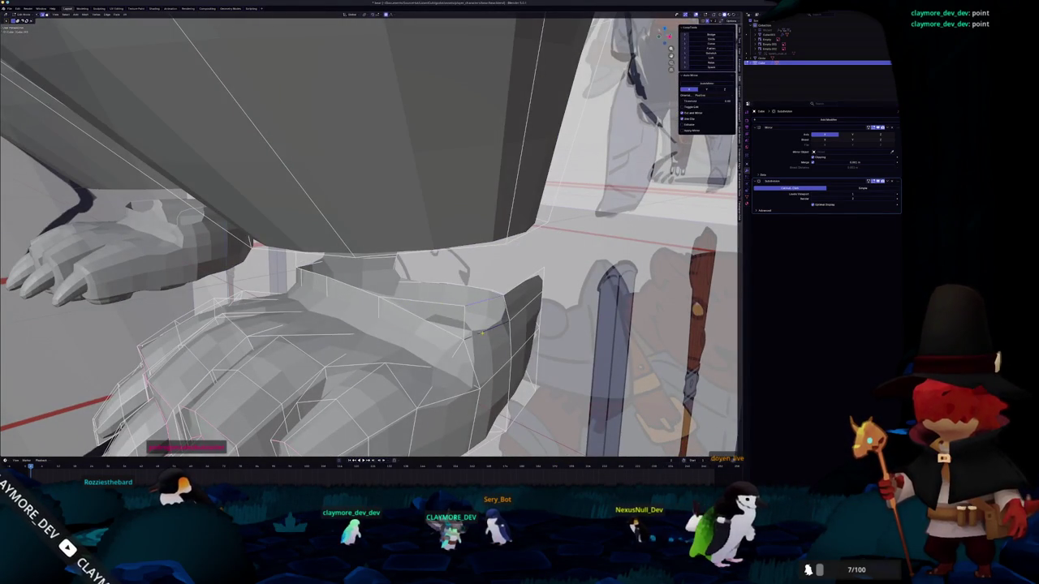
mouse_move(481, 333)
middle_mouse_down()
mouse_move(482, 280)
mouse_move(452, 268)
mouse_move(472, 268)
mouse_move(359, 290)
middle_mouse_up()
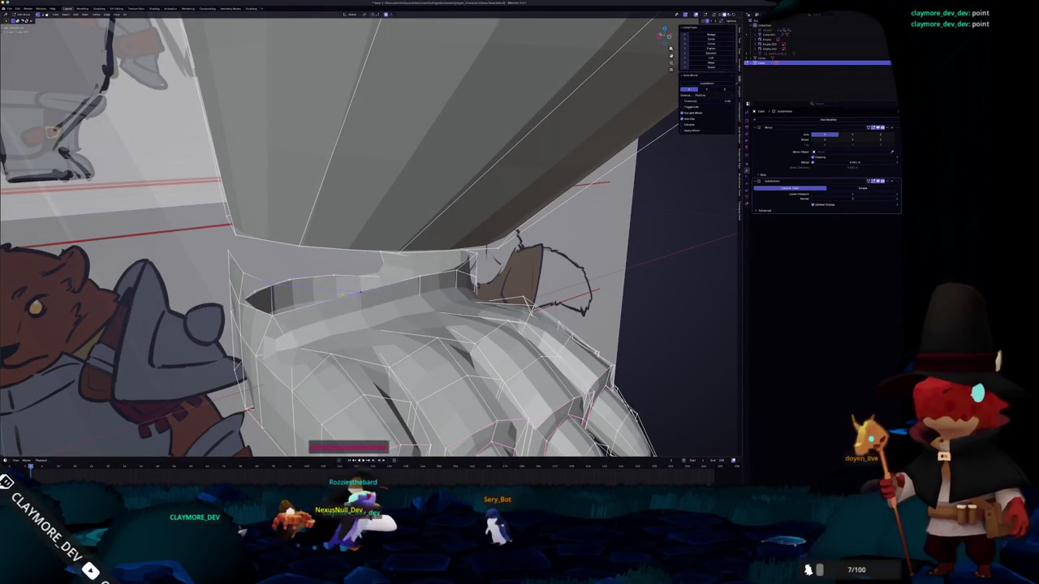
key("f")
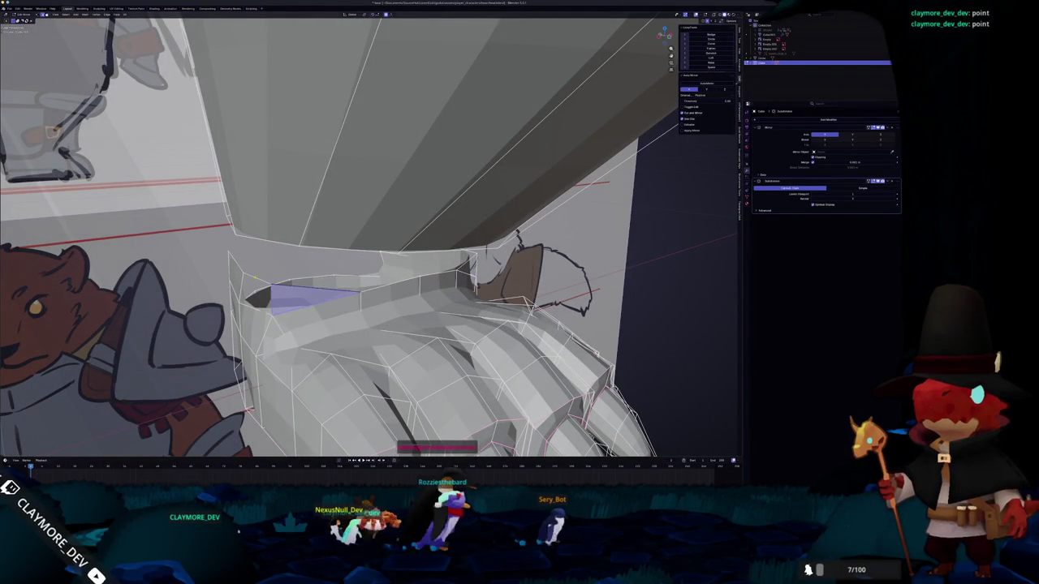
middle_click_drag(359, 291, 438, 260)
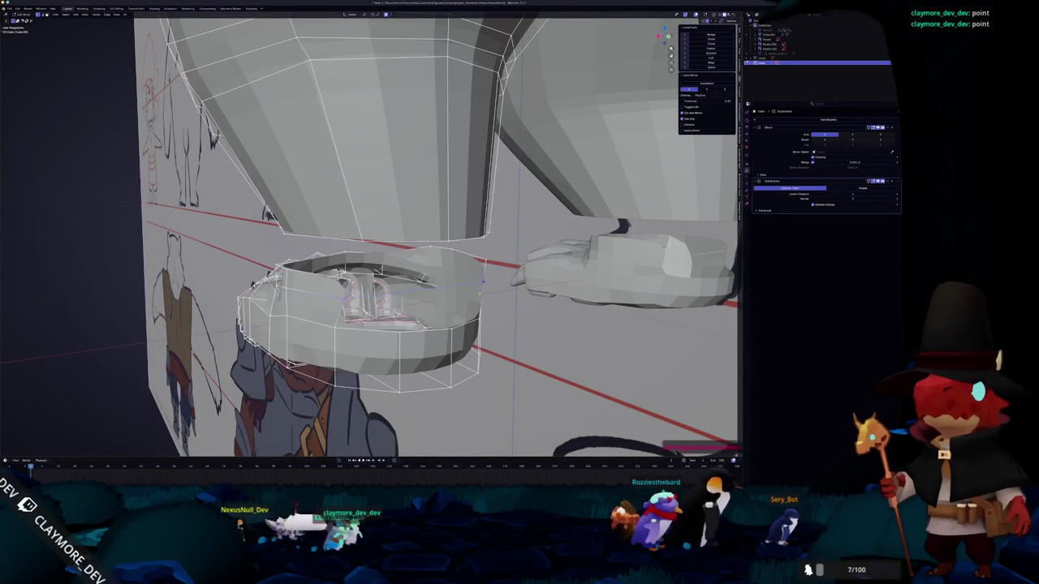
middle_click_drag(438, 259, 474, 296)
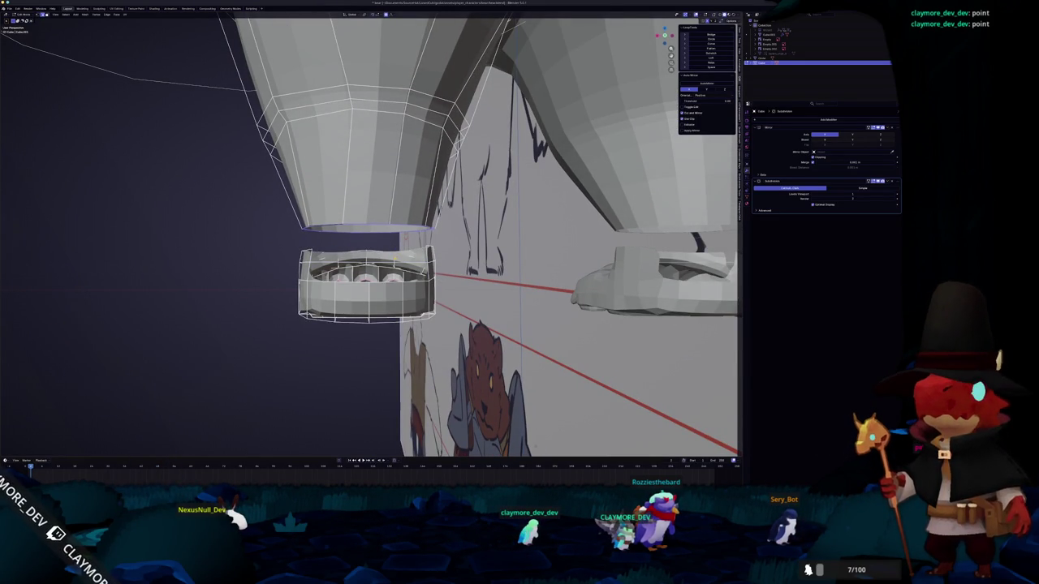
middle_click_drag(475, 296, 482, 280)
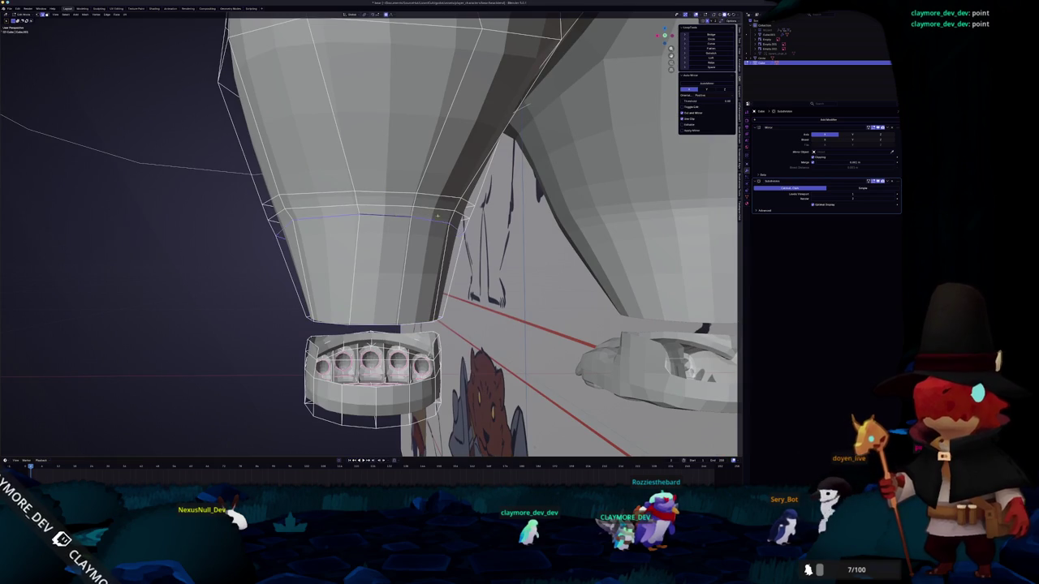
left_click(459, 227, "alt")
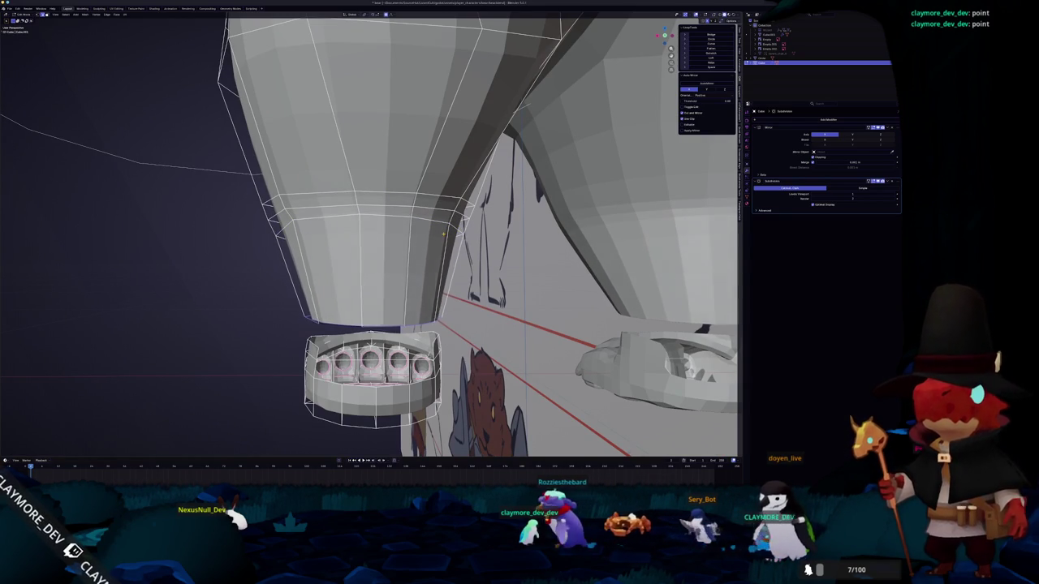
- Select the leg's bottom edge loop above the foot, undoing and redoing the selection
scroll(443, 234, "down", 3)
middle_click_drag(443, 234, 422, 211)
scroll(416, 205, "up", 3)
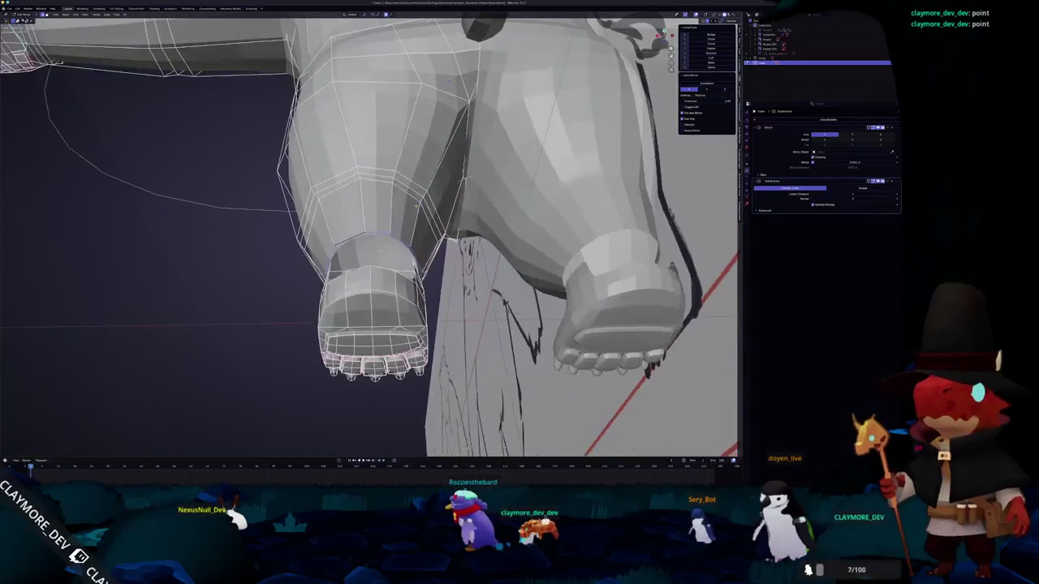
mouse_move(379, 168)
middle_mouse_down()
mouse_move(382, 199)
mouse_move(381, 175)
middle_mouse_up()
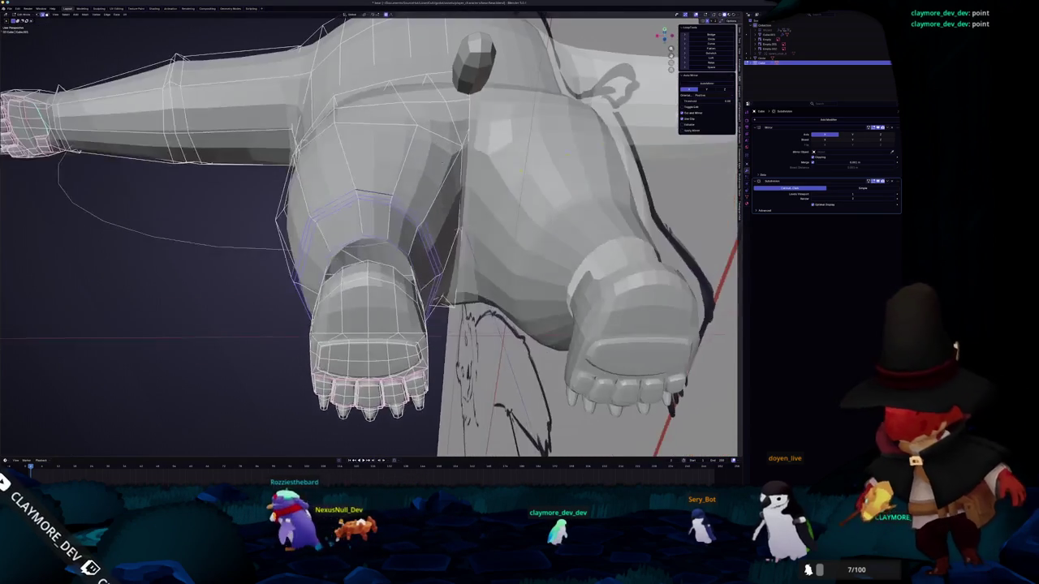
left_click(443, 161, "alt")
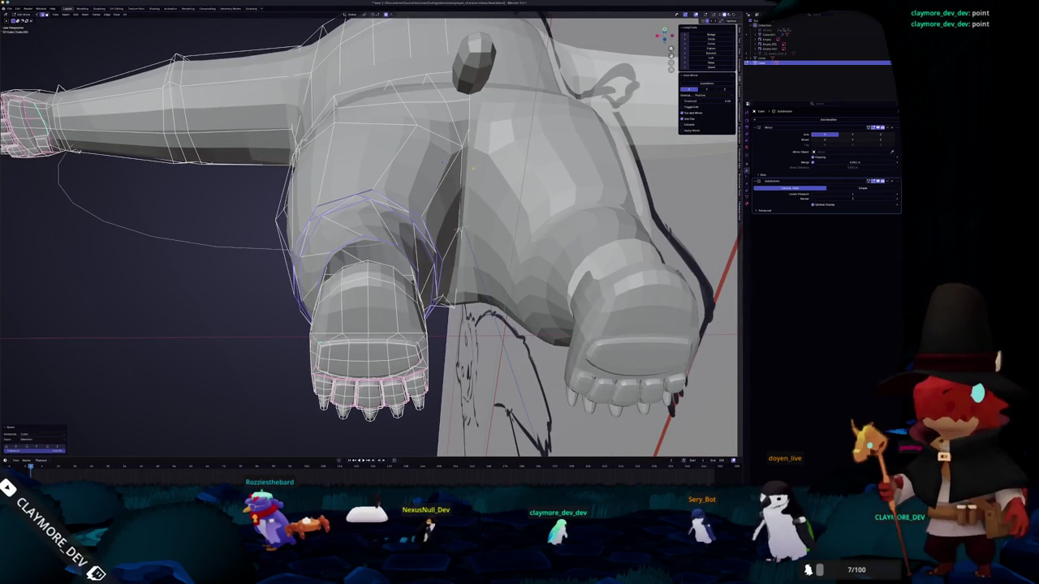
key("ctrl+z")
key("ctrl+shift+z")
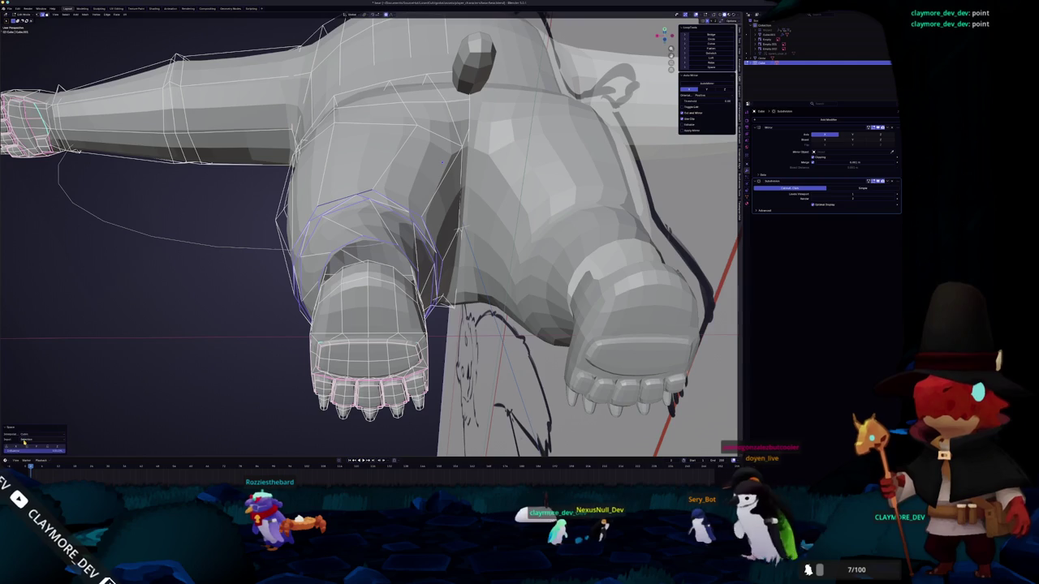
mouse_move(211, 341)
middle_mouse_down()
mouse_move(190, 372)
mouse_move(268, 365)
mouse_move(237, 136)
mouse_move(268, 194)
middle_mouse_up()
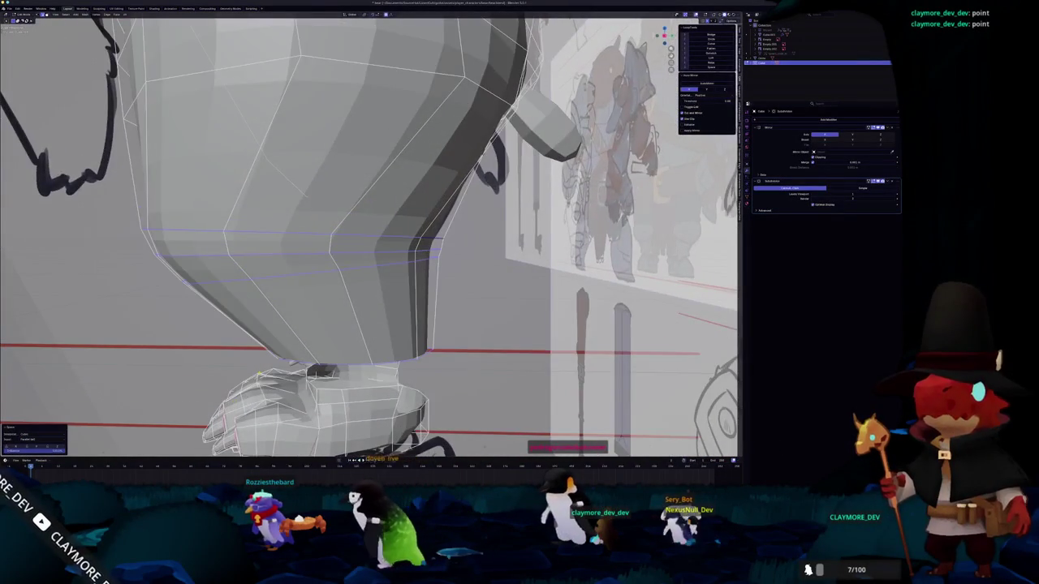
- In right-side X-ray view, select and delete the foot box faces, undoing once and retrying
key("KP_3")
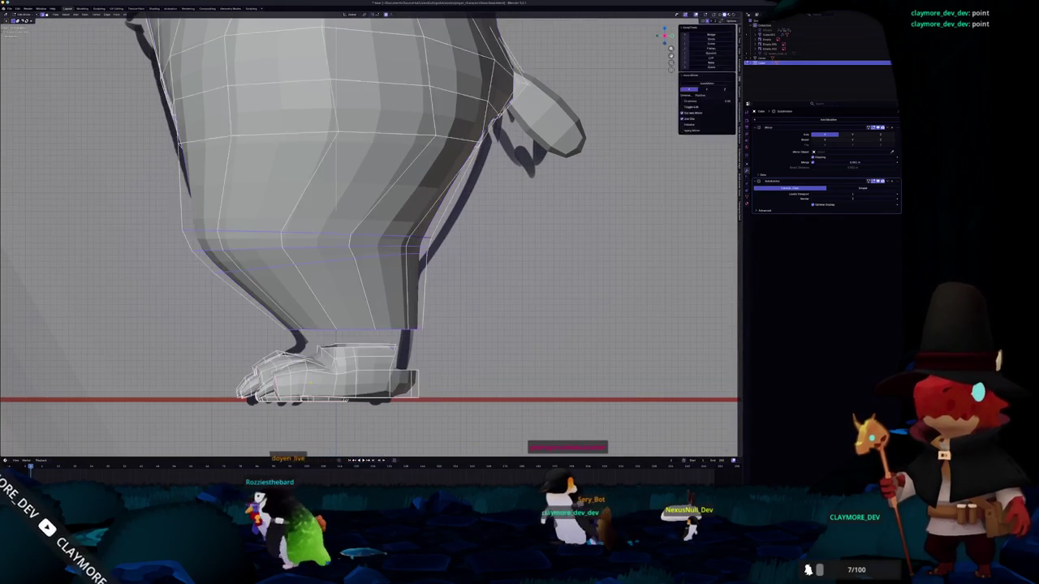
scroll(339, 397, "up", 3)
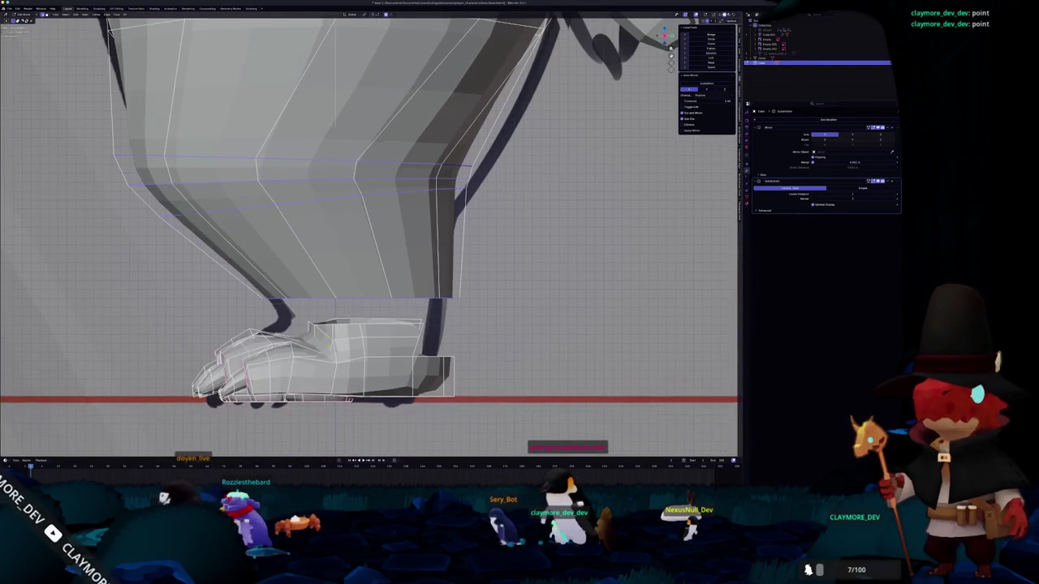
key("alt+z")
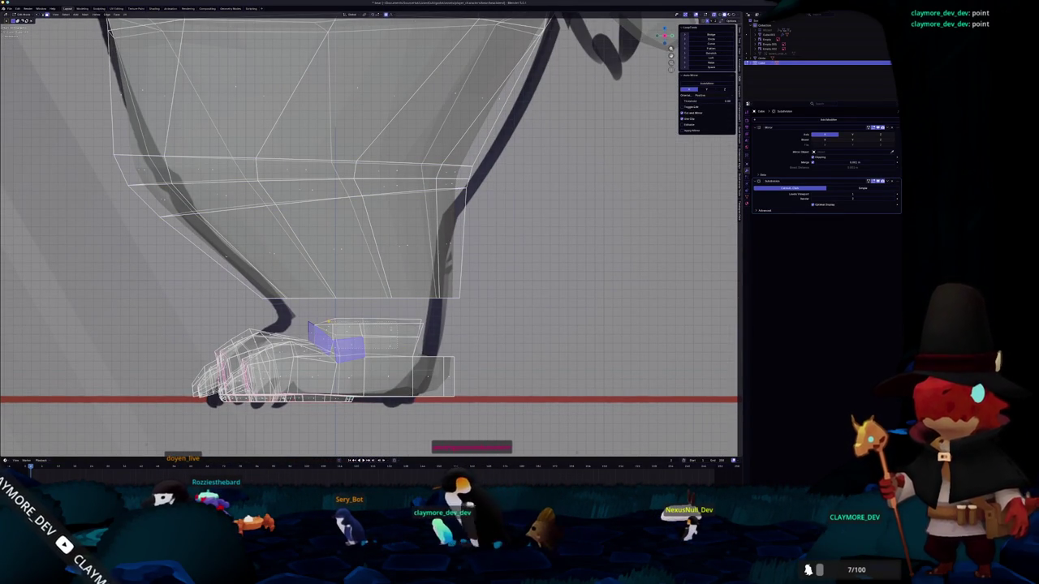
left_click(321, 320, "shift")
key("x")
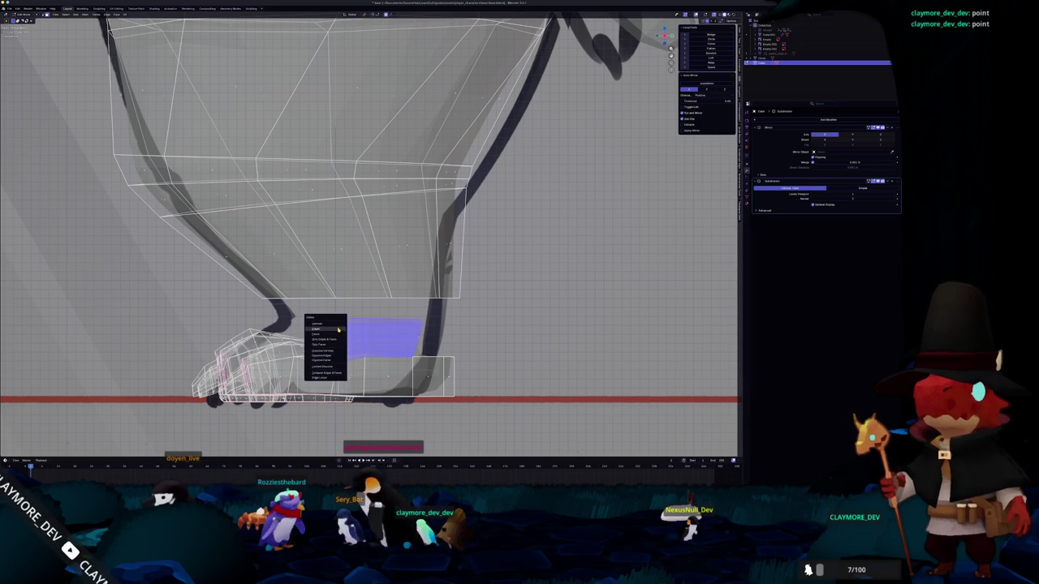
left_click(334, 329)
key("ctrl+z")
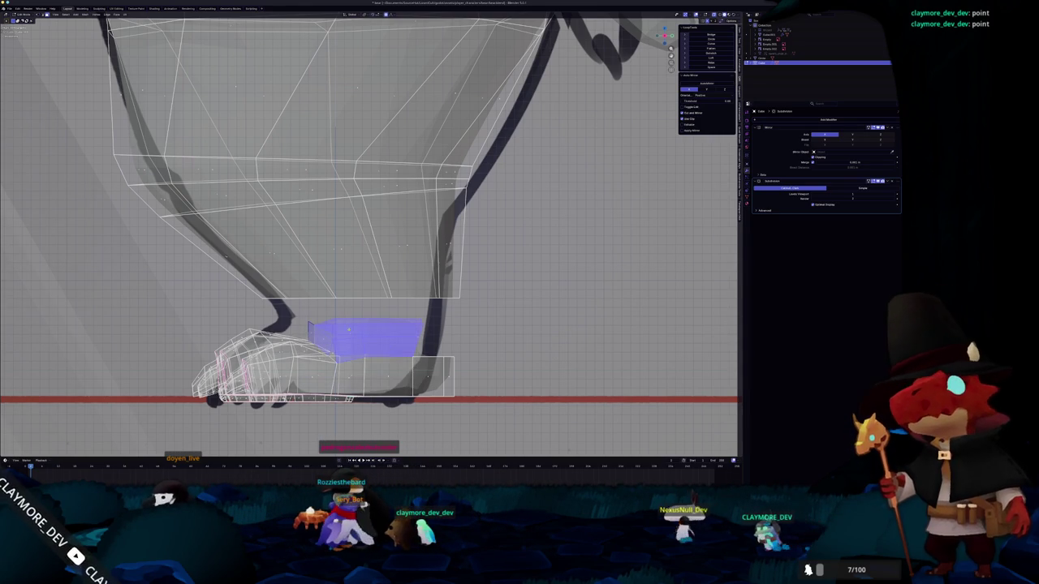
key("x")
left_click(305, 315)
- Fill a face across the foot box top, delete it, and check the open foot
key("f")
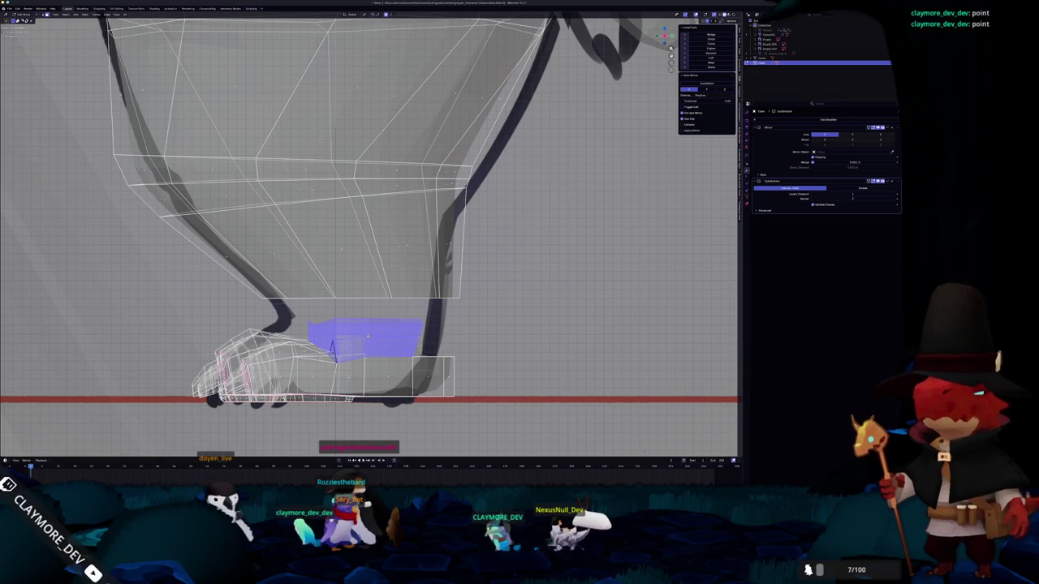
key("x")
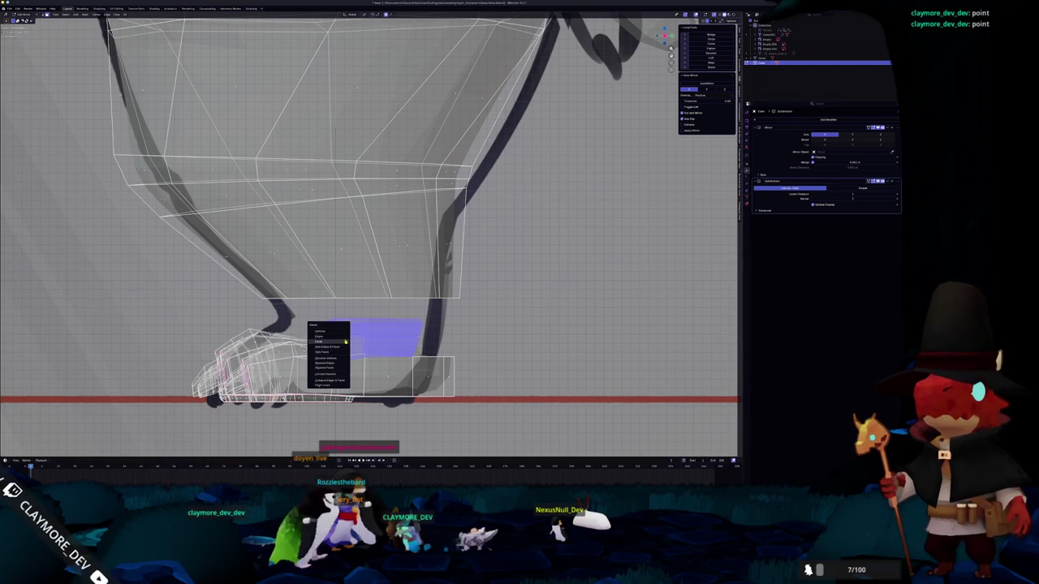
left_click(329, 342)
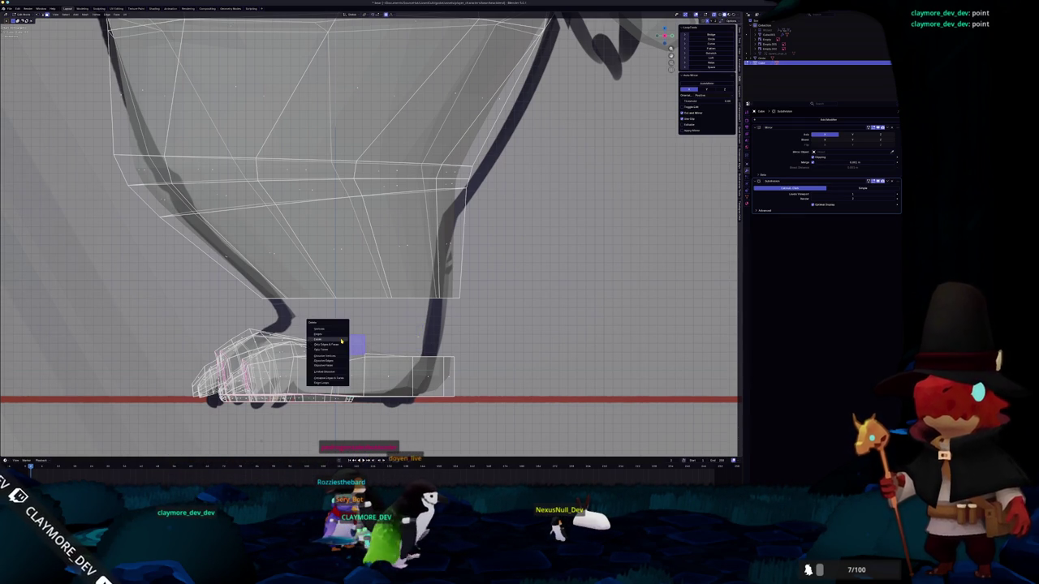
scroll(421, 331, "down", 1)
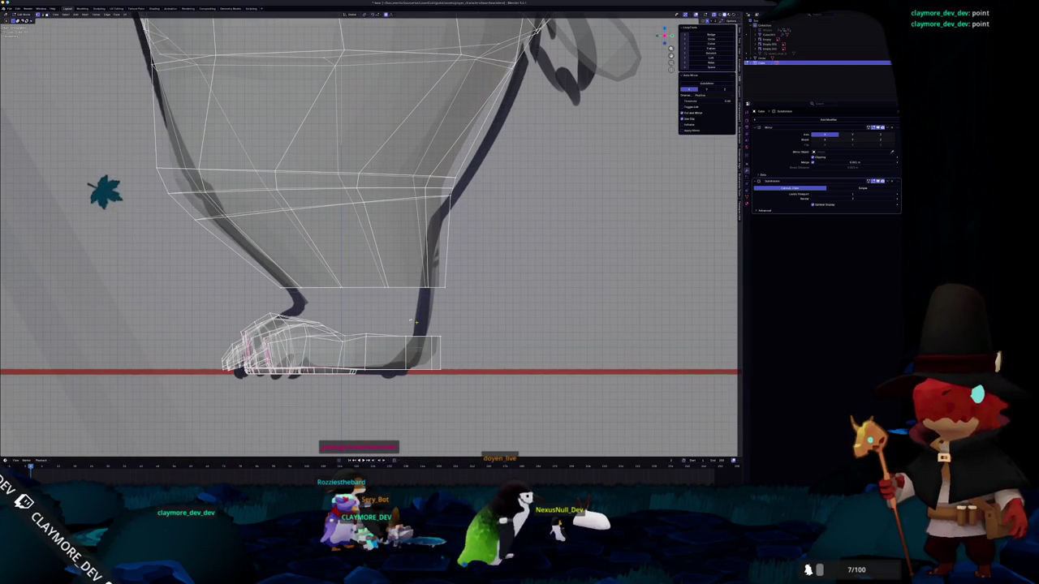
key("x")
key("Escape")
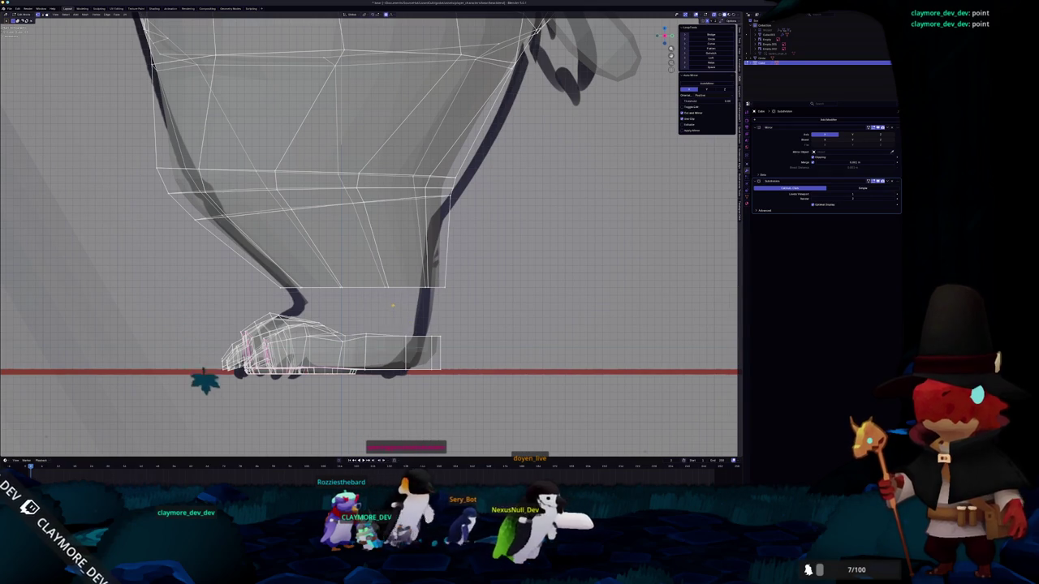
key("Tab")
mouse_move(393, 306)
middle_mouse_down()
mouse_move(335, 339)
mouse_move(355, 294)
middle_mouse_up()
key("Tab")
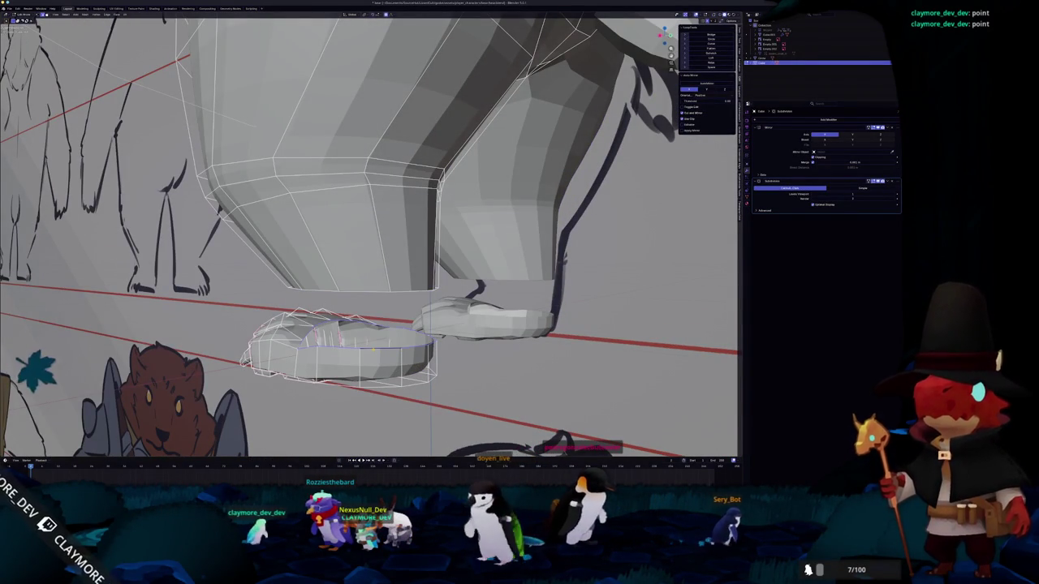
- Lift the foot slightly along the Z axis toward the leg
mouse_move(373, 352)
middle_mouse_down()
mouse_move(361, 309)
mouse_move(264, 354)
mouse_move(367, 319)
mouse_move(404, 331)
middle_mouse_up()
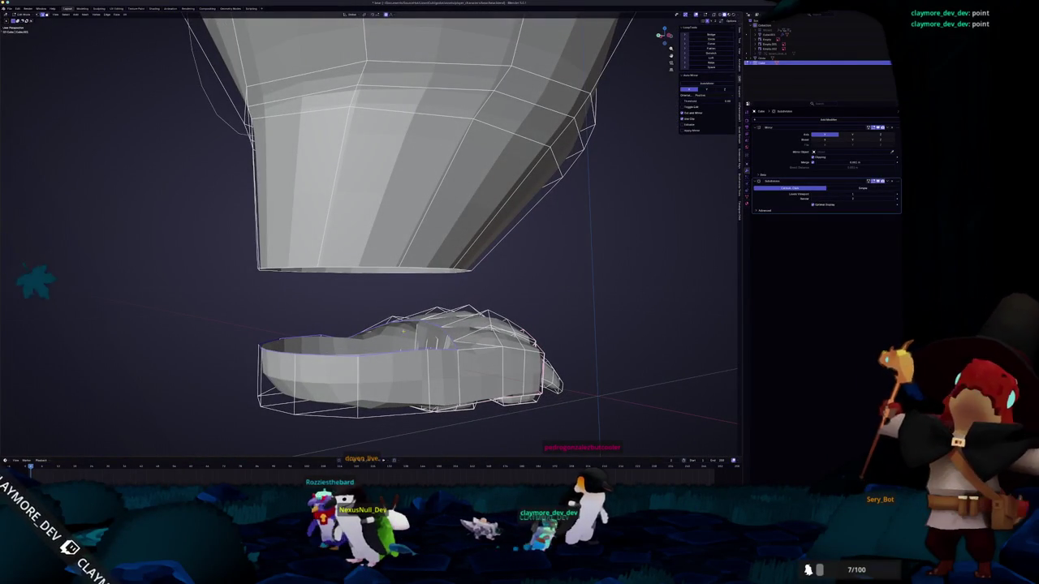
key("g")
key("z")
key("Return")
mouse_move(403, 332)
middle_mouse_down()
mouse_move(341, 324)
mouse_move(351, 341)
mouse_move(391, 302)
middle_mouse_up()
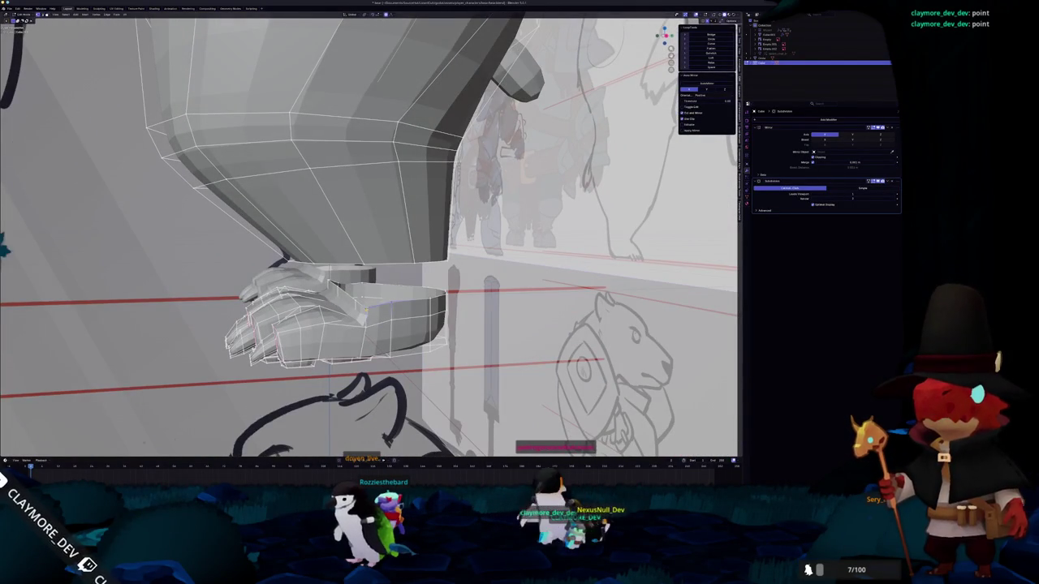
- Merge several pairs of stray claw vertices at their centres
left_click(366, 311)
middle_click_drag(366, 311, 406, 341)
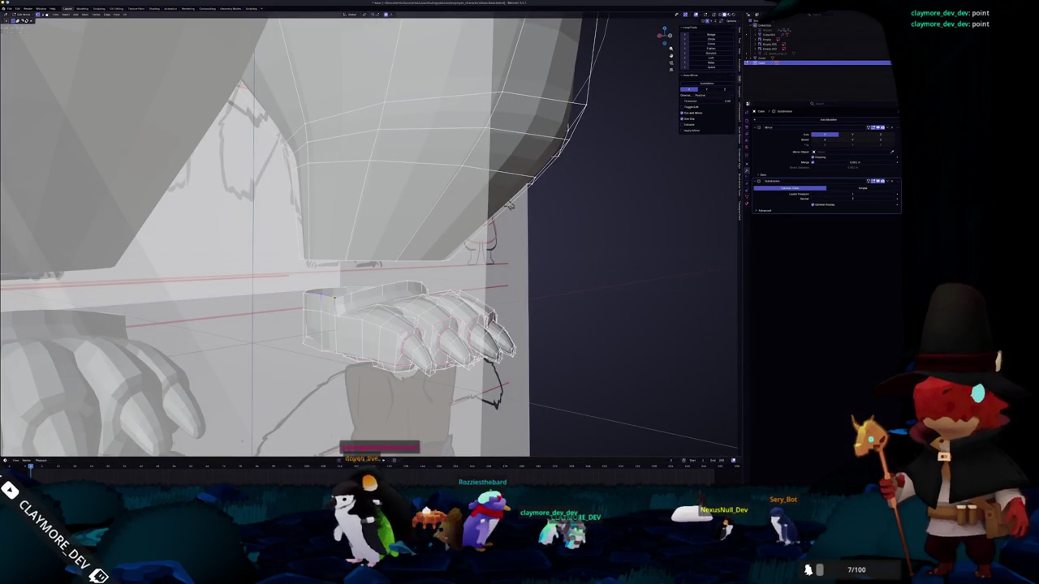
key("m")
left_click(334, 301)
mouse_move(335, 301)
middle_mouse_down()
mouse_move(339, 428)
mouse_move(406, 280)
mouse_move(367, 321)
mouse_move(301, 333)
mouse_move(260, 196)
mouse_move(186, 113)
middle_mouse_up()
left_click(327, 313)
scroll(328, 313, "down", 2)
middle_click_drag(328, 314, 247, 398)
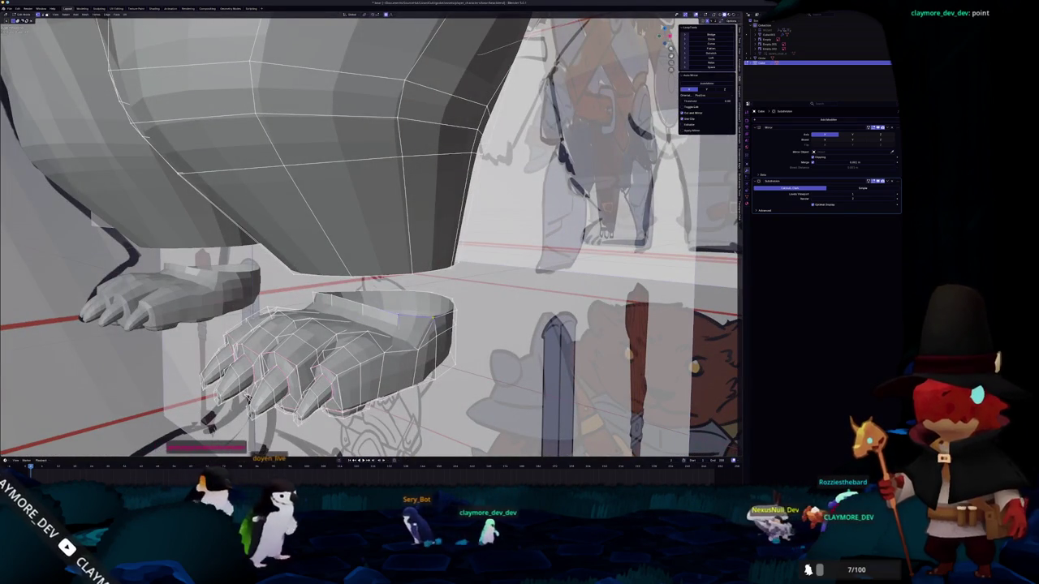
key("m")
left_click(433, 319)
middle_click_drag(432, 321, 421, 315)
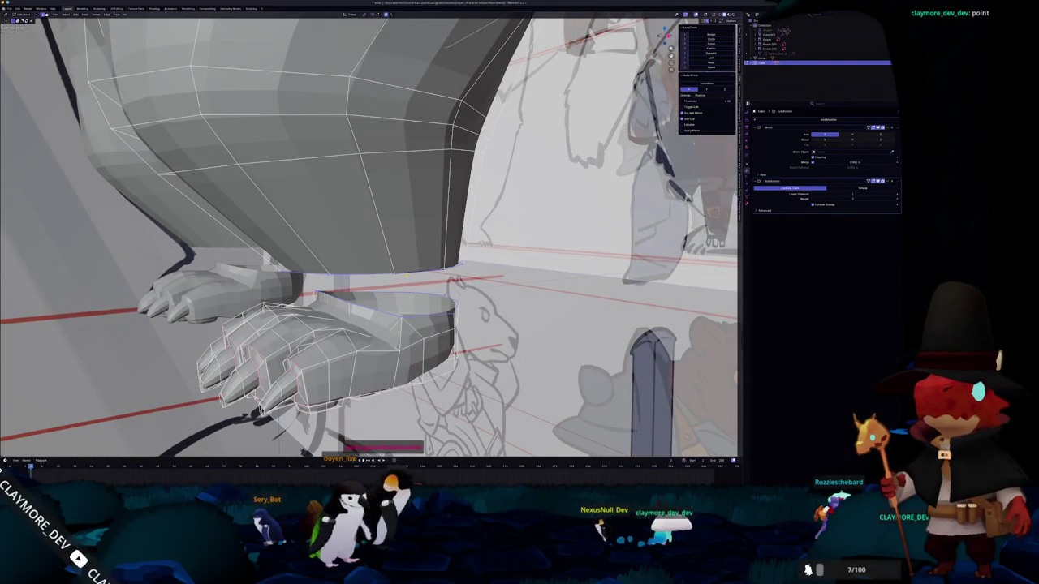
key("F3")
- Bridge the foot's open top into the leg, then view it in side ortho with X-ray
left_click(436, 285)
middle_click_drag(436, 285, 374, 302)
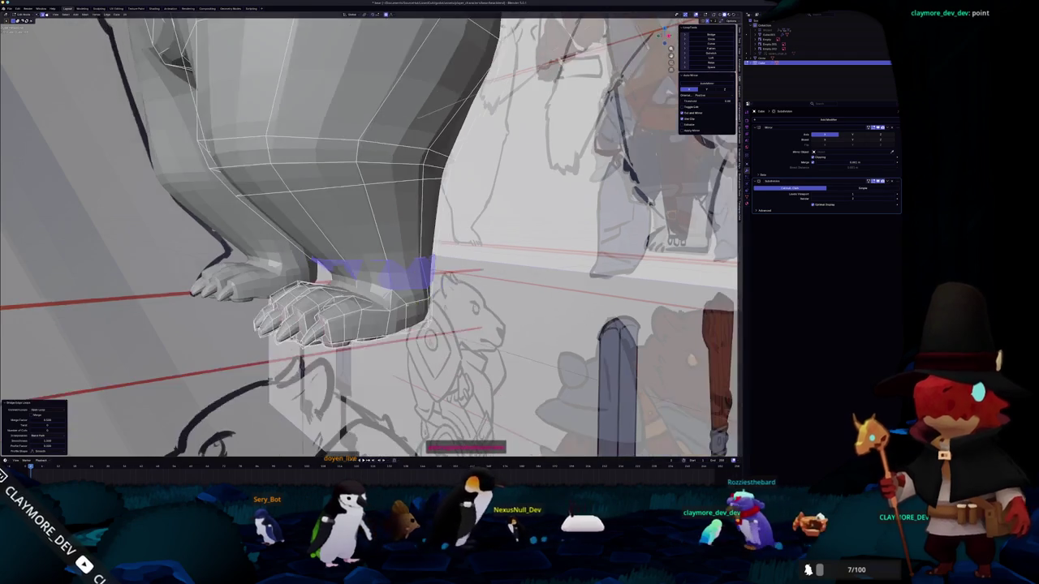
key("Tab")
key("KP_3")
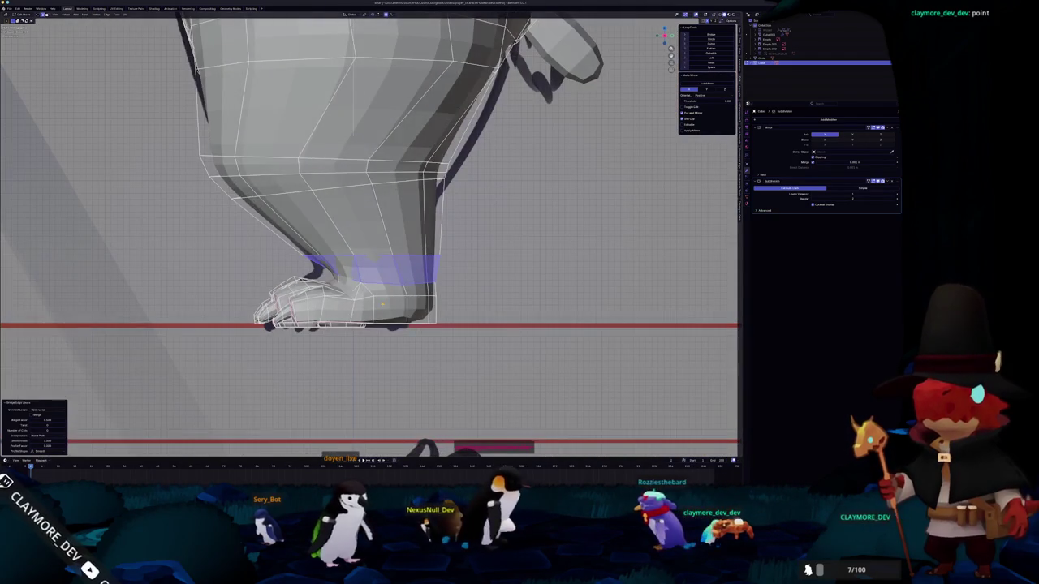
scroll(381, 307, "up", 2)
key("Tab")
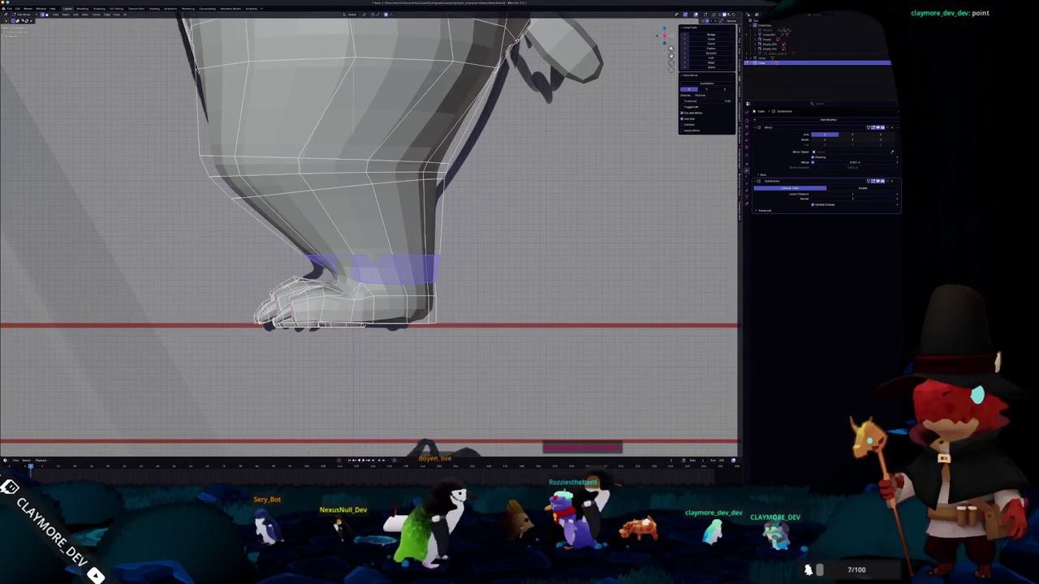
key("alt+z")
scroll(349, 308, "up", 3)
scroll(349, 308, "up", 2)
- Move an ankle vertex with proportional editing to smooth the ankle
left_click(325, 334)
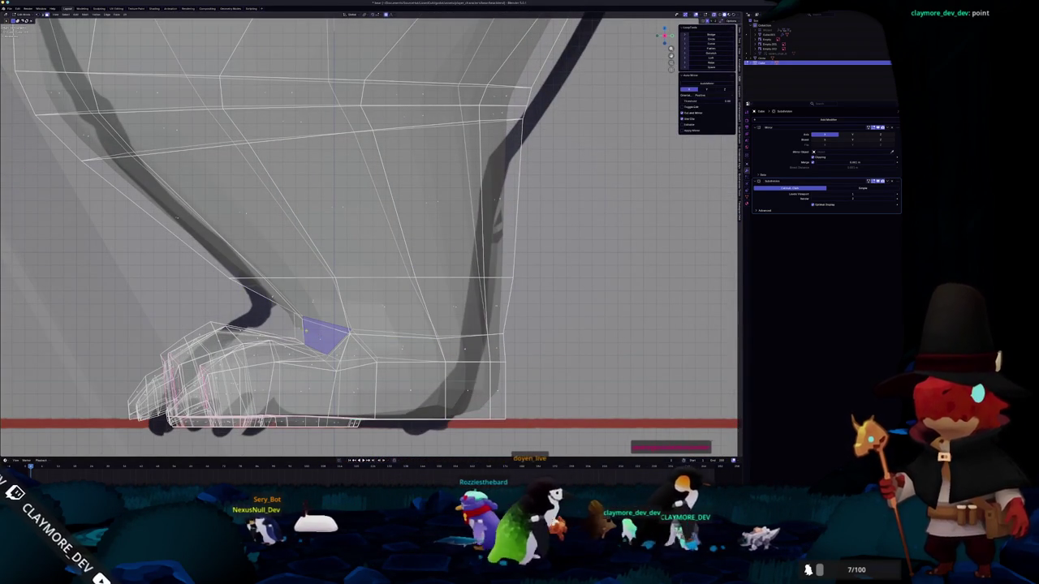
scroll(341, 316, "down", 2)
scroll(341, 317, "down", 2)
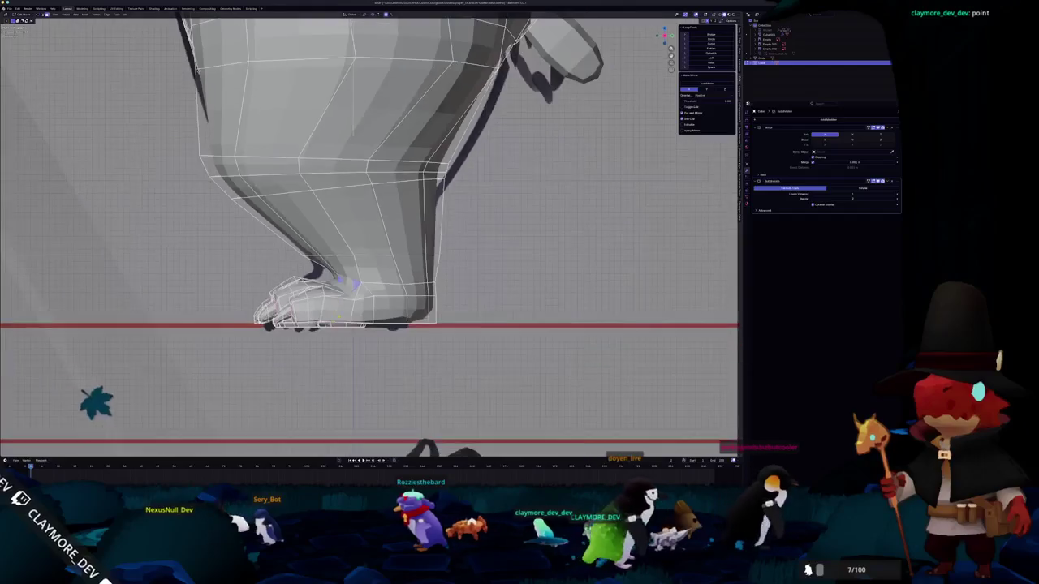
middle_click_drag(343, 284, 371, 294, "shift")
key("g")
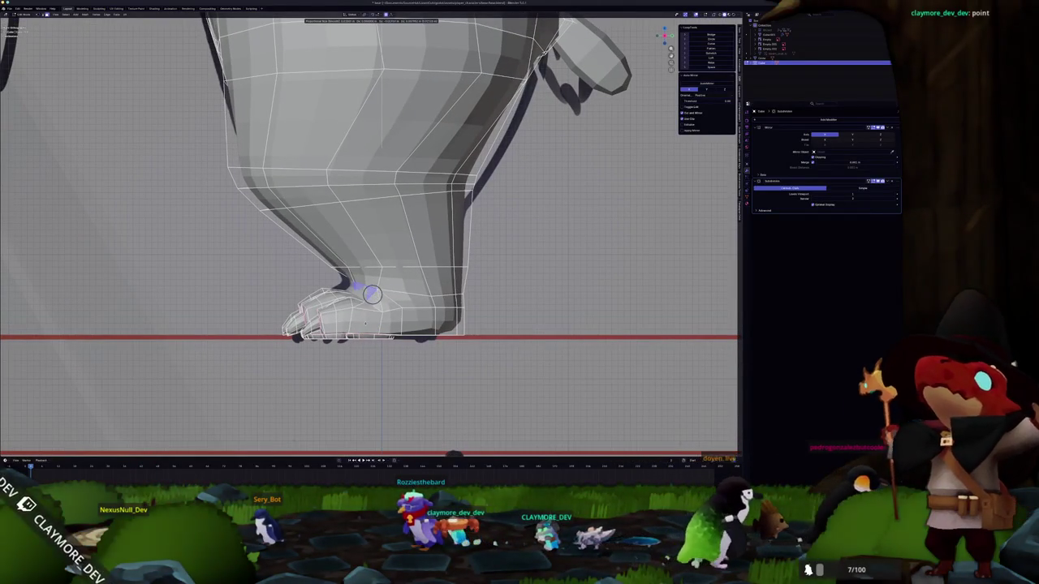
scroll(372, 294, "down", 2)
scroll(372, 295, "down", 1)
scroll(371, 296, "down", 3)
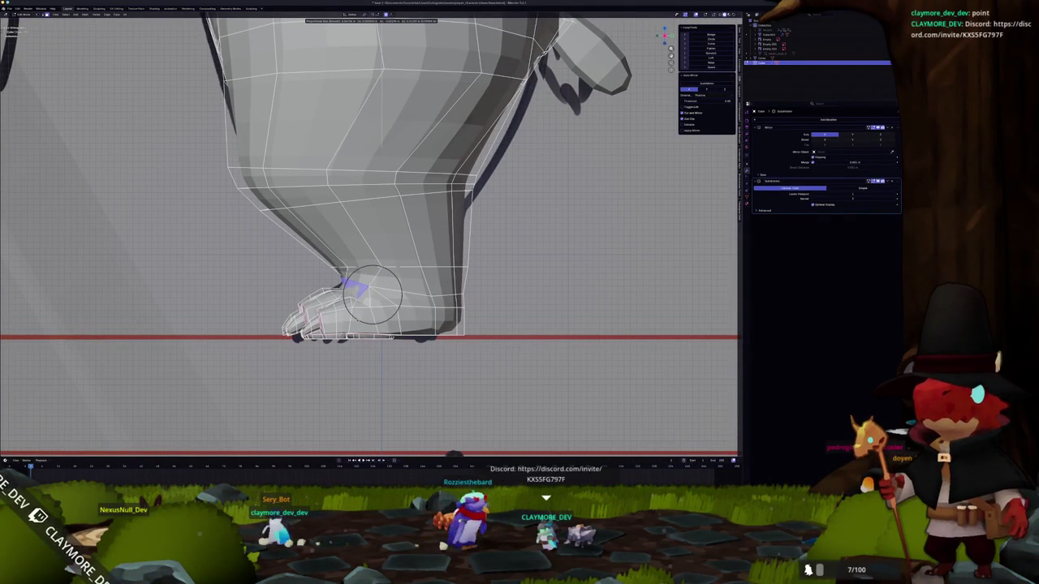
left_click(371, 294)
- Move the heel vertex with proportional editing to reshape the heel
scroll(372, 294, "up", 1)
middle_click_drag(372, 294, 317, 281, "shift")
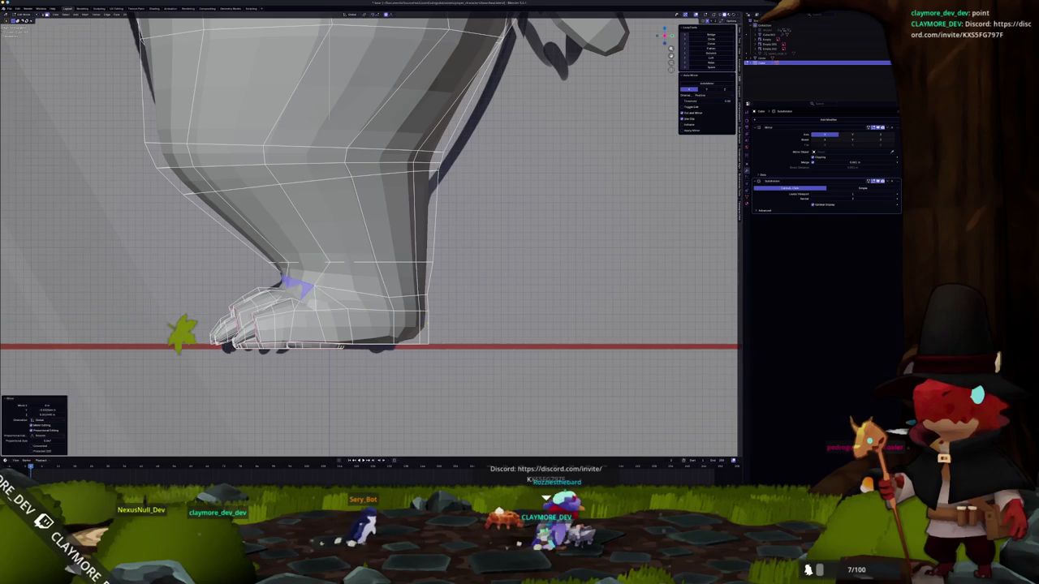
left_click(452, 302)
key("g")
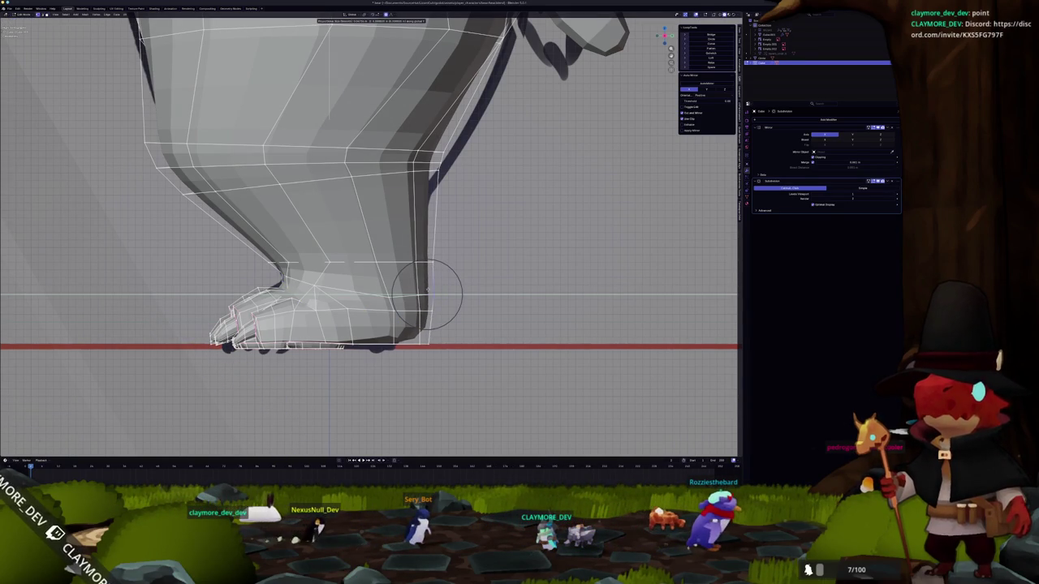
left_click(428, 292)
mouse_move(451, 336)
middle_mouse_down()
mouse_move(358, 92)
mouse_move(455, 344)
middle_mouse_up()
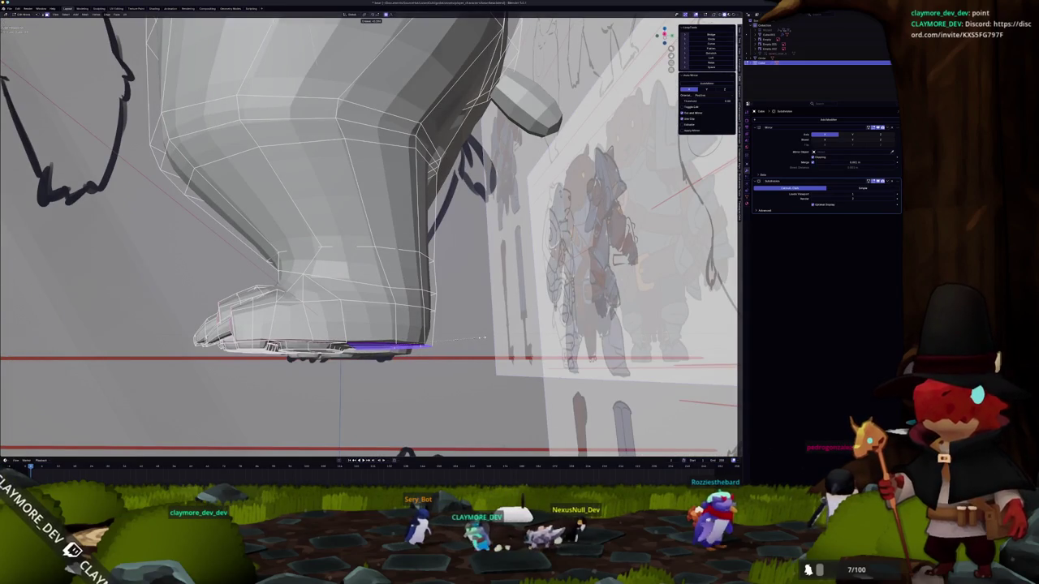
- Reshape the foot's underside vertices in front view, then turn X-ray off
key("Tab")
key("KP_1")
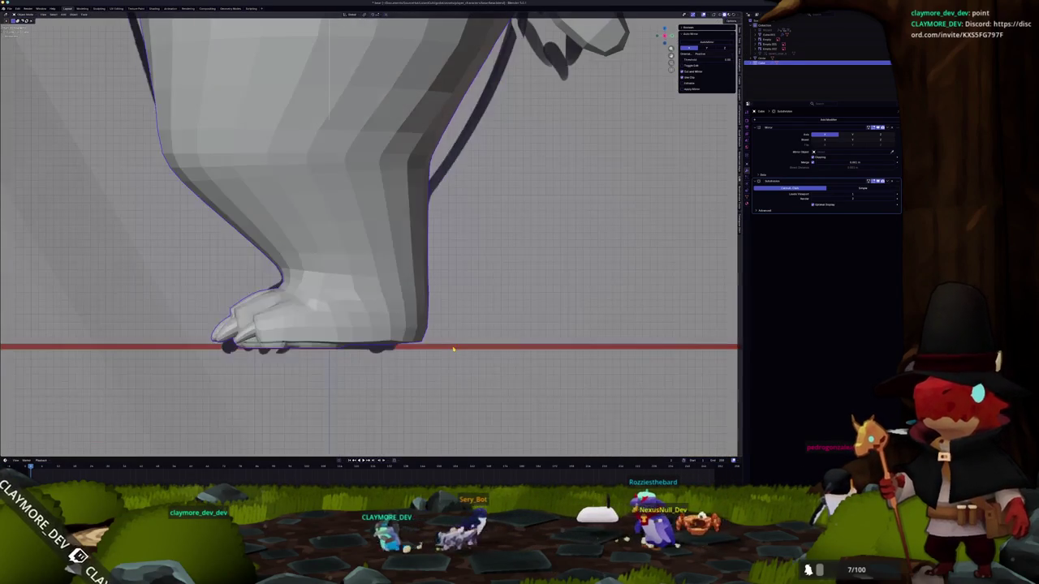
key("Tab")
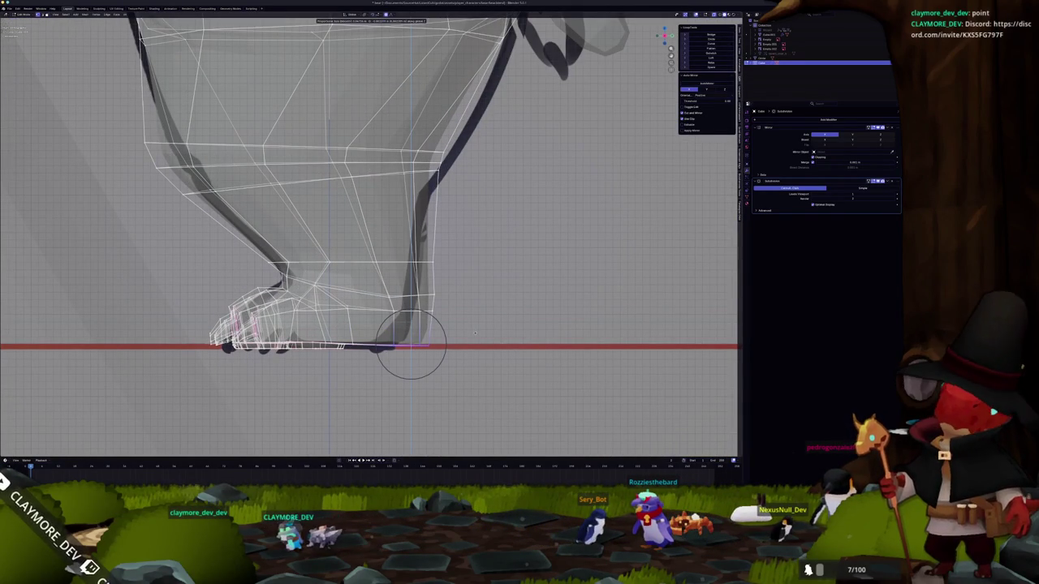
left_click(474, 332)
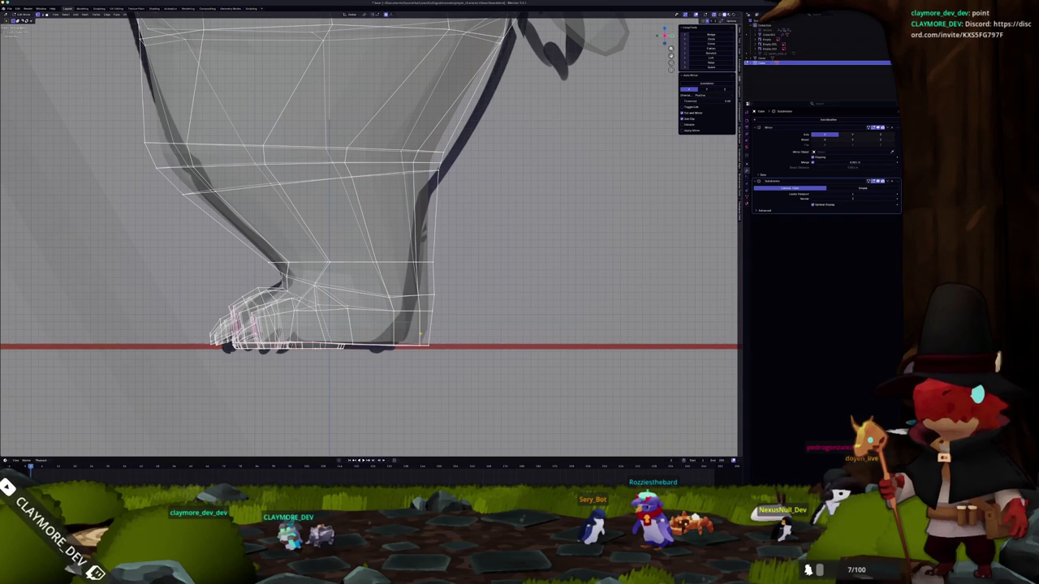
key("alt+z")
middle_click_drag(369, 236, 422, 219)
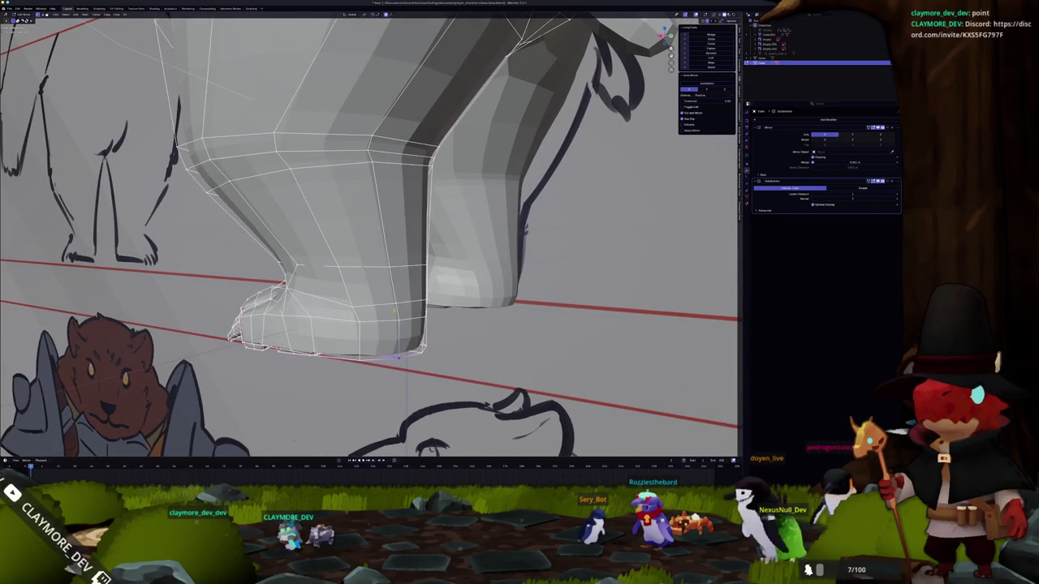
- Orbit around the leg and scale the ankle vertices with proportional falloff
mouse_move(396, 305)
middle_mouse_down()
mouse_move(379, 300)
mouse_move(406, 317)
mouse_move(414, 309)
mouse_move(484, 169)
mouse_move(371, 306)
mouse_move(327, 319)
mouse_move(421, 347)
mouse_move(420, 324)
mouse_move(400, 397)
middle_mouse_up()
middle_click_drag(370, 294, 377, 297)
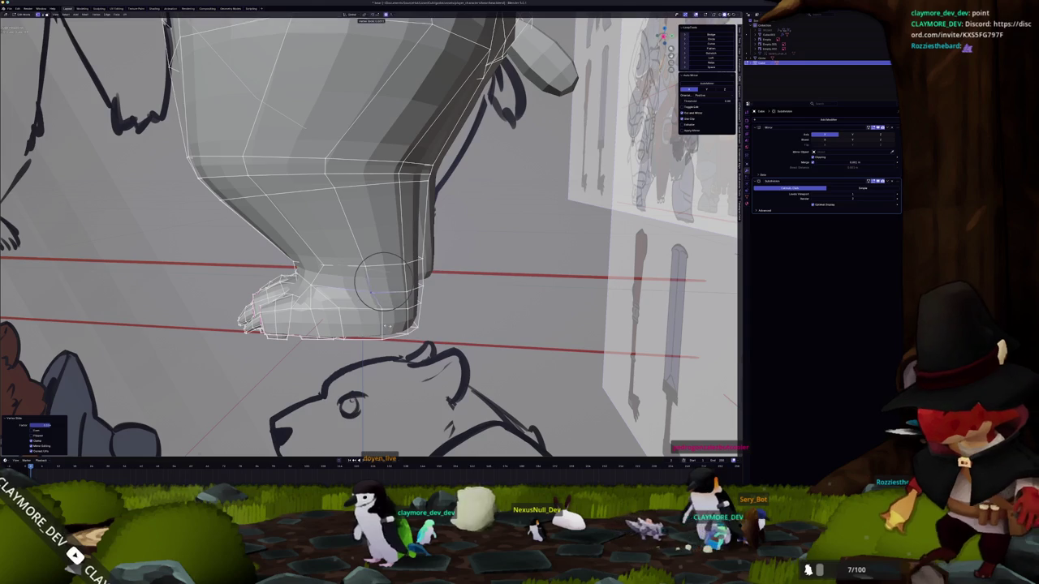
middle_click_drag(374, 291, 327, 286)
key("s")
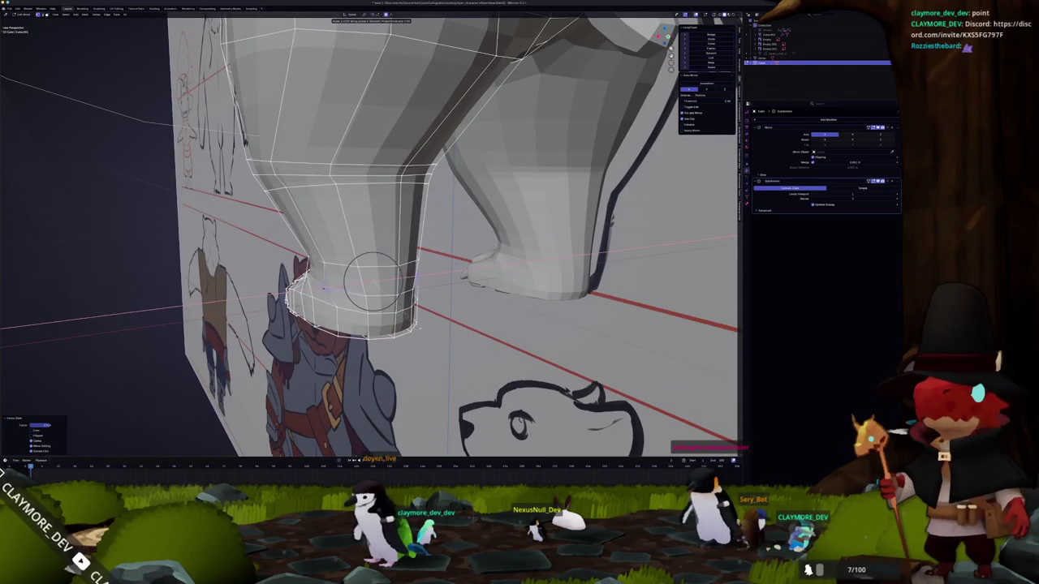
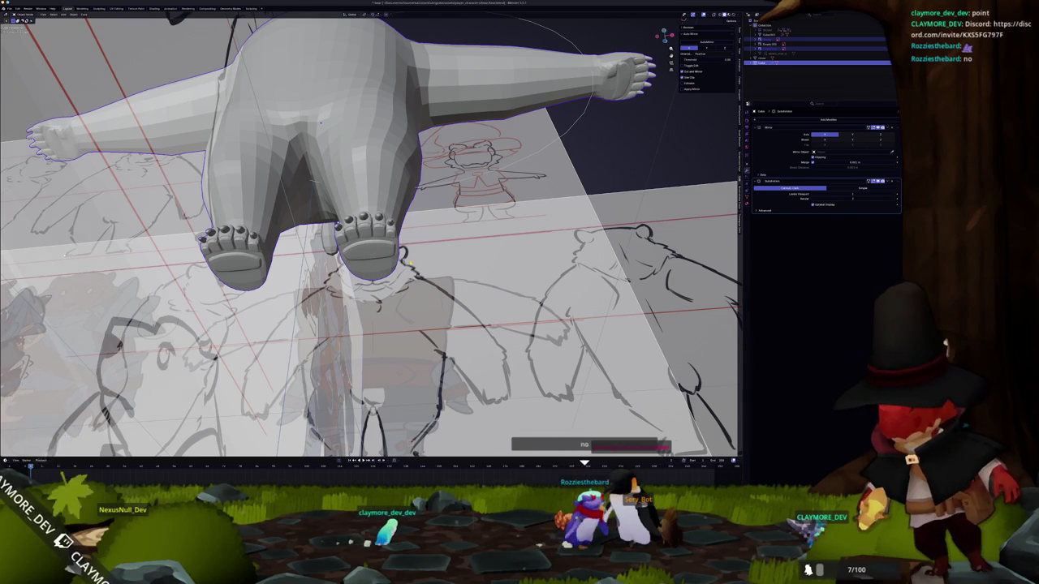
- Select the faces at the top front of the foot below the toes and delete them
key("ctrl+KP_7")
scroll(371, 236, "up", 5)
scroll(405, 237, "down", 3)
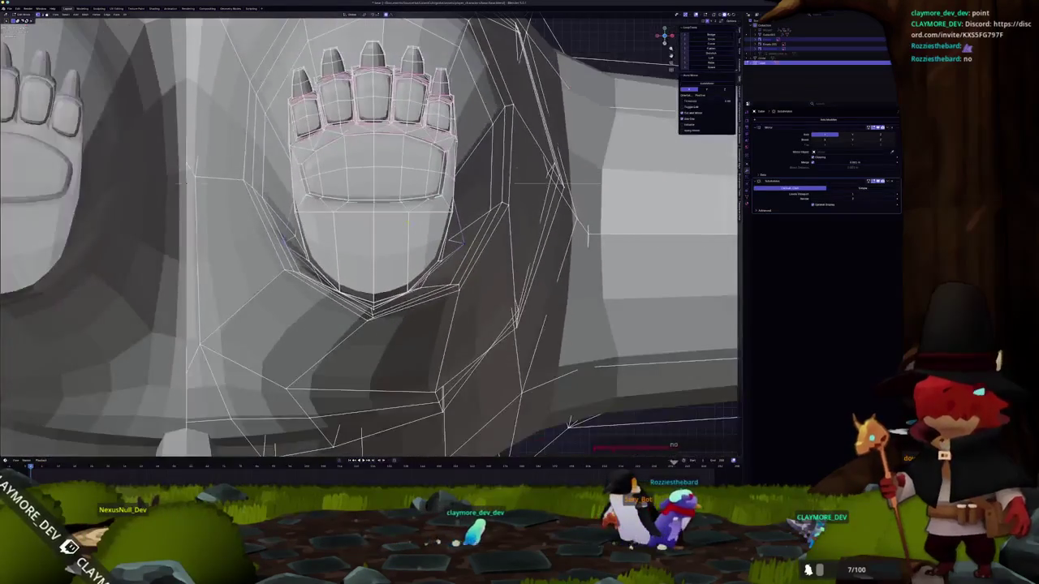
left_click(390, 256)
middle_click_drag(390, 256, 386, 198)
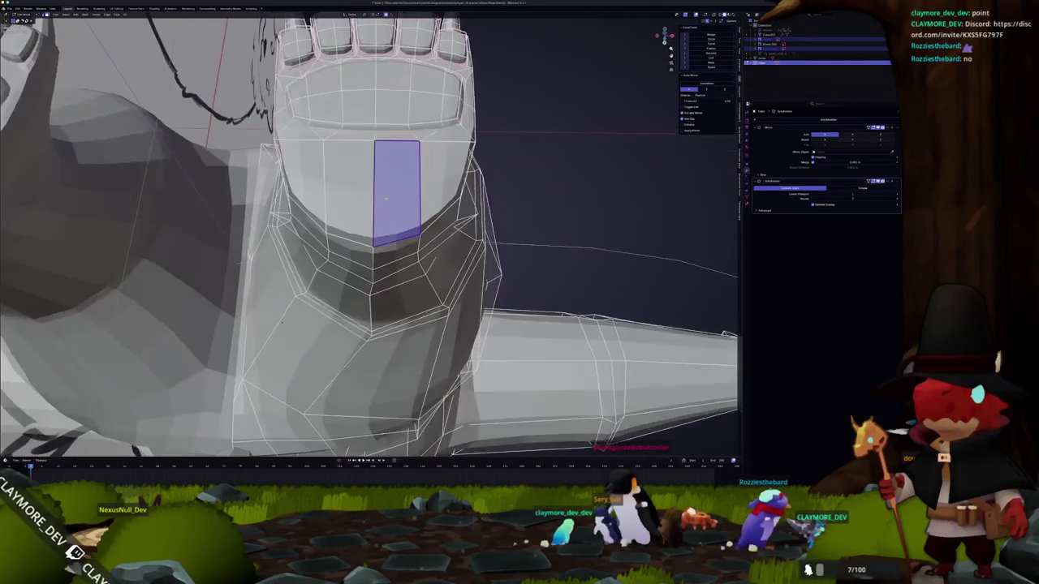
left_click(392, 126)
left_click(443, 132, "shift")
key("x")
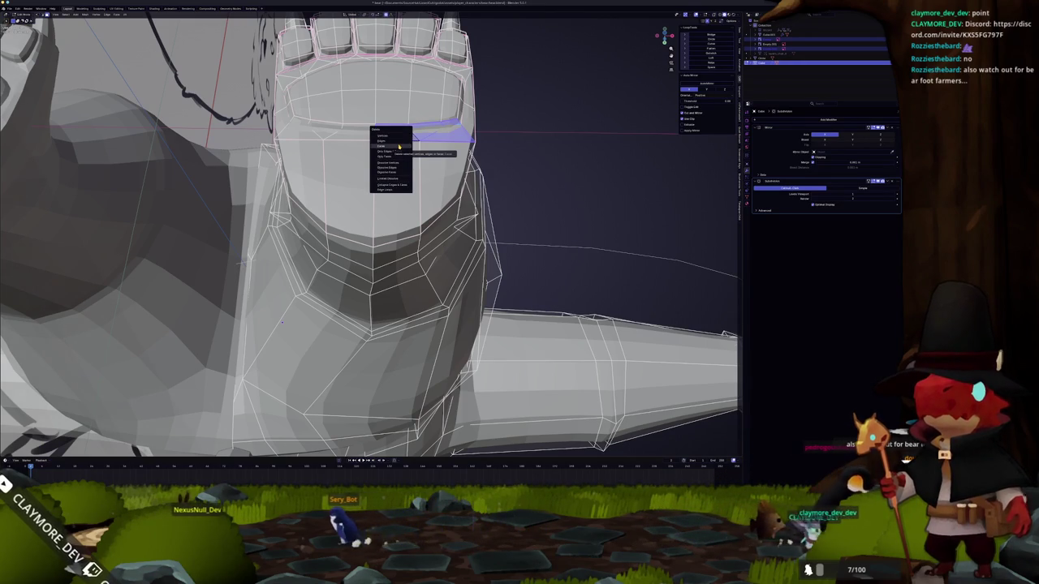
left_click(399, 146)
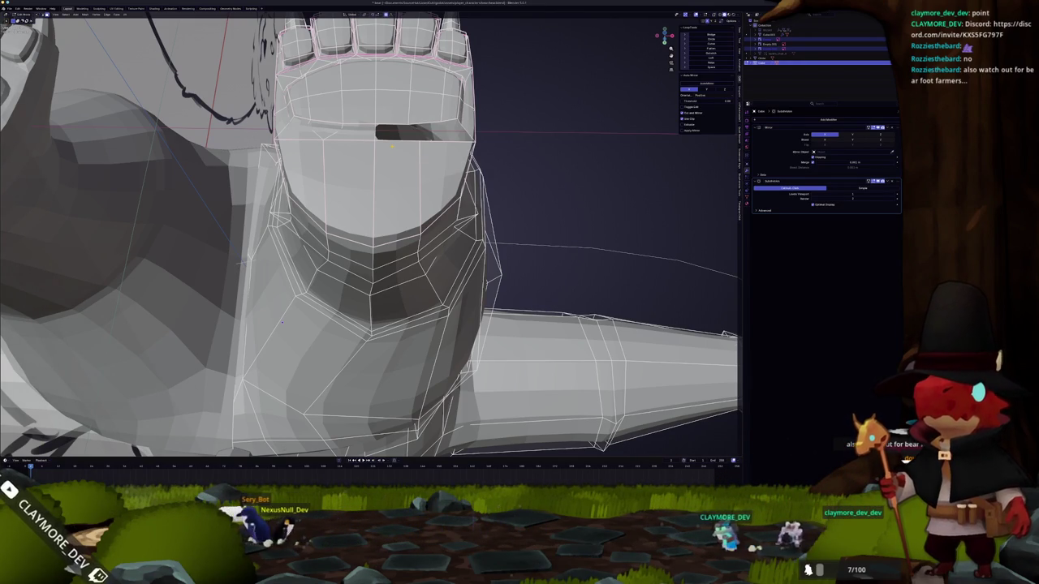
- Fill the resulting hole with a strip of new faces down the toe front
key("f")
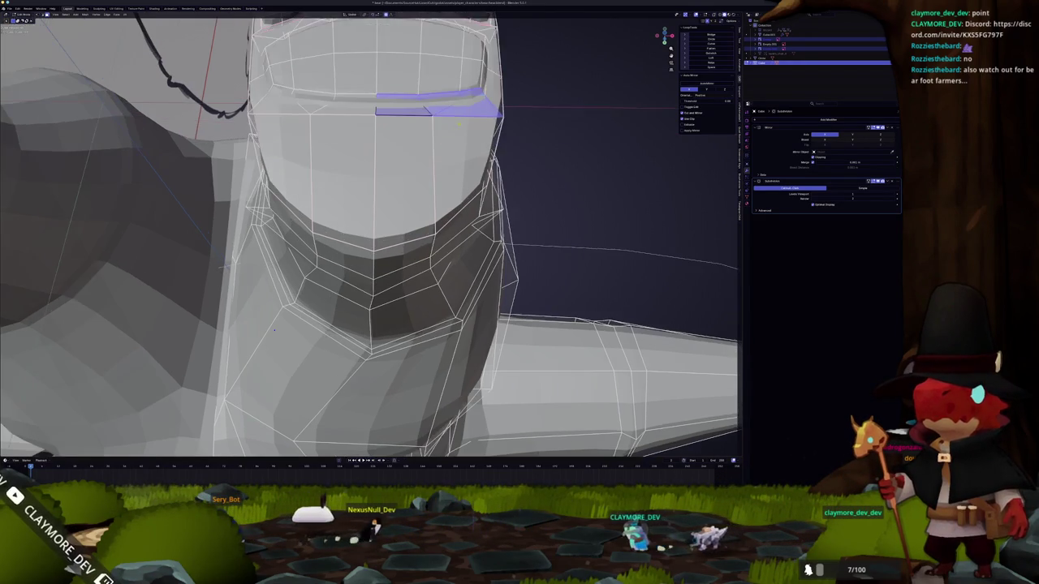
middle_click_drag(373, 244, 348, 268)
key("f")
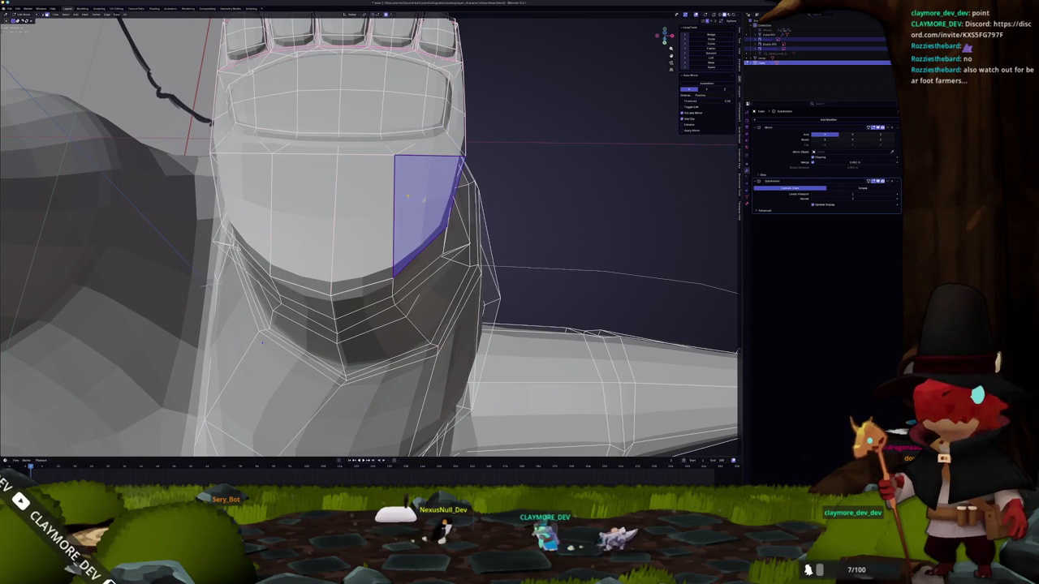
key("f")
key("f")
key("f")
scroll(369, 236, "down", 3)
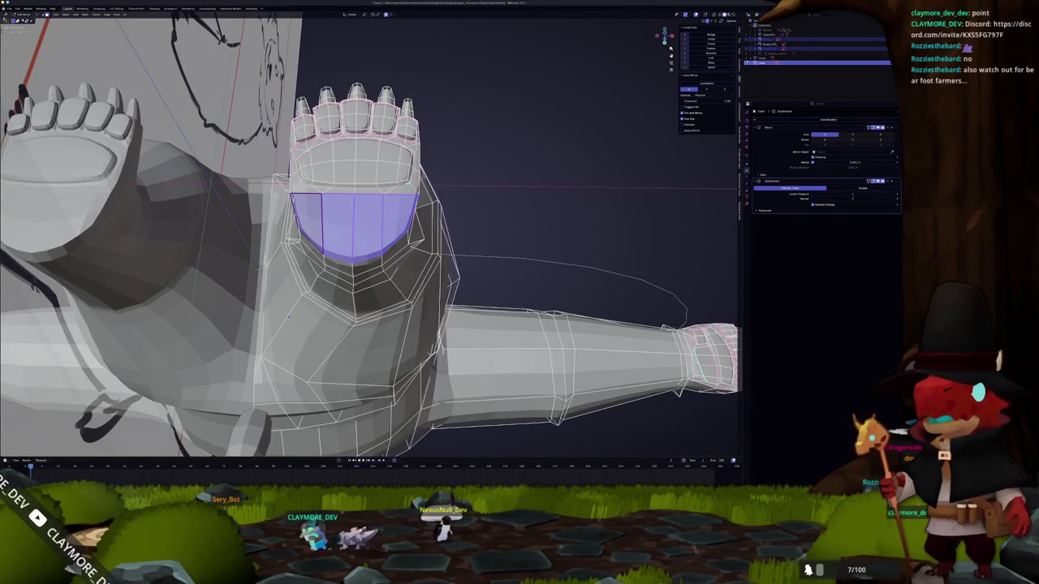
mouse_move(288, 316)
middle_mouse_down()
mouse_move(298, 38)
mouse_move(340, 38)
middle_mouse_up()
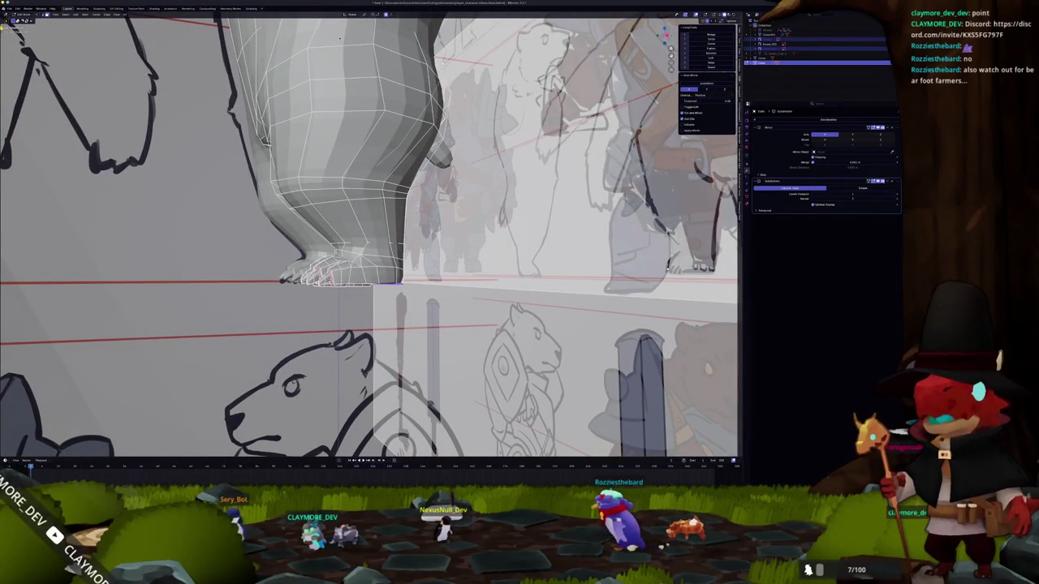
- From below, try insetting and rounding the sole faces with To Sphere
key("t")
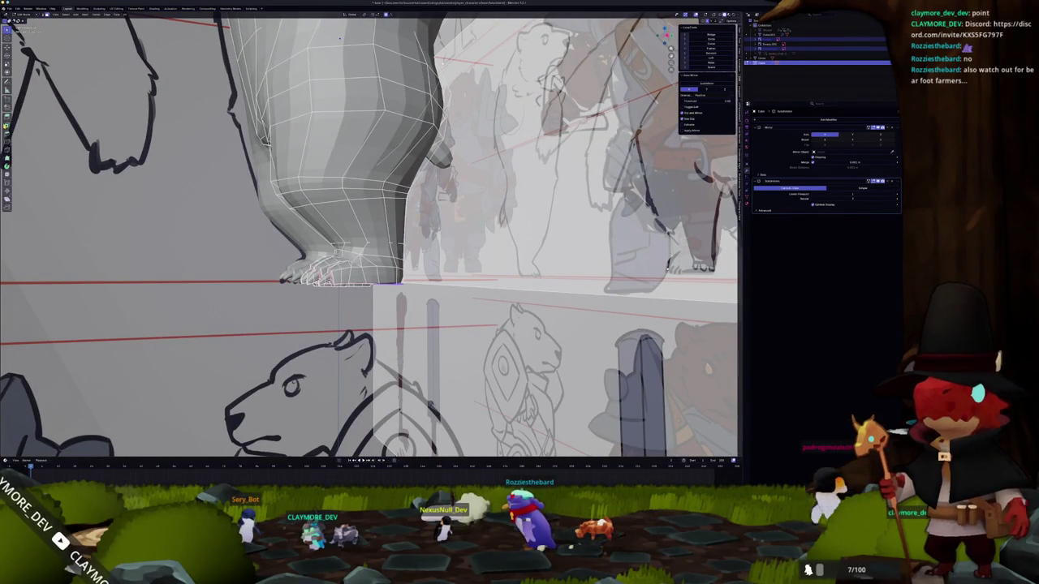
middle_click_drag(340, 38, 308, 94)
key("ctrl+KP_7")
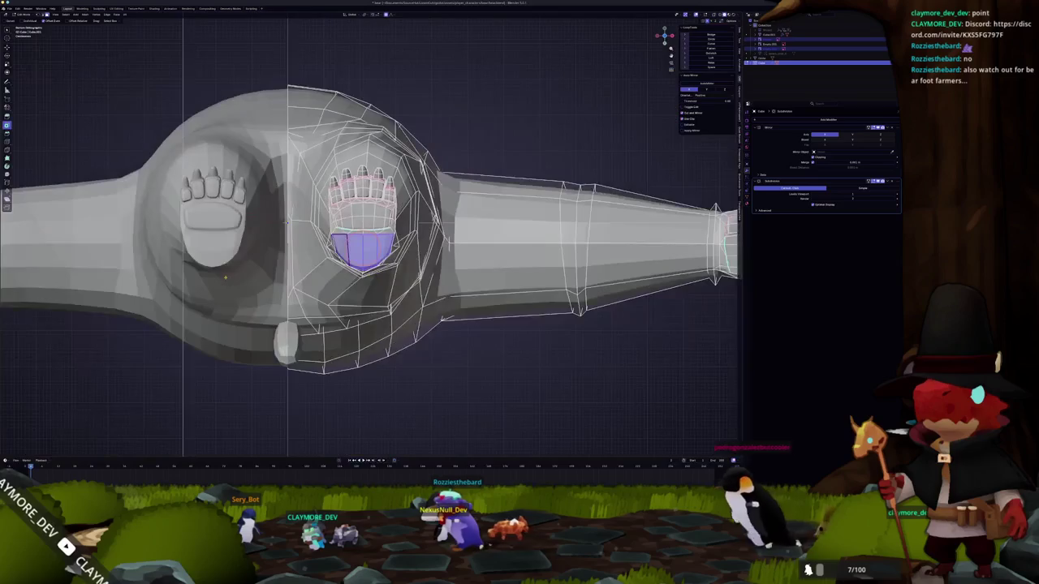
scroll(308, 95, "up", 3)
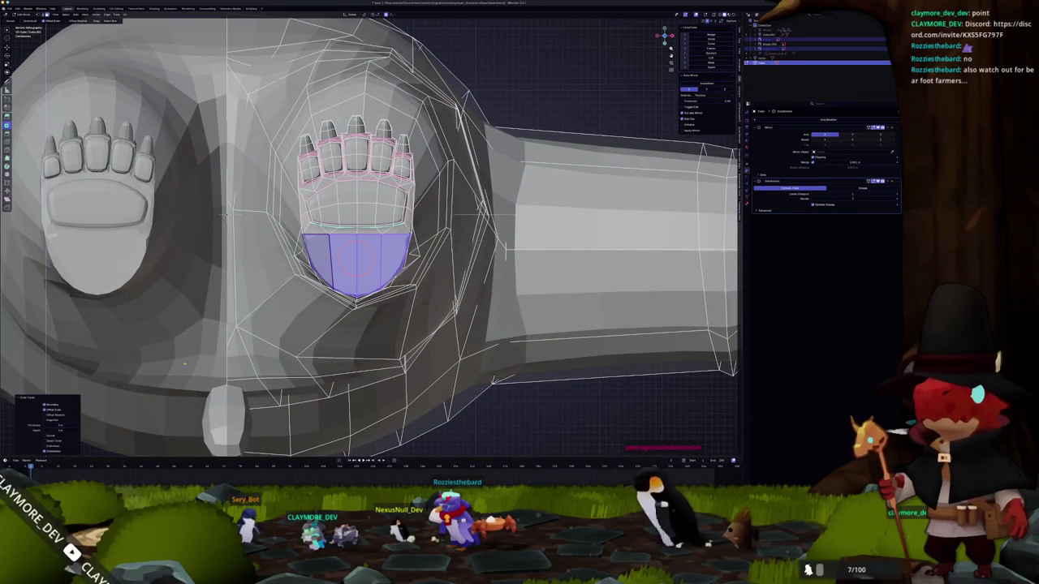
key("i")
left_click(369, 268)
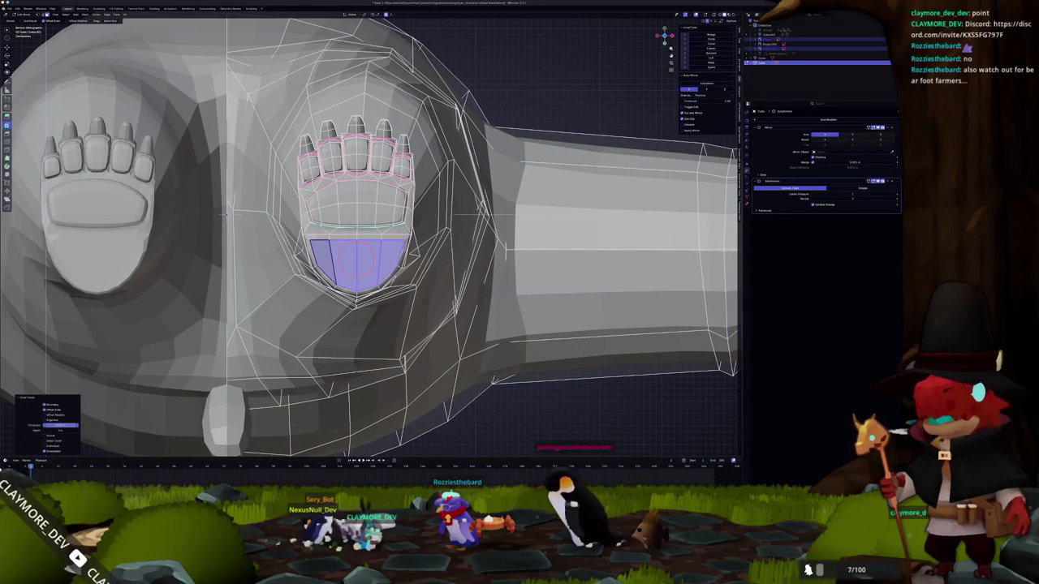
scroll(333, 369, "up", 1)
key("shift+alt+s")
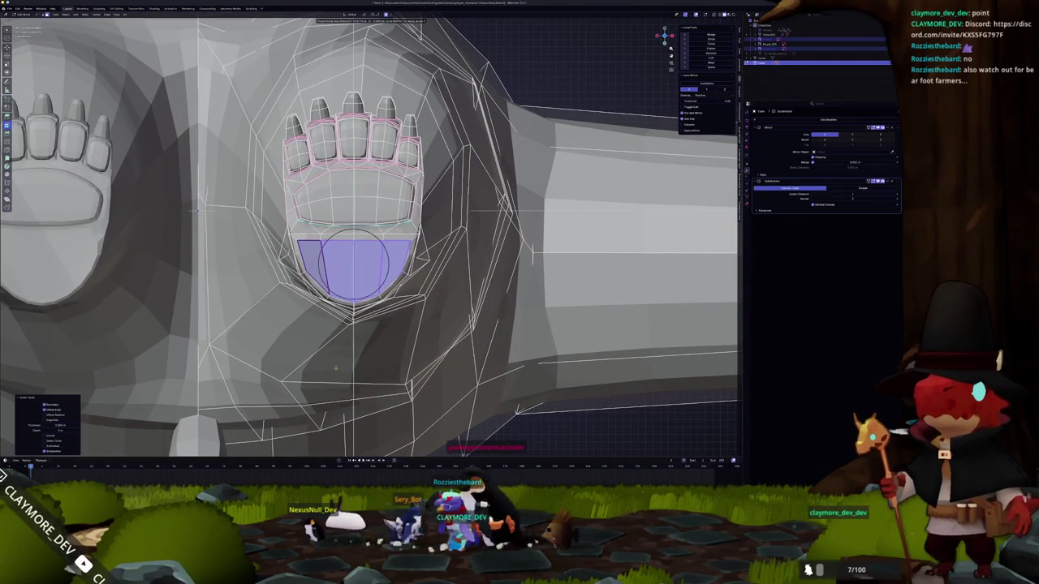
scroll(335, 367, "up", 3)
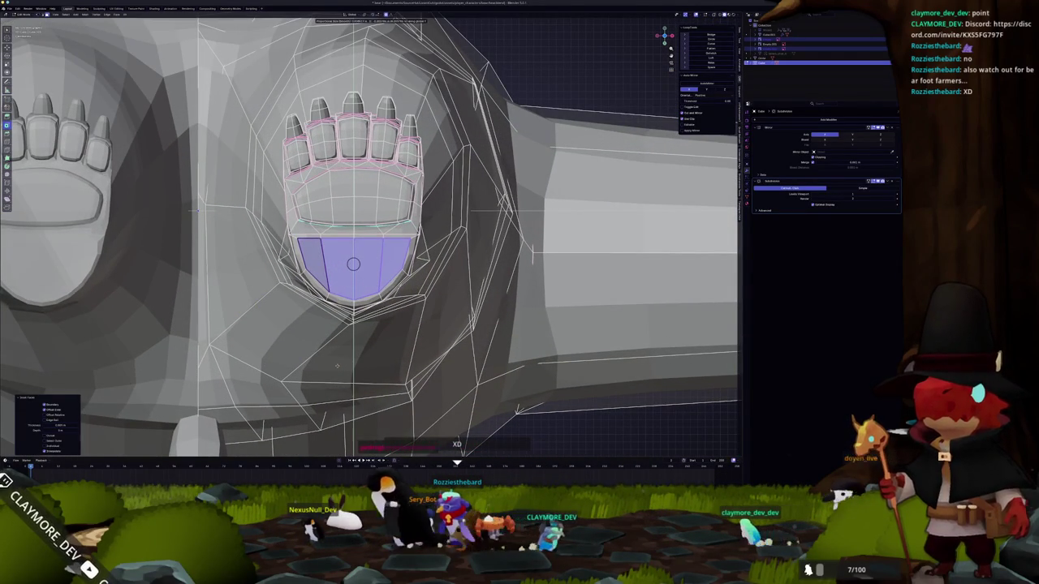
scroll(337, 367, "up", 1)
scroll(340, 349, "up", 1)
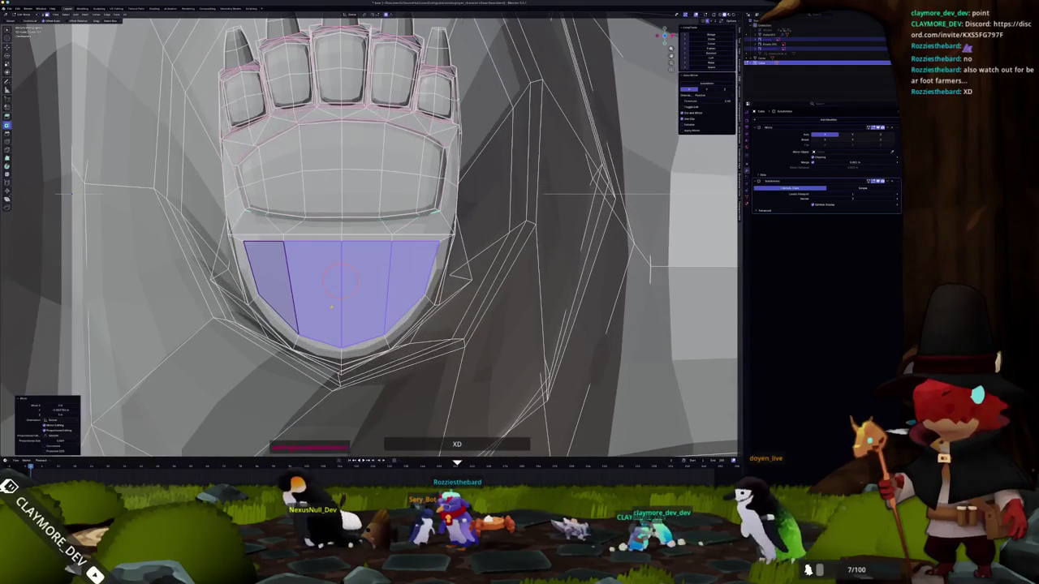
scroll(343, 325, "up", 1)
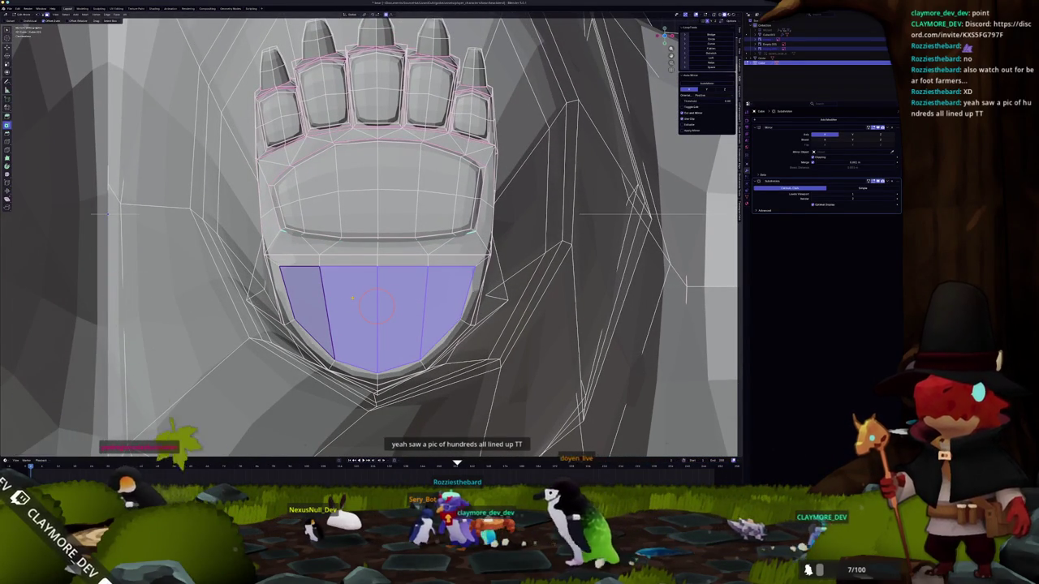
key("Return")
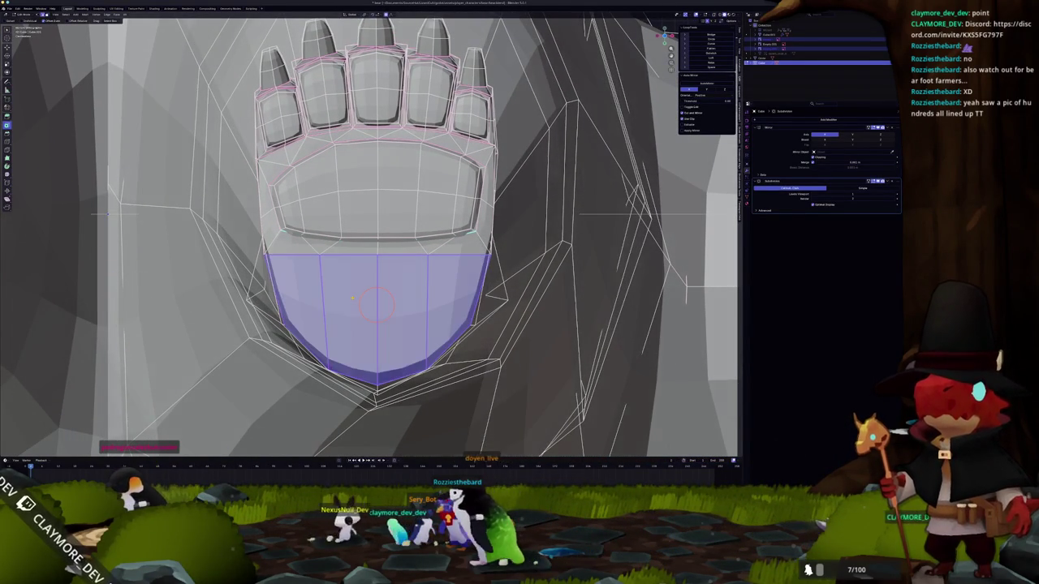
- Dissolve the extra edge loop below the toe pad
key("x")
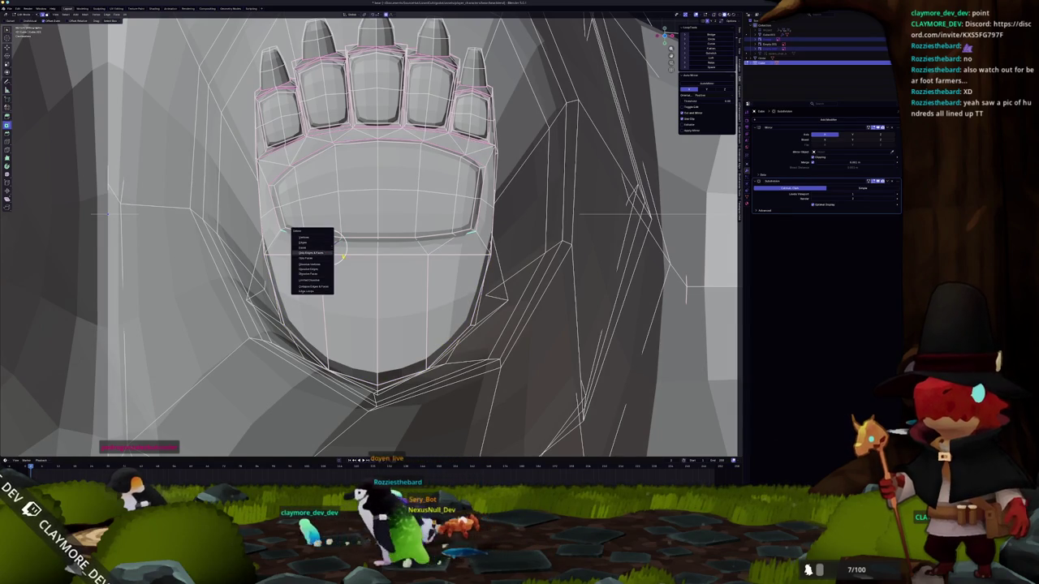
left_click(325, 252)
left_click(338, 256)
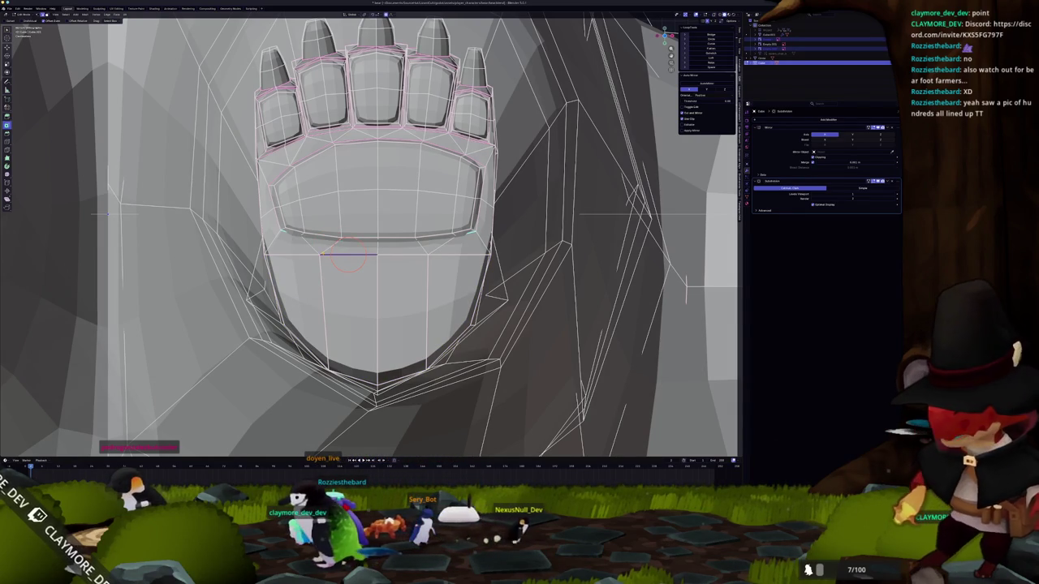
key("x")
key("Escape")
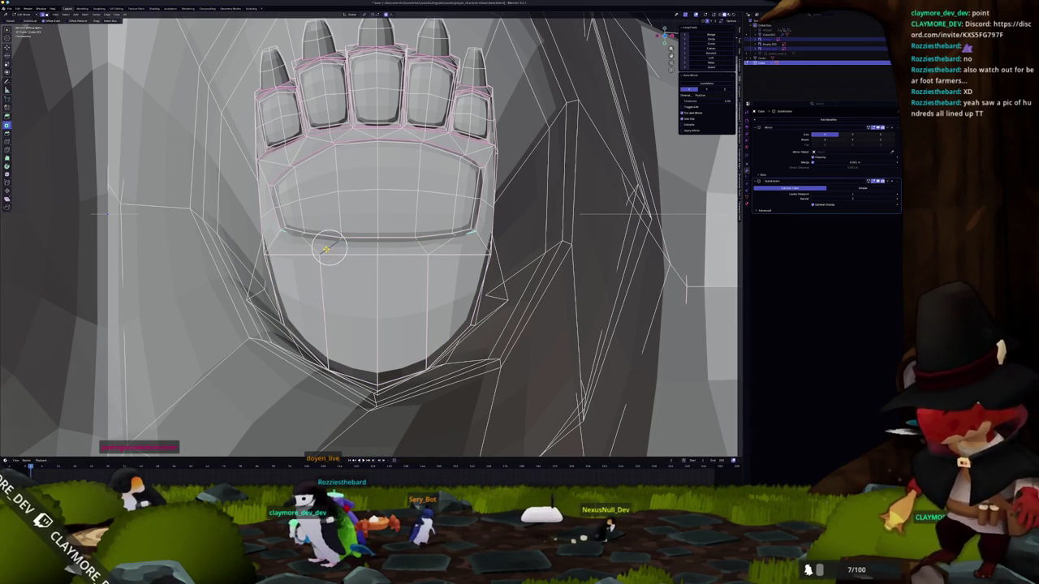
key("x")
left_click(314, 279)
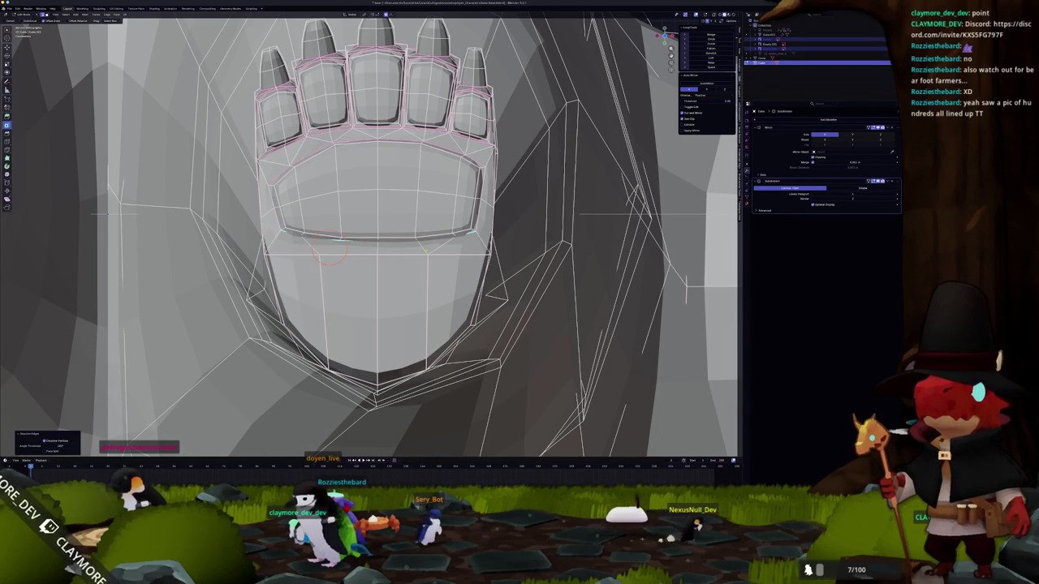
left_click(422, 250)
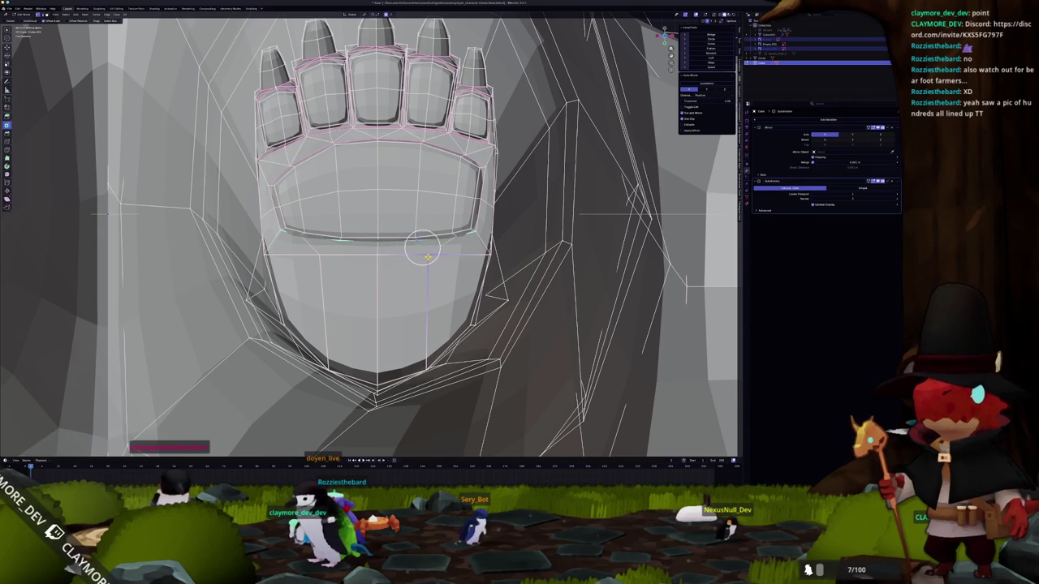
- Vertex-slide the remaining vertices into even positions, then return to Object Mode
key("shift+v")
left_click(454, 255)
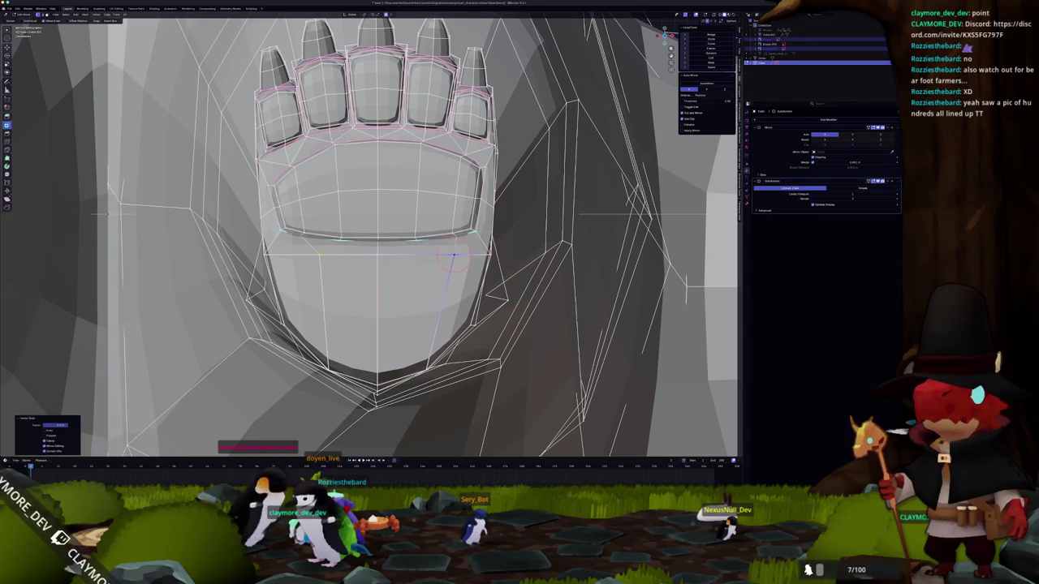
left_click(319, 256)
key("shift+v")
left_click(305, 257)
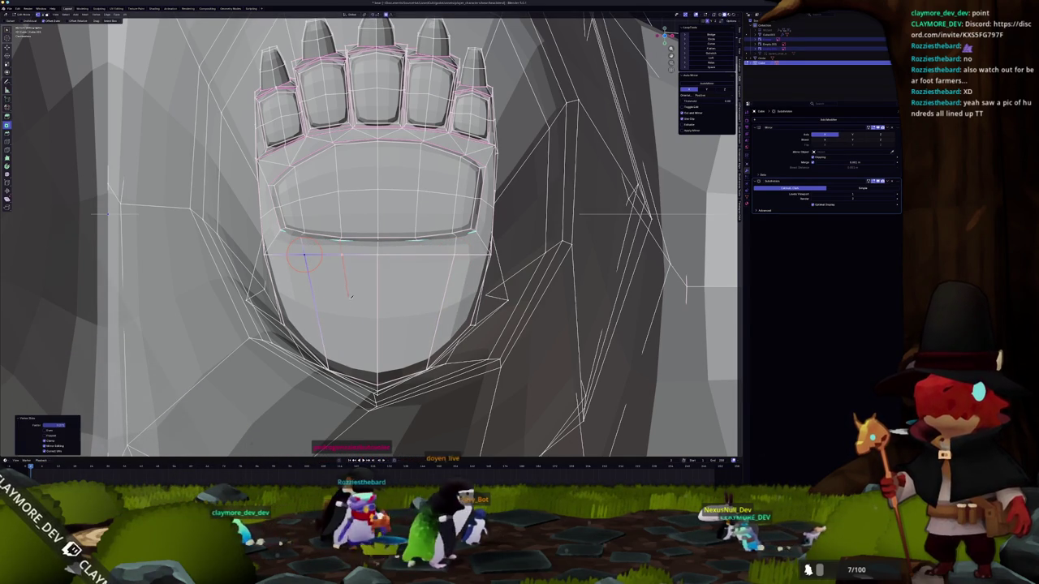
left_click(341, 256)
key("shift+v")
mouse_move(342, 256)
middle_mouse_down()
mouse_move(365, 355)
mouse_move(341, 250)
middle_mouse_up()
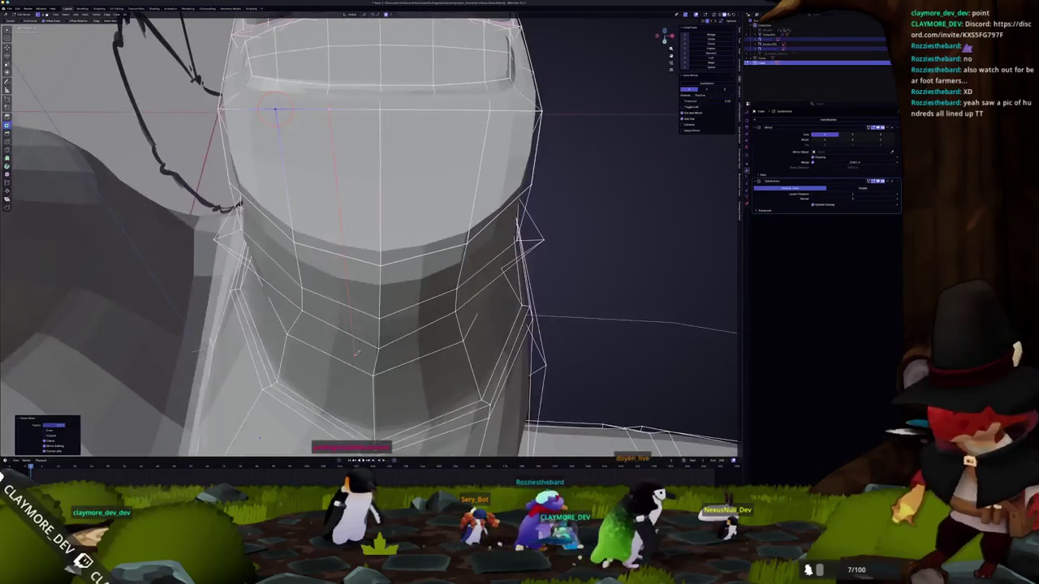
left_click(315, 134)
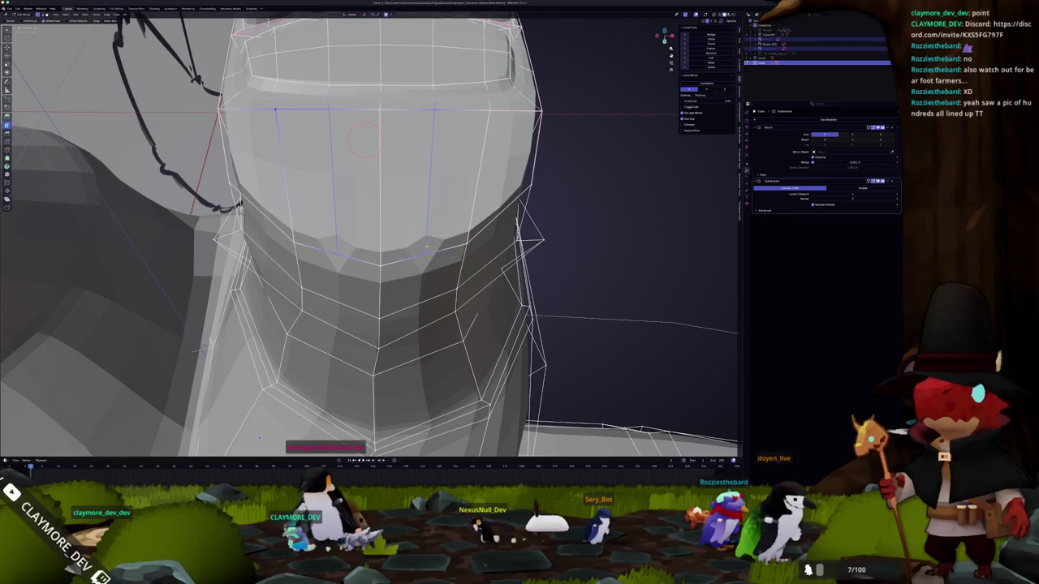
key("Tab")
scroll(426, 245, "down", 2)
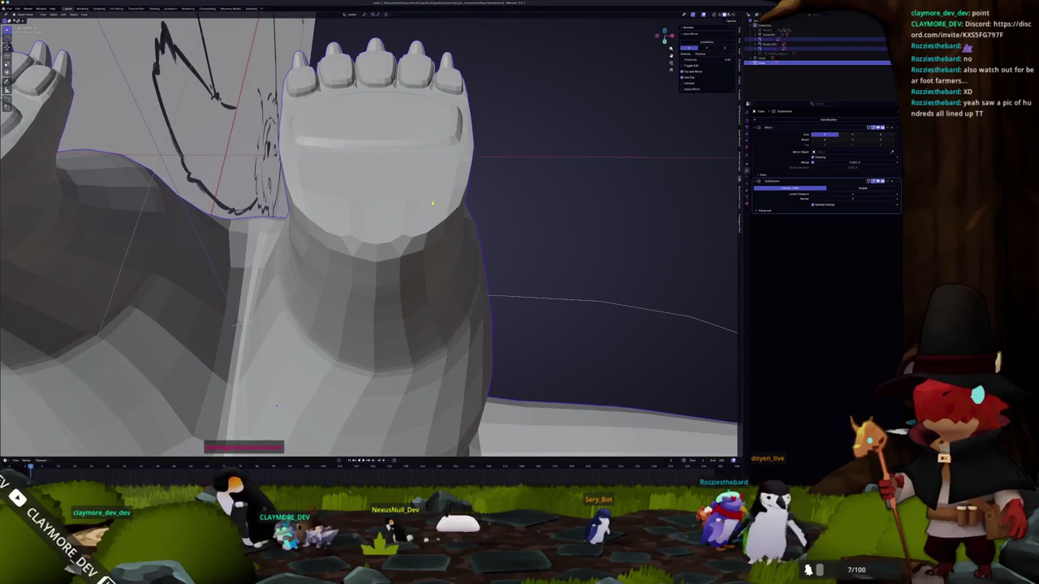
- Paint-select the faces across the paw's front, inset them, then clear the selection
scroll(422, 237, "down", 1)
key("Tab")
left_click(418, 229)
key("c")
left_click_drag(418, 229, 367, 228)
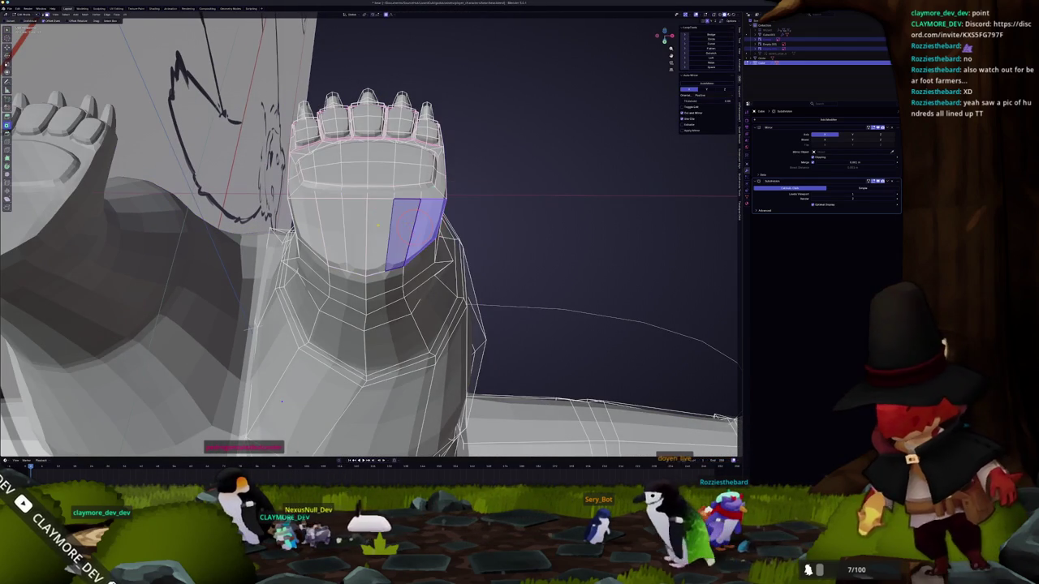
key("i")
left_click(367, 228)
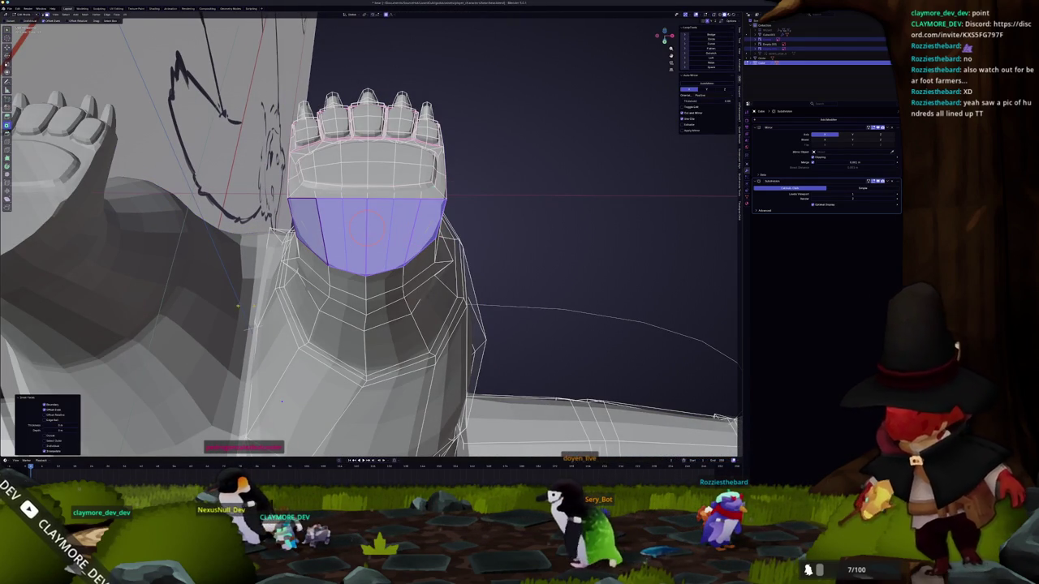
left_click_drag(61, 425, 75, 424)
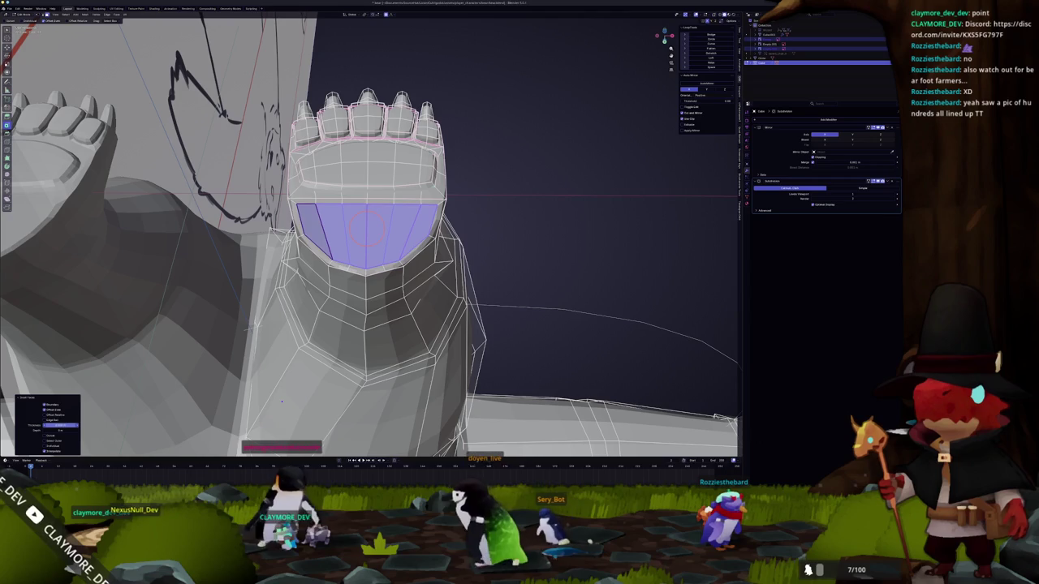
middle_click_drag(367, 228, 341, 277)
key("alt+a")
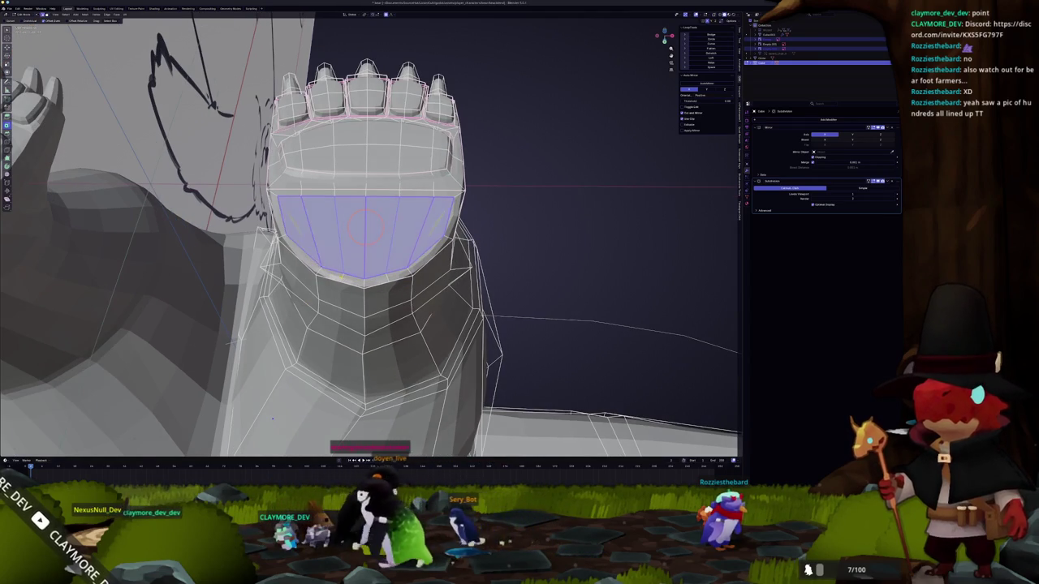
- Merge the stray vertices at the bottom of the paw front at center
key("x")
key("Escape")
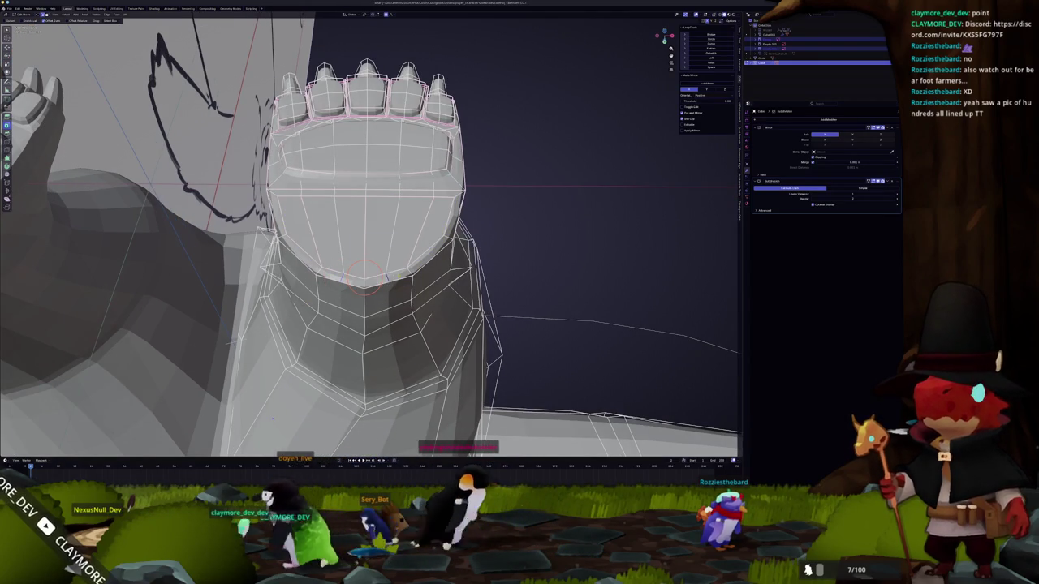
key("m")
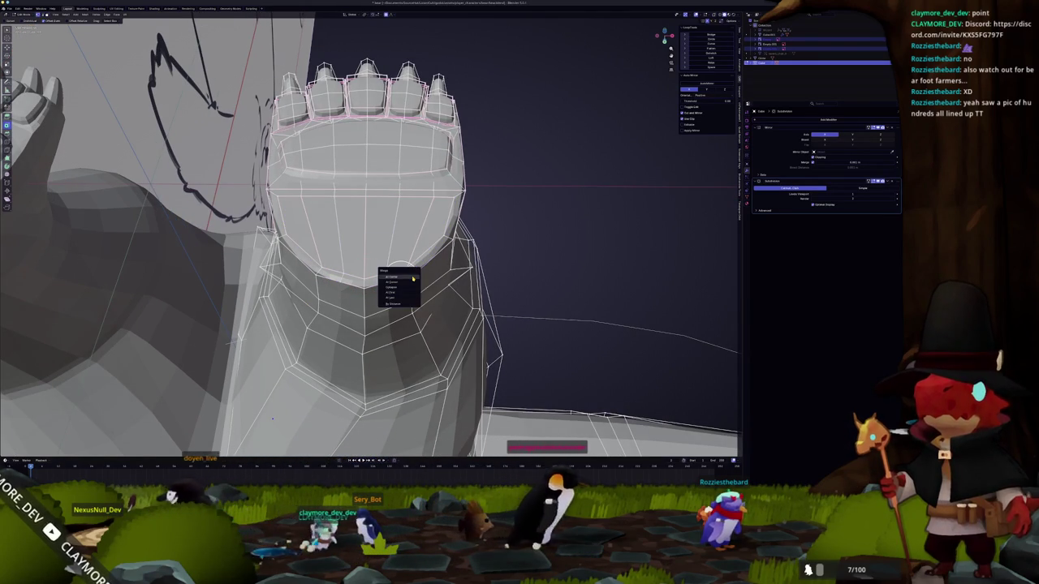
left_click(413, 278)
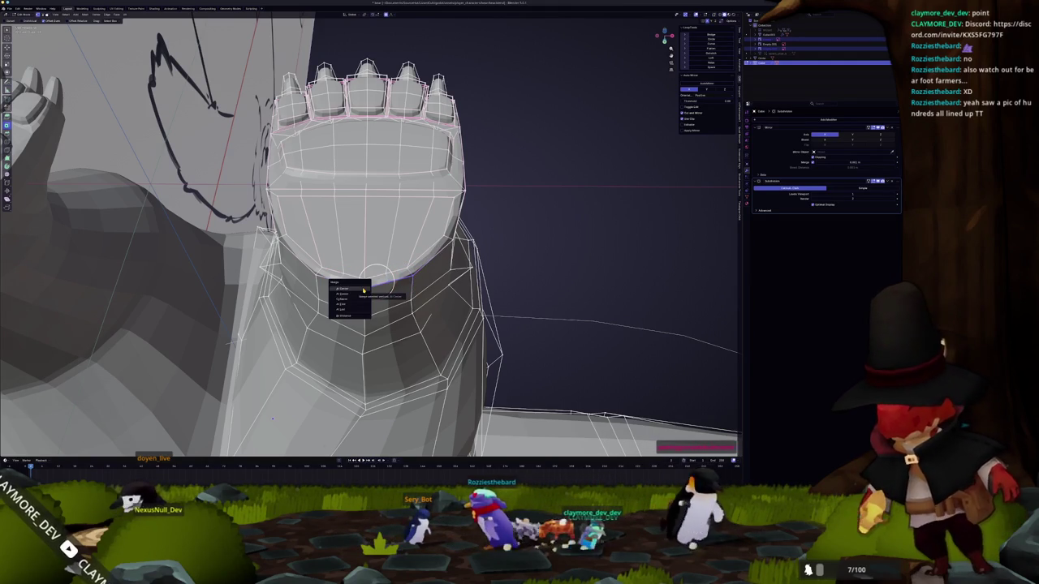
left_click(354, 311)
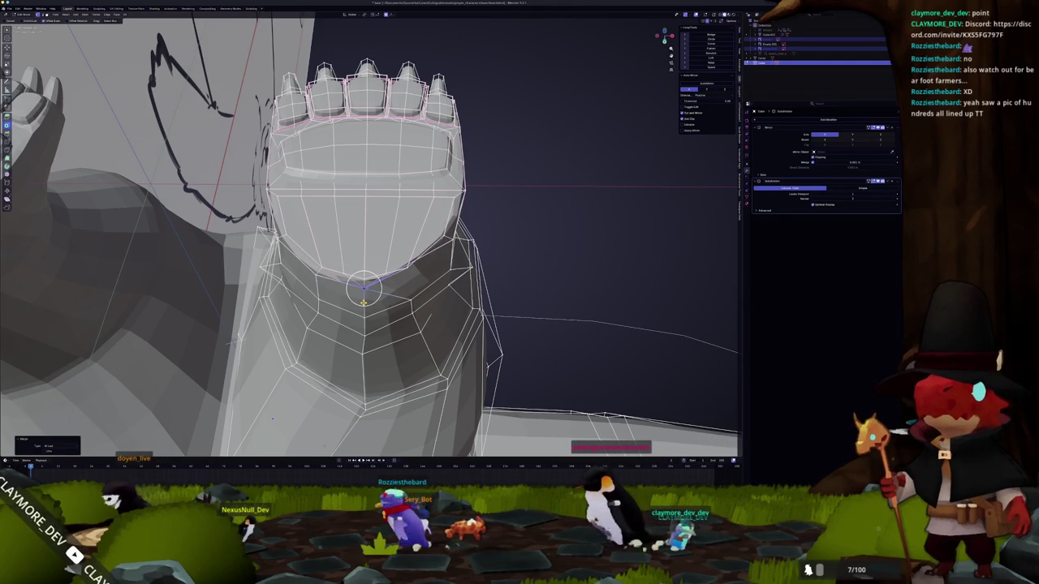
- Select the lower rim edges and slide an edge to reshape the paw's lower curve
left_click_drag(369, 297, 390, 292)
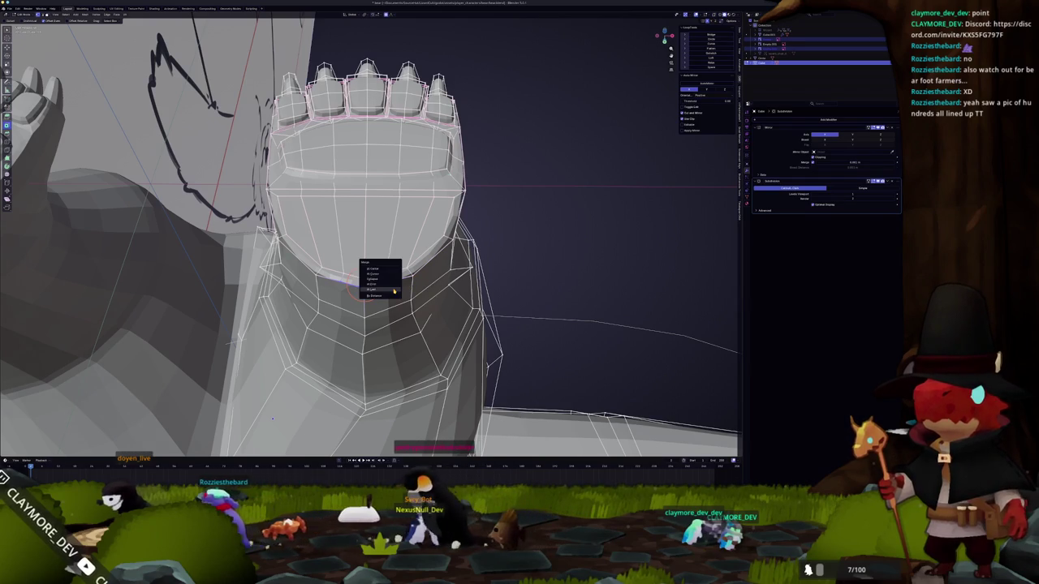
key("Tab")
middle_click_drag(390, 280, 268, 393)
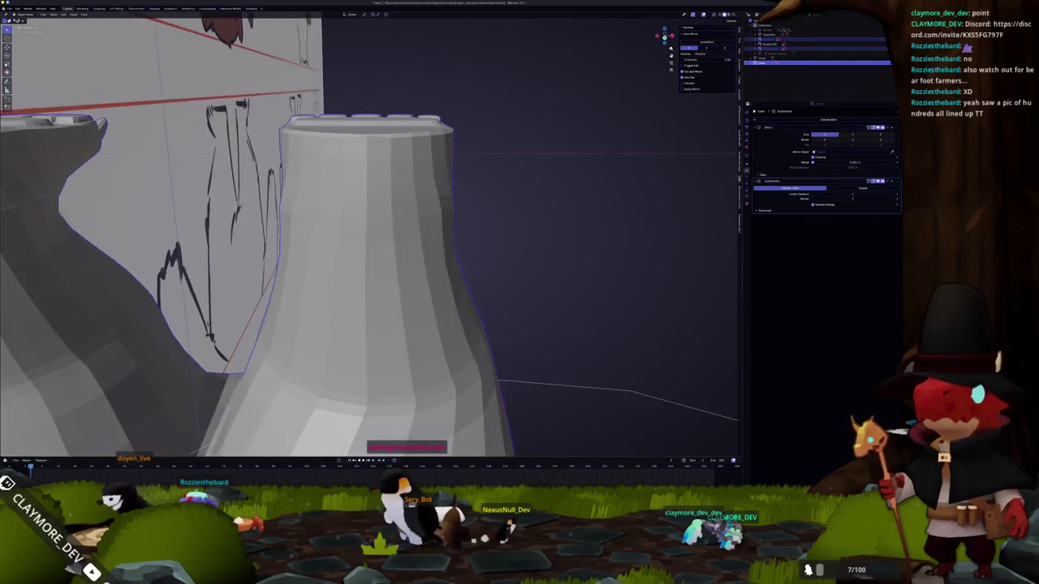
key("Tab")
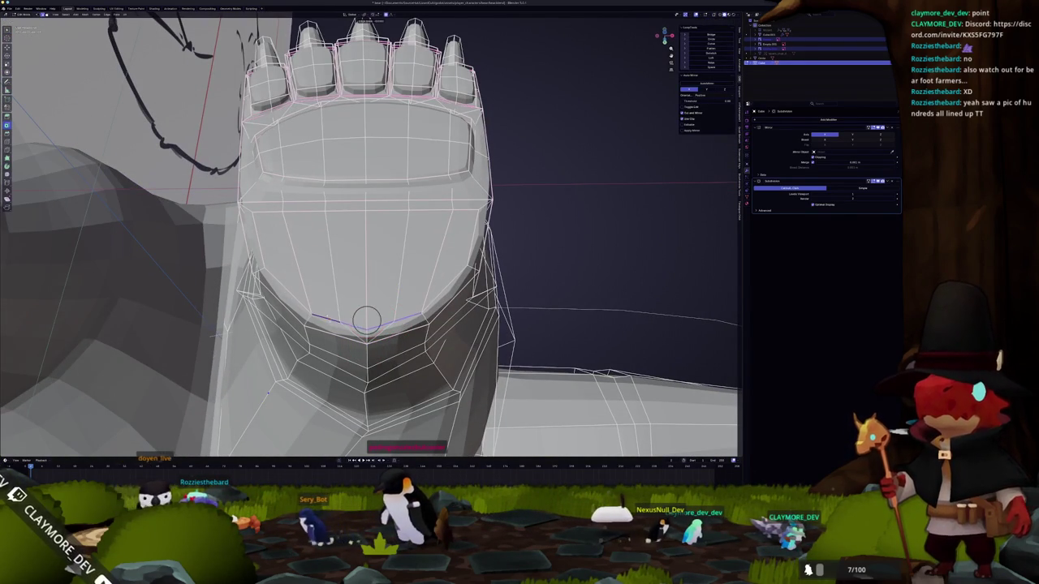
left_click(366, 298)
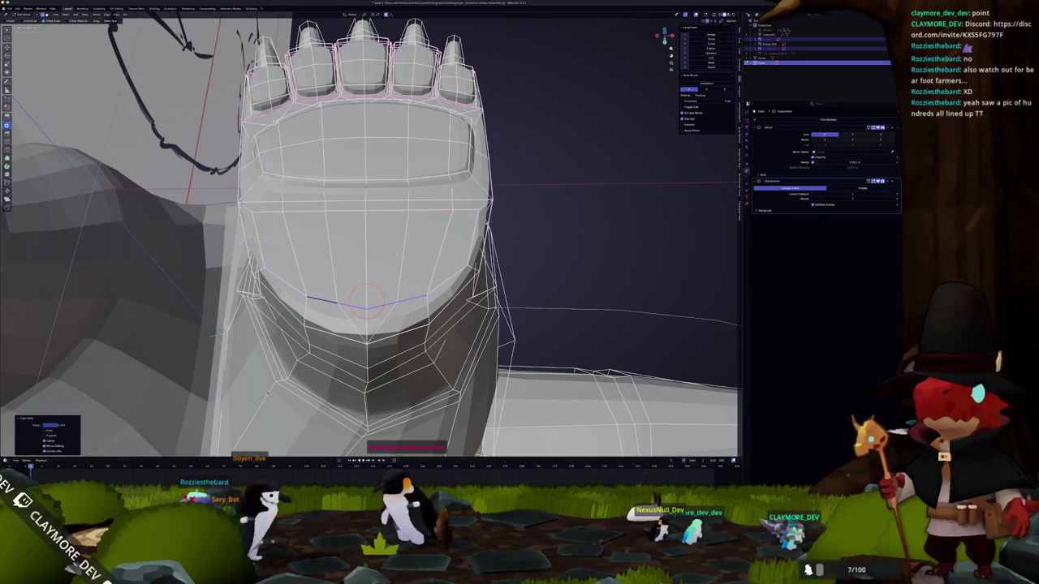
middle_click_drag(366, 298, 262, 277)
left_click(261, 277)
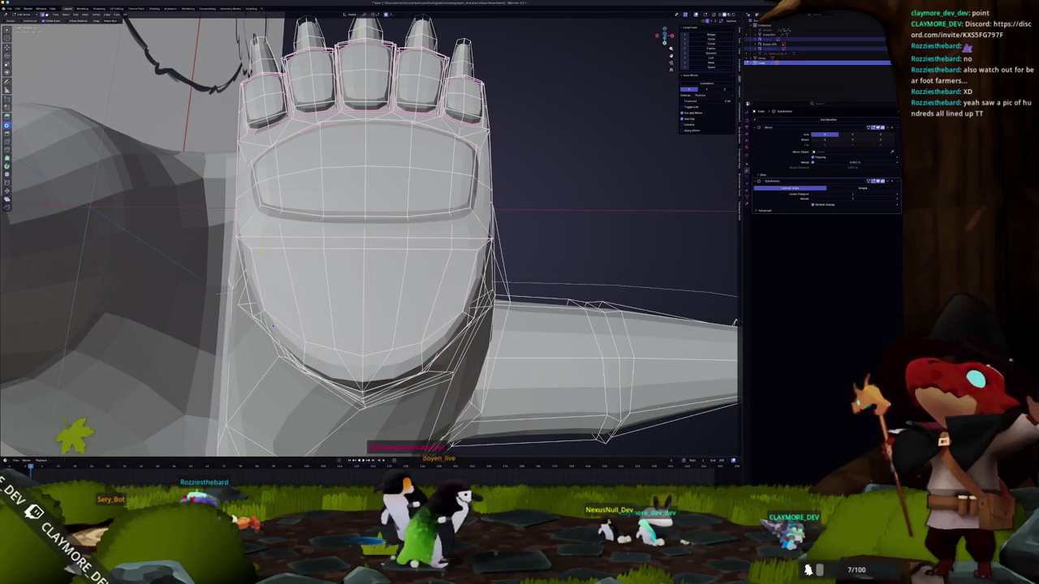
- Add a loop cut across the paw front
middle_click_drag(261, 252, 308, 263, "shift")
scroll(314, 268, "up", 3)
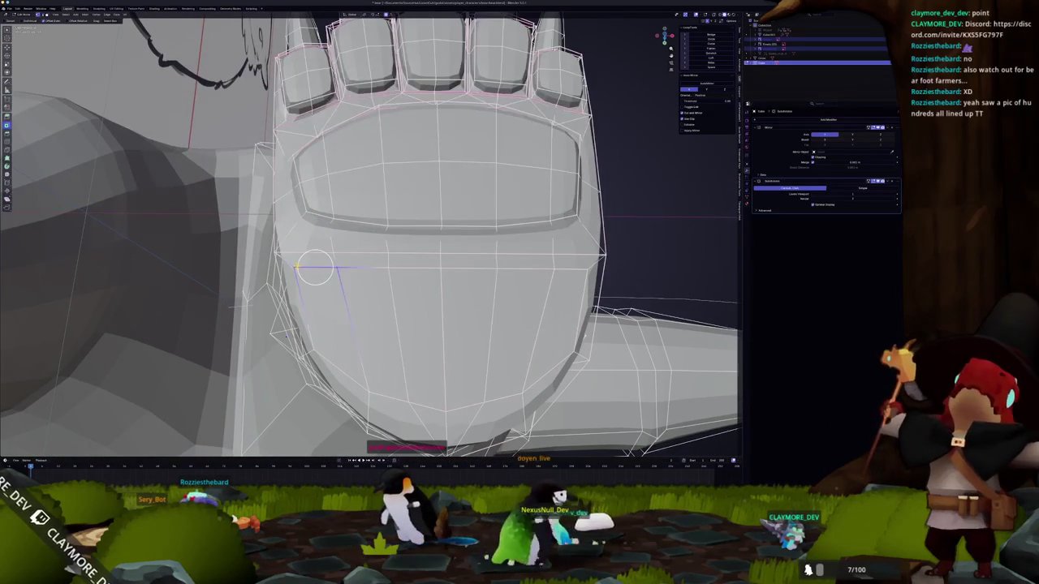
left_click(297, 263)
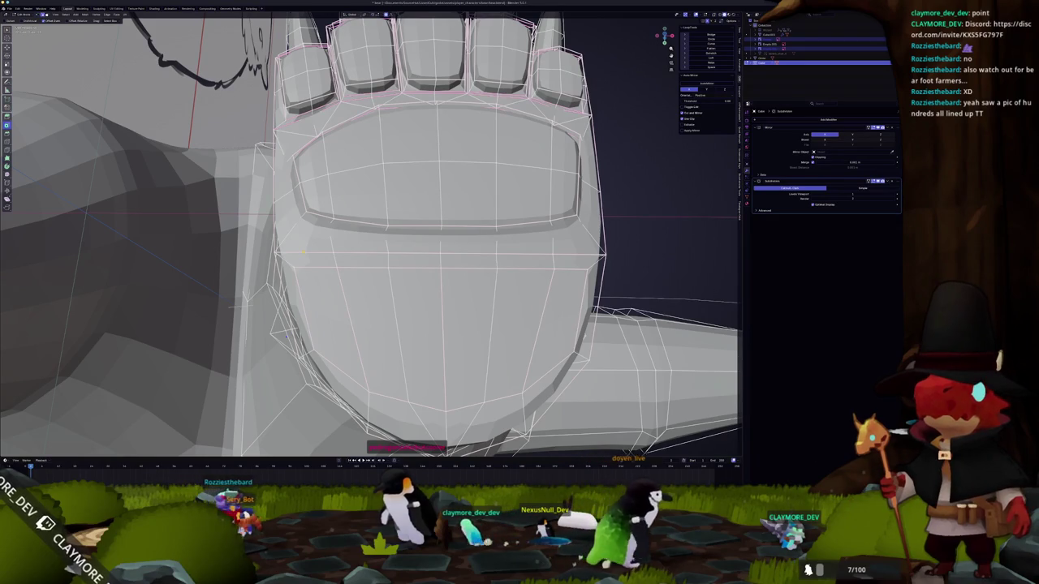
right_click(581, 373)
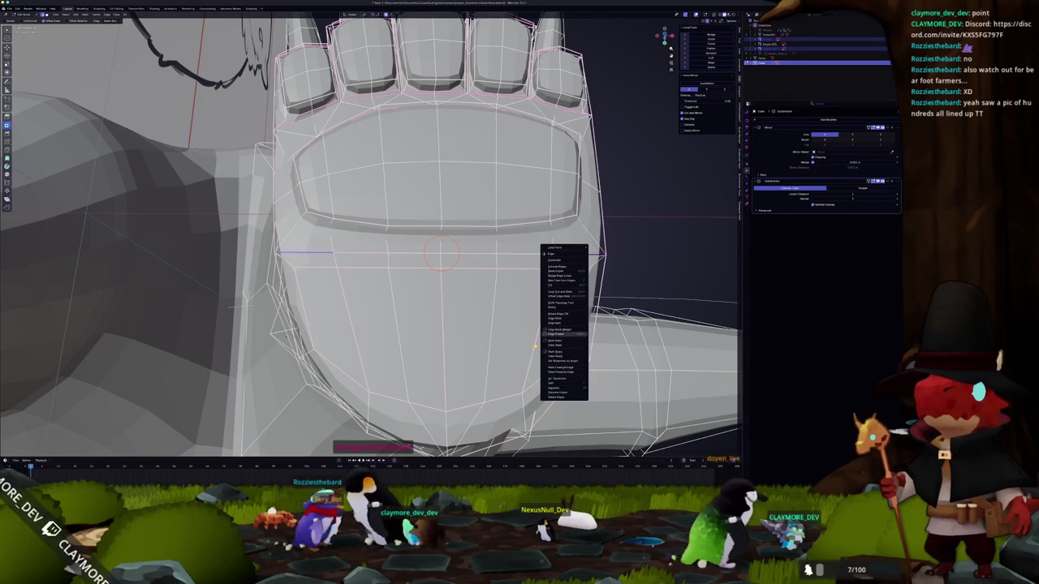
key("Escape")
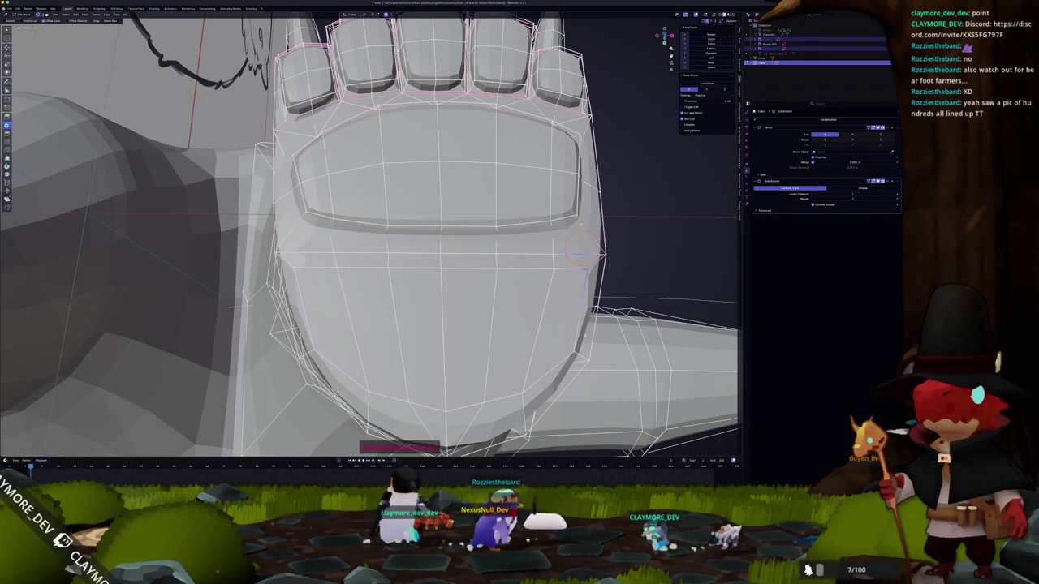
- Merge the new loop's vertices at center where it meets the paw's right side
key("m")
left_click(579, 207)
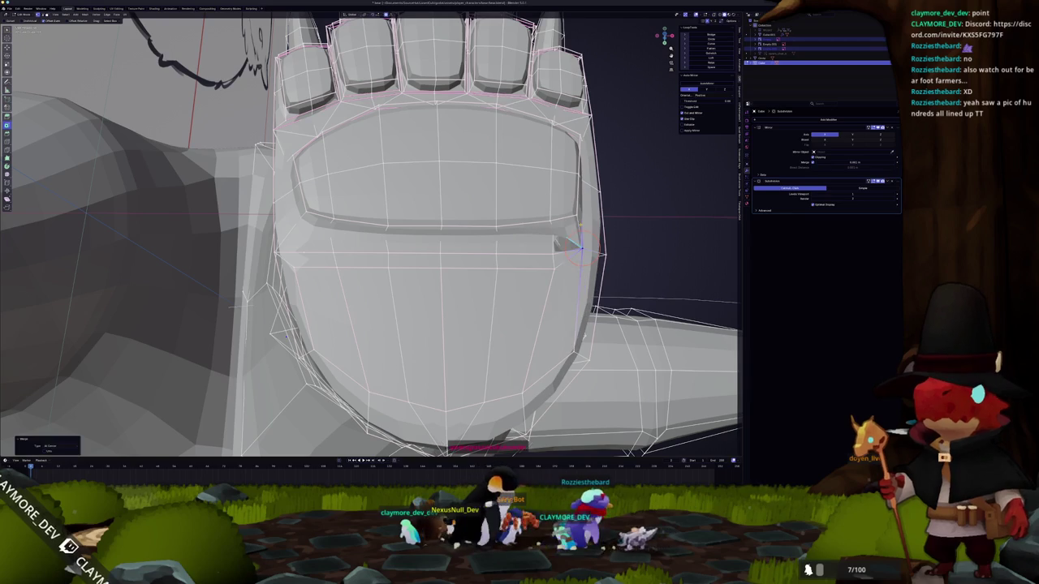
mouse_move(579, 246)
middle_mouse_down()
mouse_move(526, 263)
mouse_move(555, 250)
middle_mouse_up()
key("alt+z")
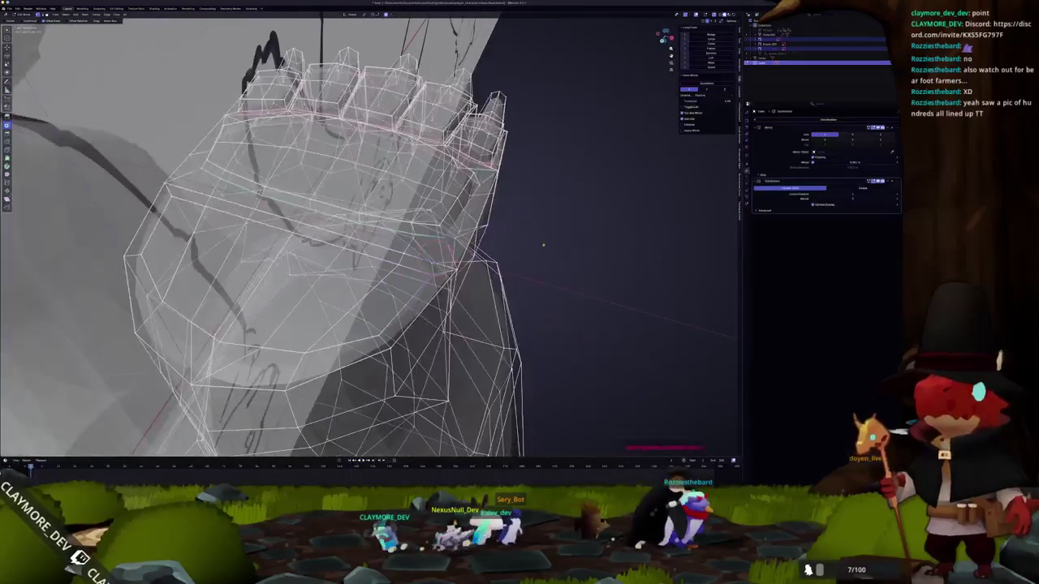
key("alt+z")
right_click(591, 261)
mouse_move(577, 347)
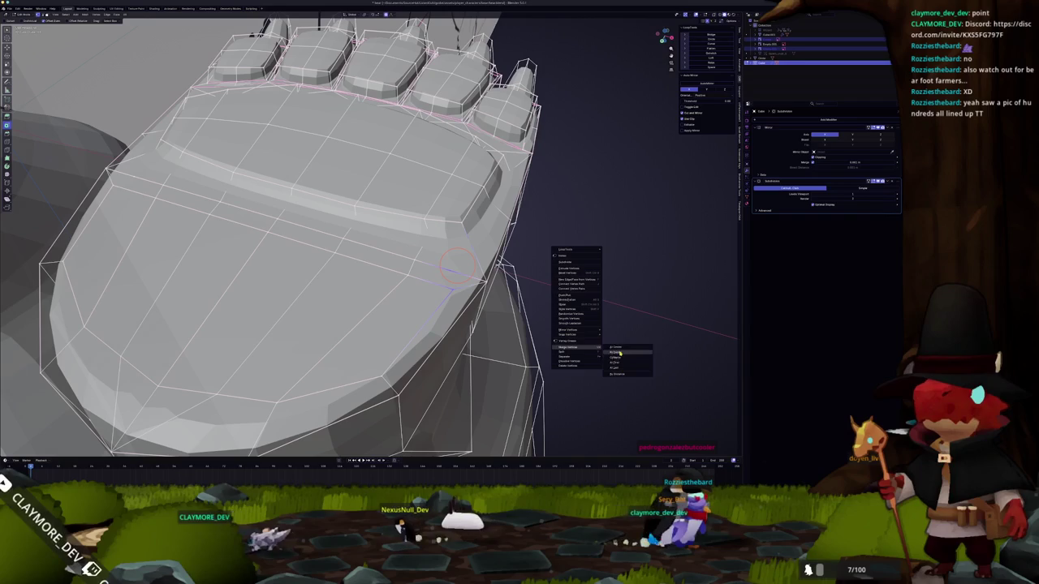
- Merge the first vertex pairs along the new loop at center, using X-ray for hidden ones
left_click(617, 348)
middle_click_drag(443, 260, 439, 267)
key("alt+z")
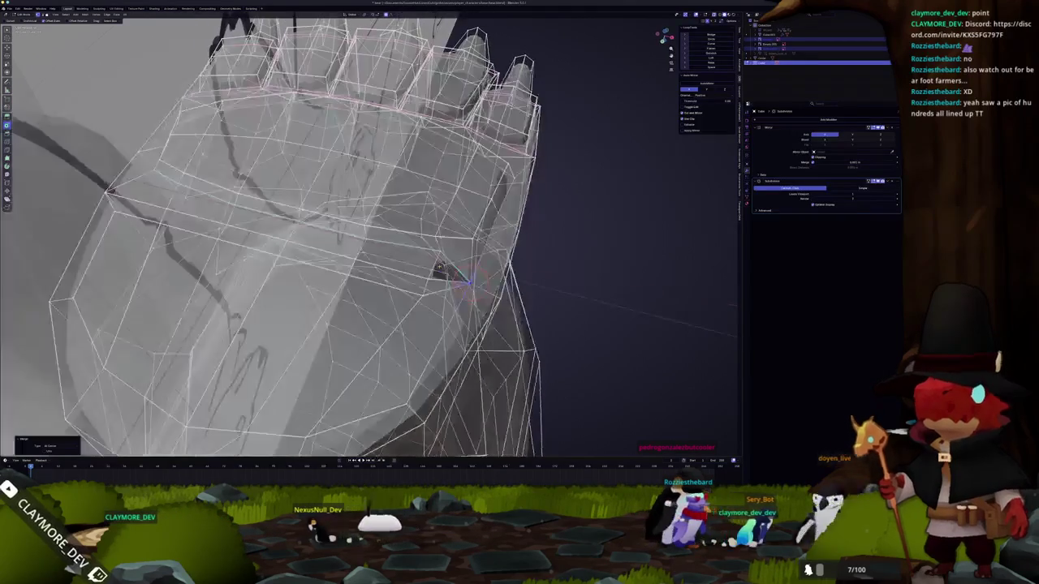
key("alt+z")
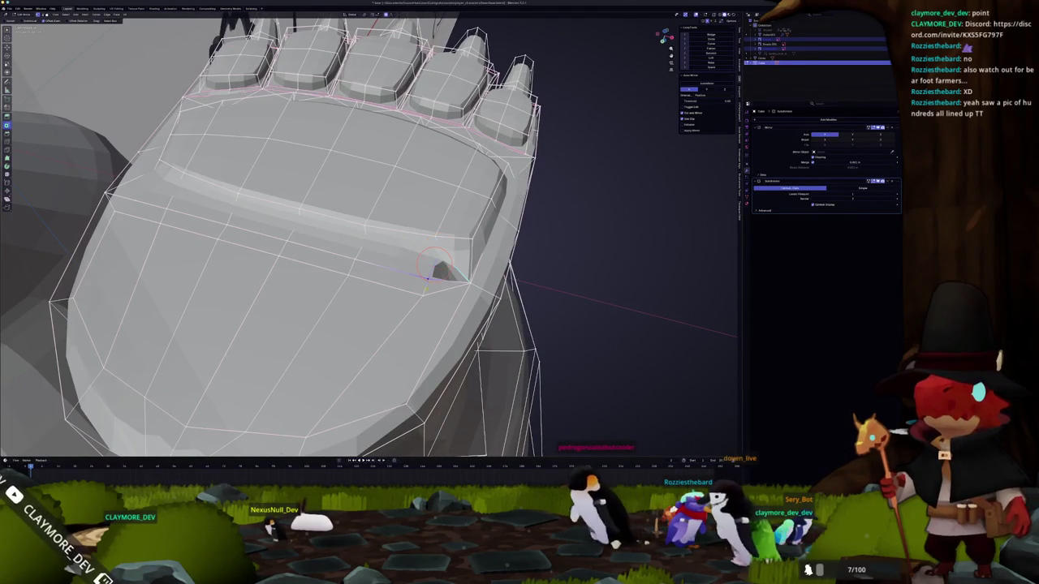
left_click(423, 299)
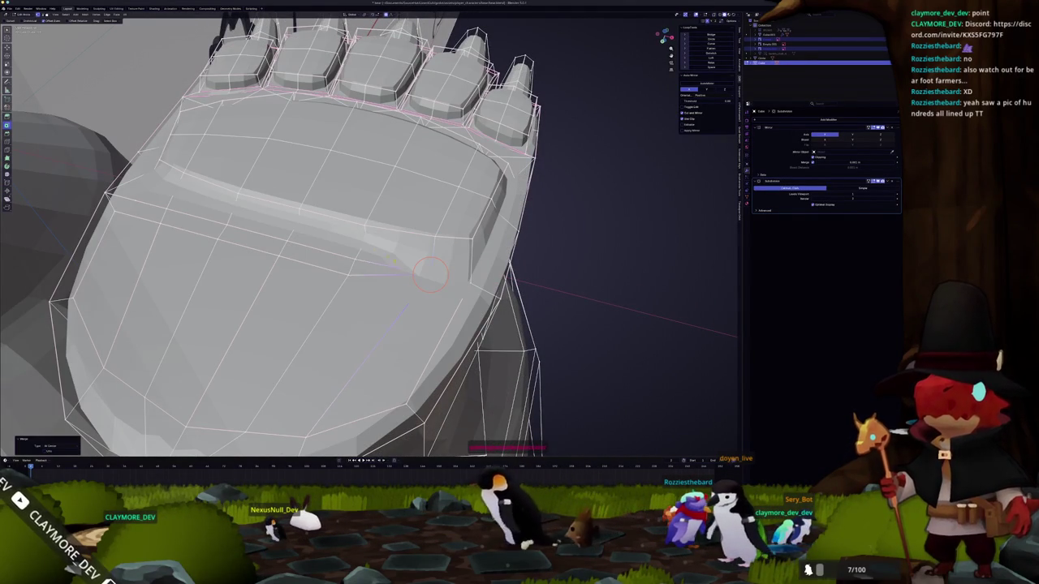
left_click(349, 275)
middle_click_drag(349, 275, 381, 268)
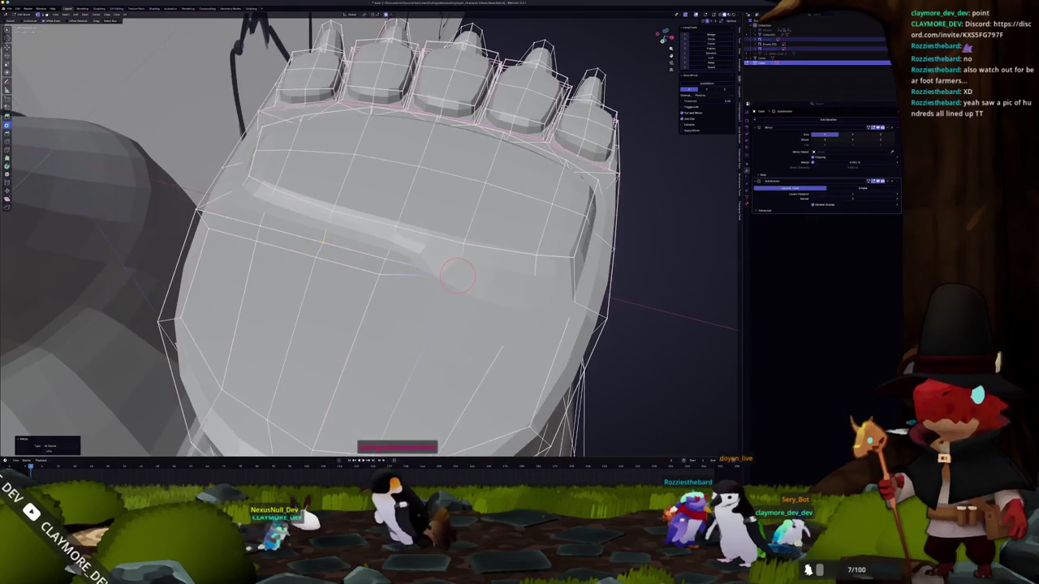
right_click(389, 246, "shift")
- Merge the remaining vertex pairs under the pad at center toward the left side
key("m")
left_click(369, 286)
middle_click_drag(369, 285, 359, 252)
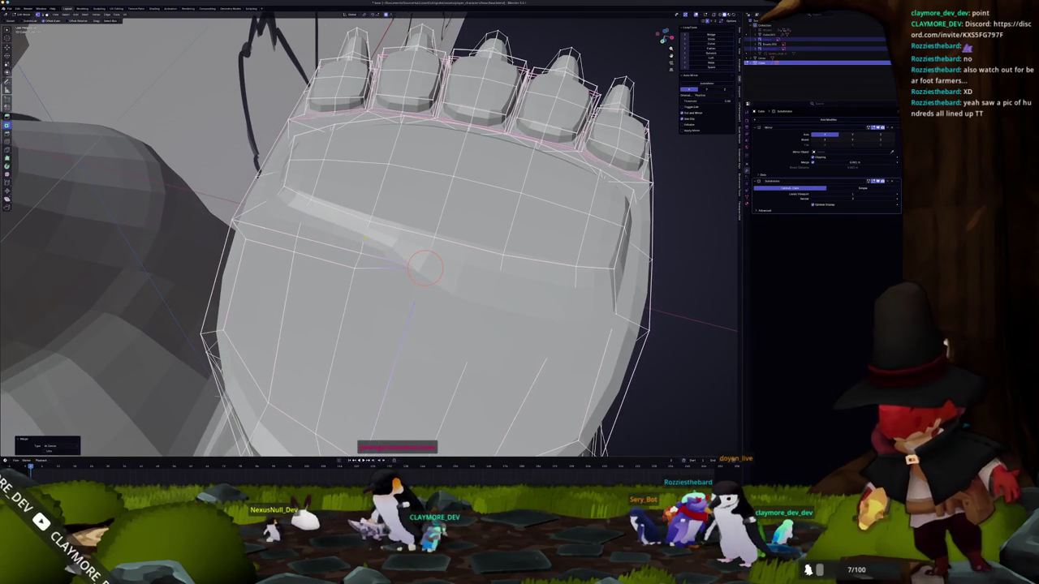
right_click(361, 251, "shift")
key("m")
left_click(345, 271)
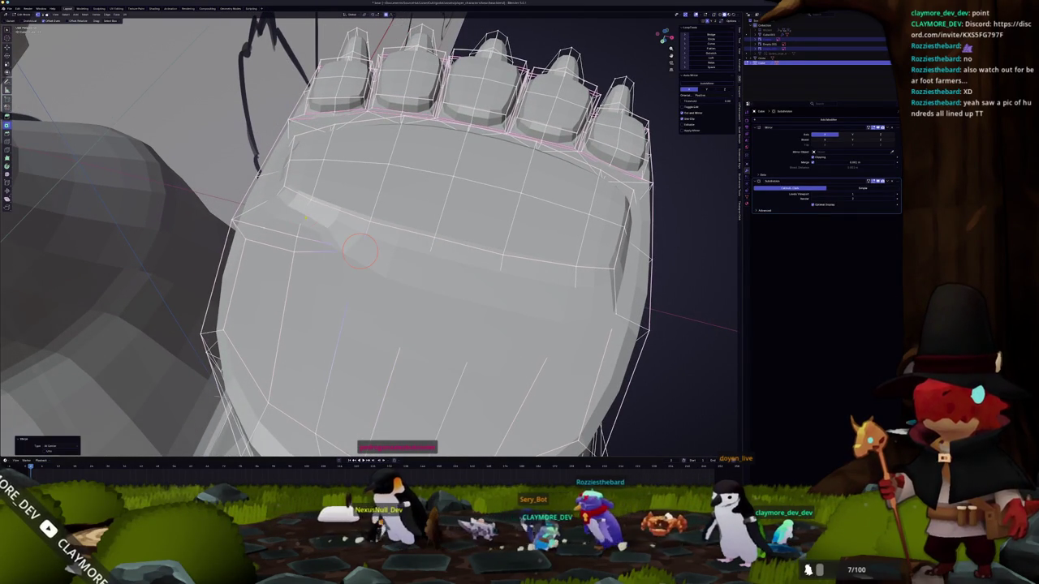
right_click(300, 223, "shift")
left_click(293, 254)
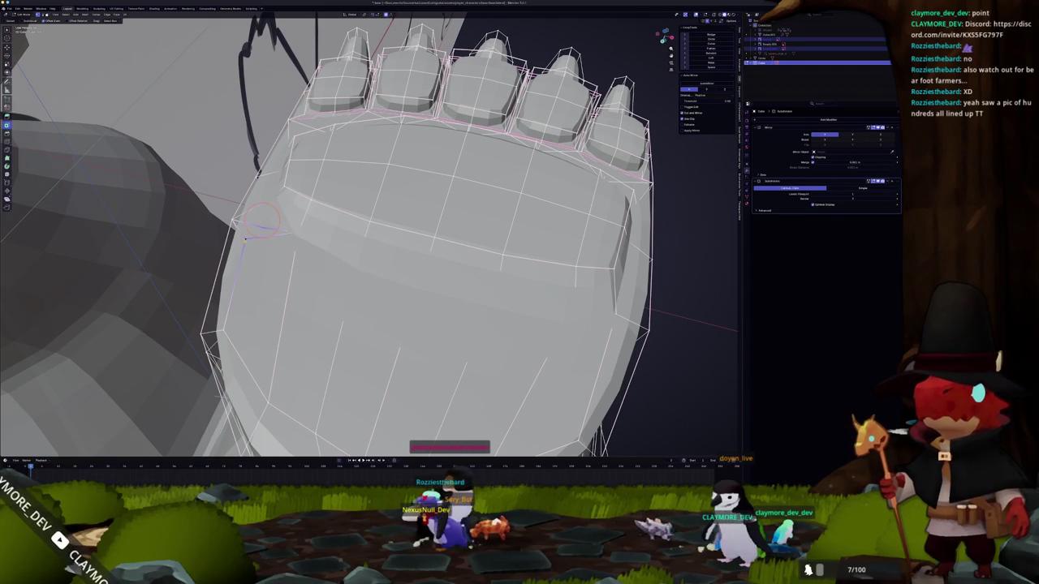
left_click(245, 243)
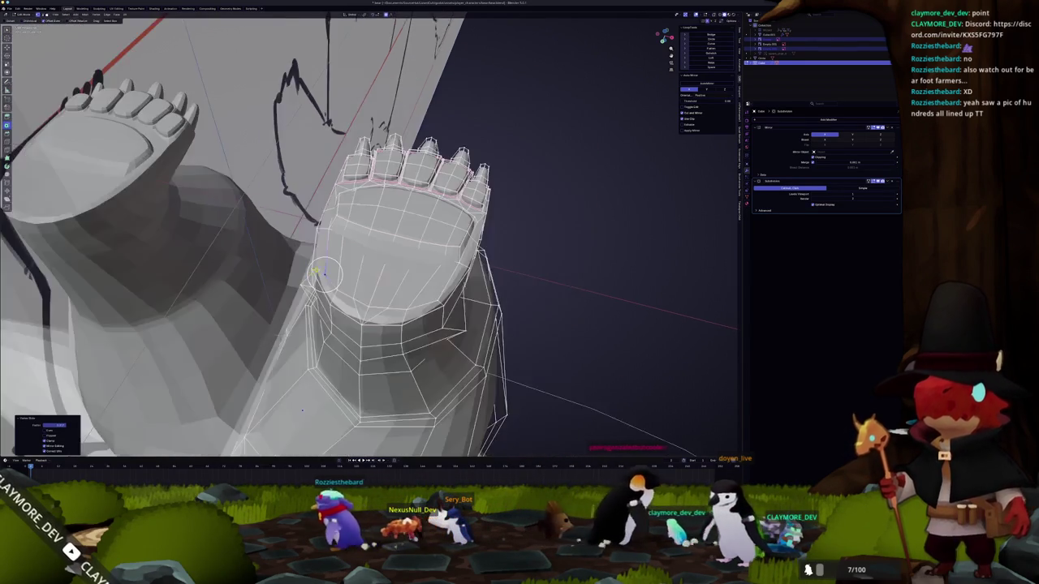
- Push the large paw pad faces out to a new depth
middle_click_drag(369, 244, 455, 268)
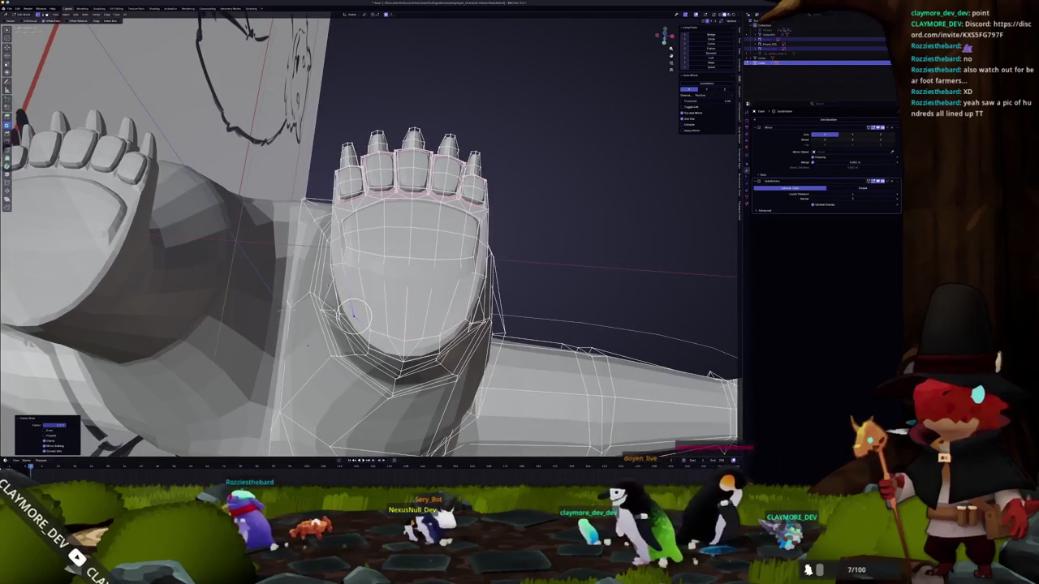
middle_click_drag(353, 315, 376, 265)
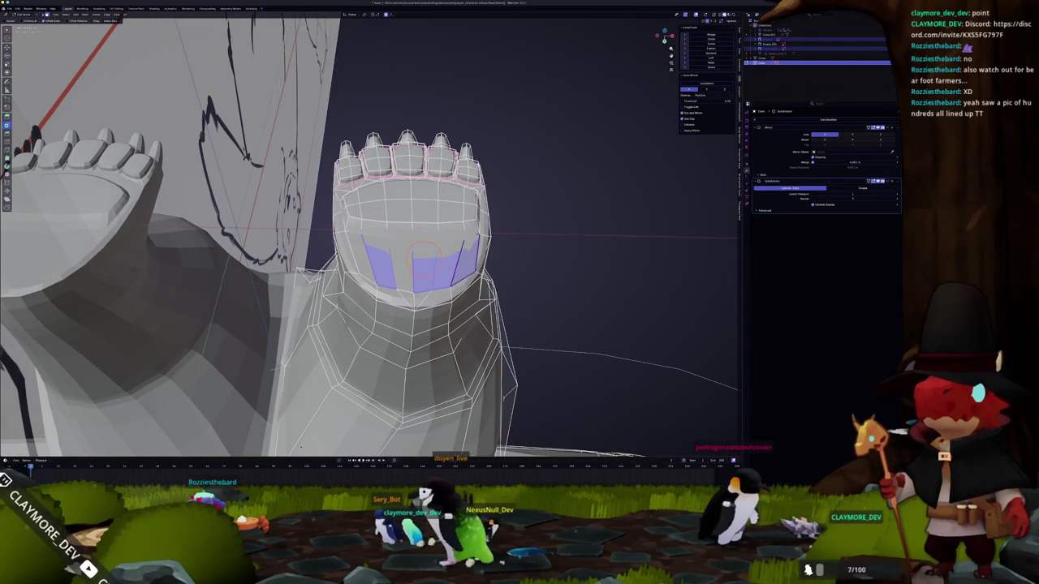
middle_click_drag(397, 266, 357, 244)
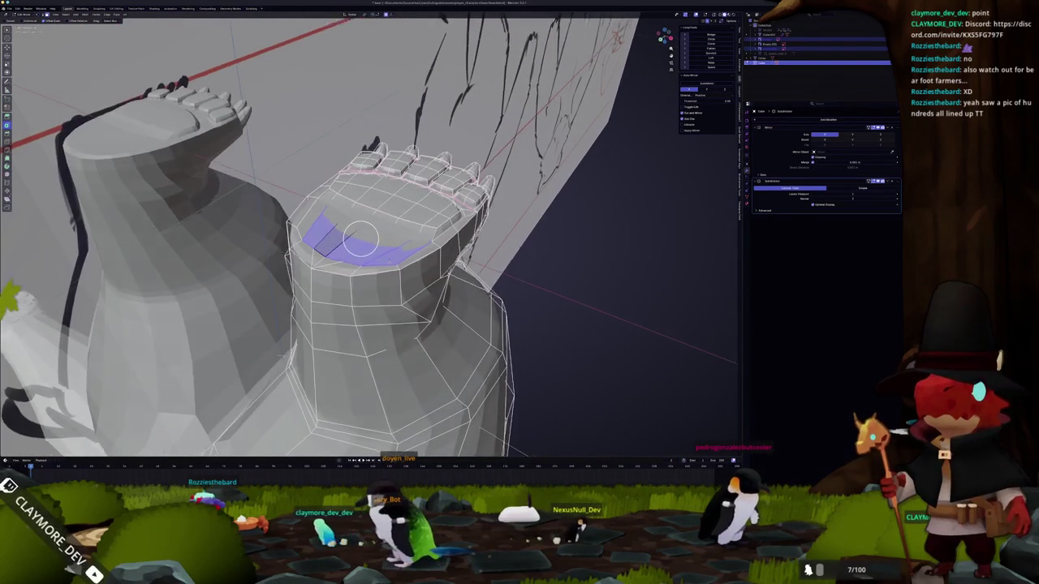
key("e")
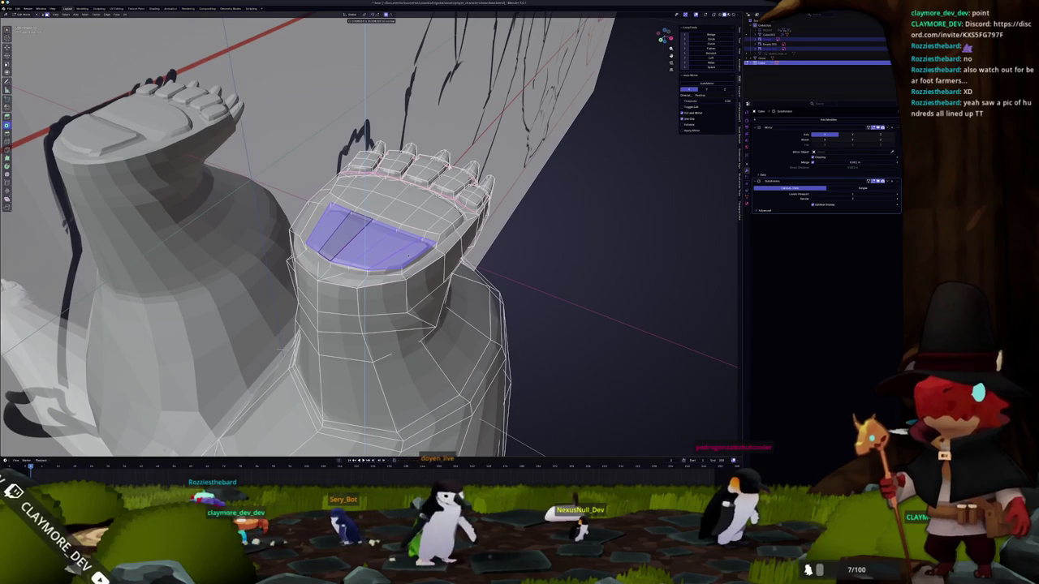
left_click(407, 256)
- Crease the edges around the pad's rim with Shift+E
mouse_move(408, 256)
middle_mouse_down()
mouse_move(386, 264)
mouse_move(388, 276)
middle_mouse_up()
key("alt+z")
key("alt+z")
key("shift+e")
left_click(546, 252)
middle_click_drag(454, 260, 468, 231)
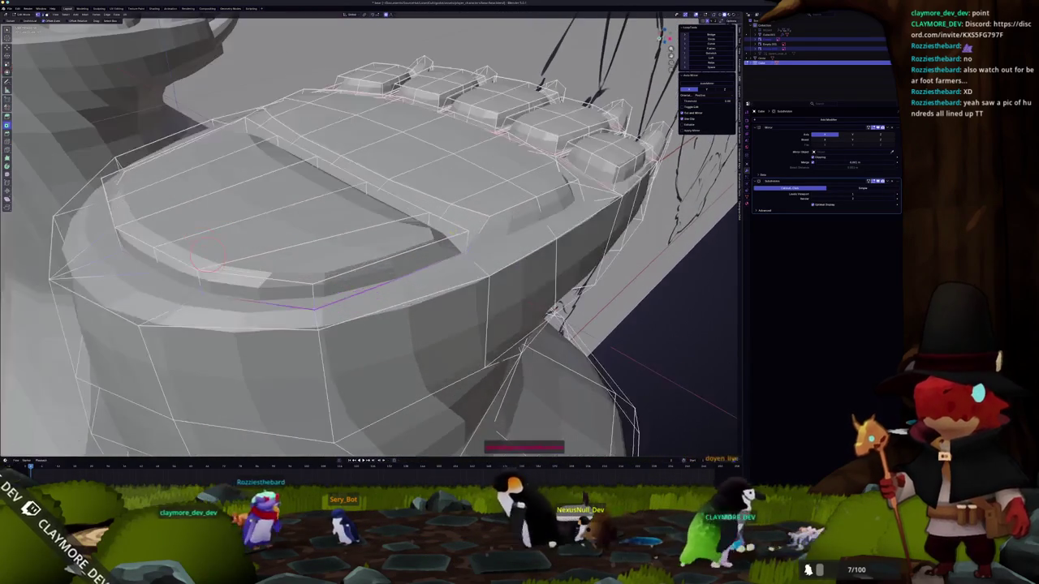
- Merge the stray vertex pairs along the sole crease at center, one by one
key("m")
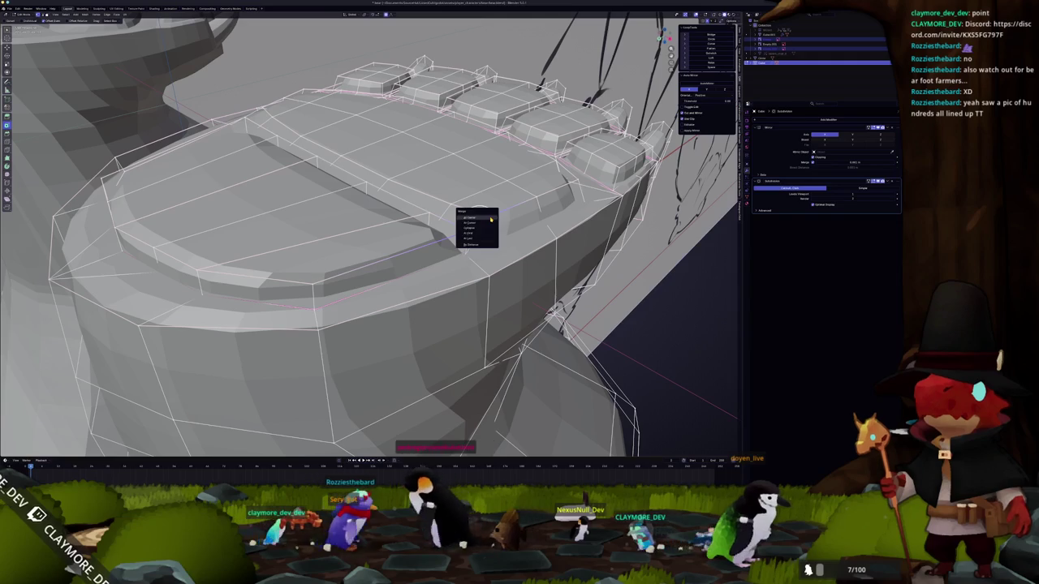
left_click(491, 217)
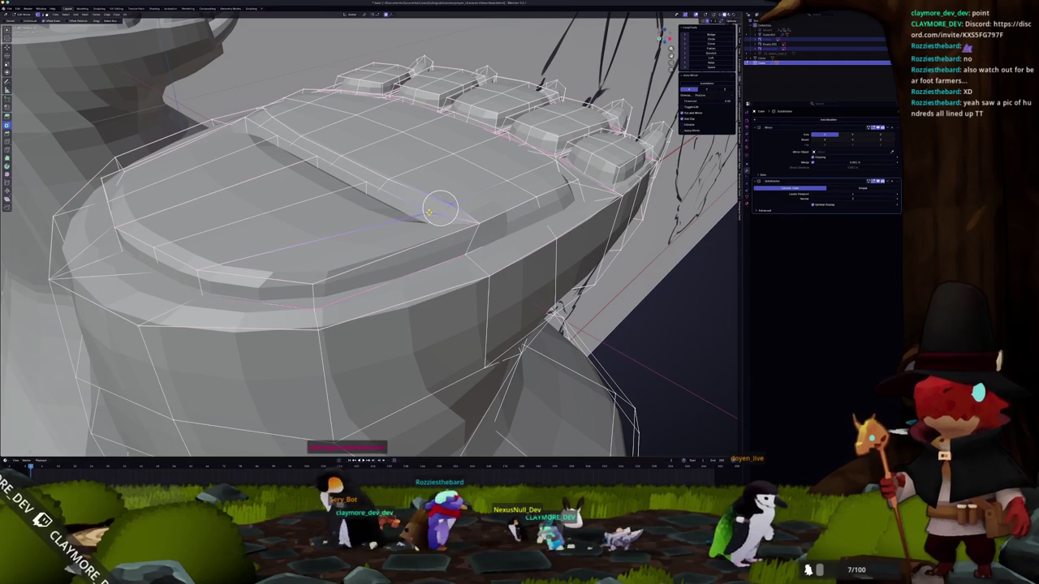
key("m")
left_click(422, 223)
middle_click_drag(422, 223, 422, 230)
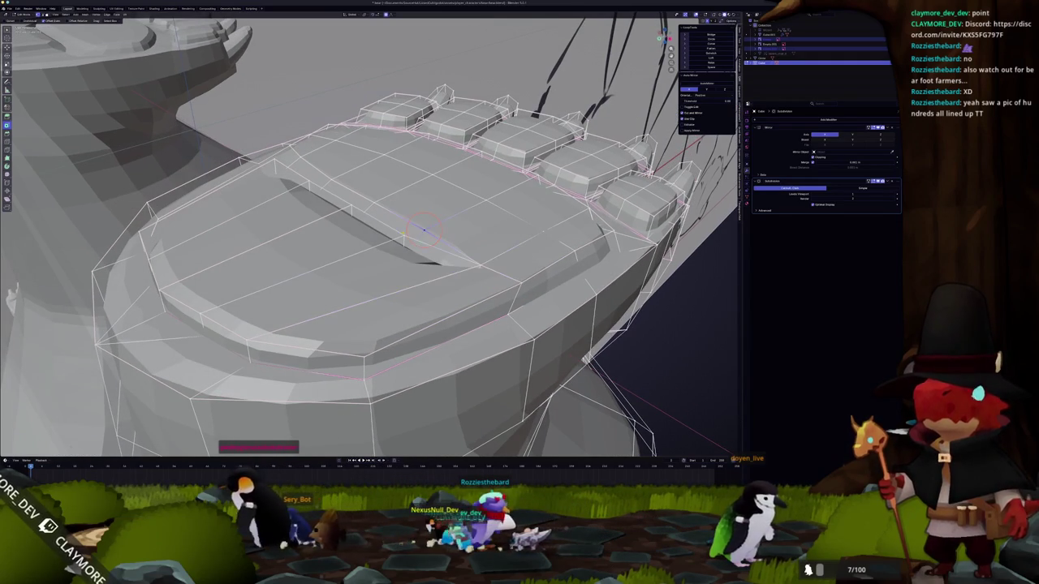
key("m")
left_click(402, 235)
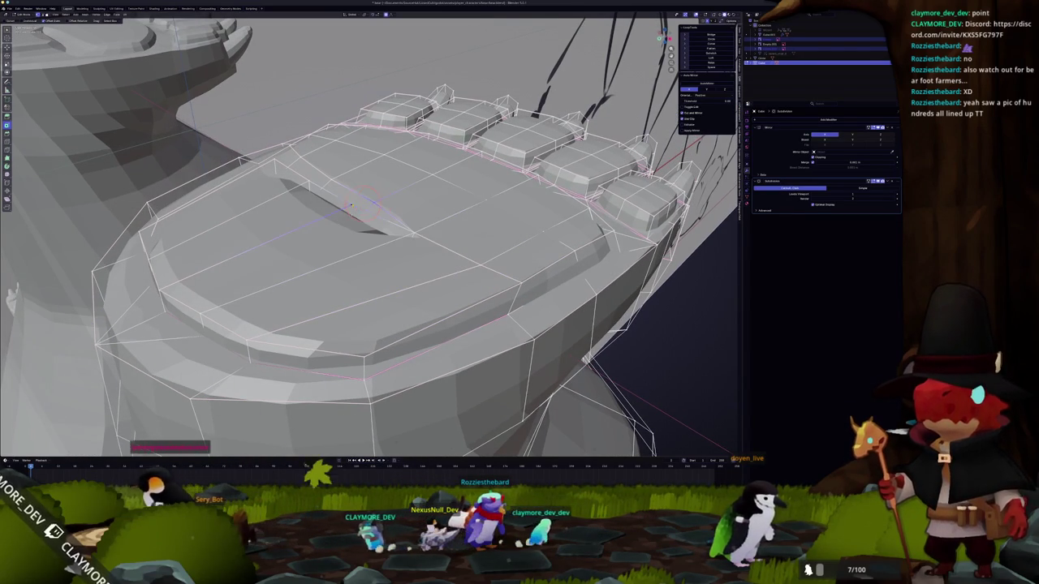
left_click(352, 206)
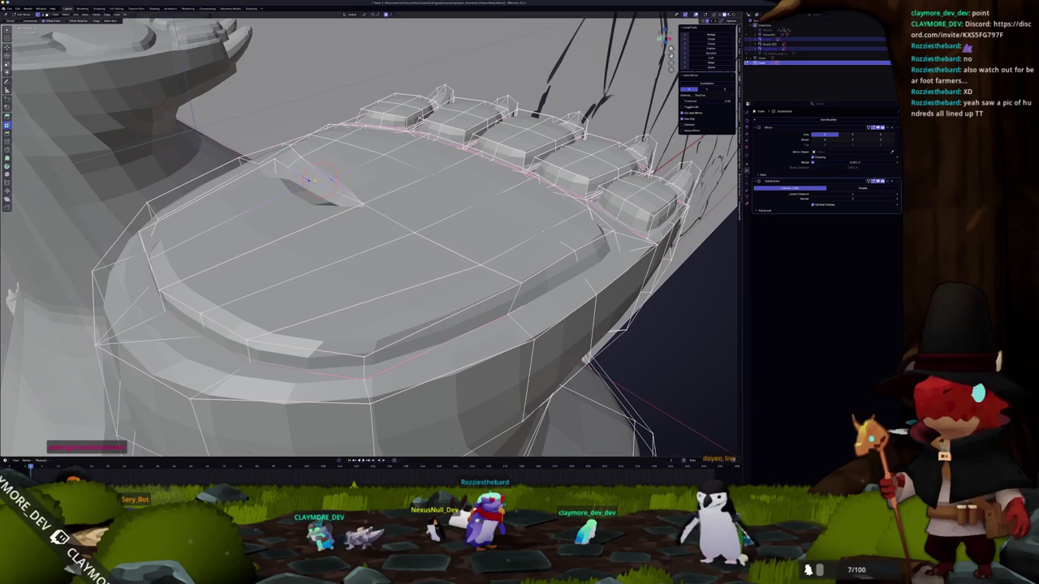
key("m")
left_click(321, 191)
mouse_move(321, 191)
middle_mouse_down()
mouse_move(432, 245)
mouse_move(400, 210)
mouse_move(480, 181)
mouse_move(442, 197)
middle_mouse_up()
key("m")
left_click(375, 224)
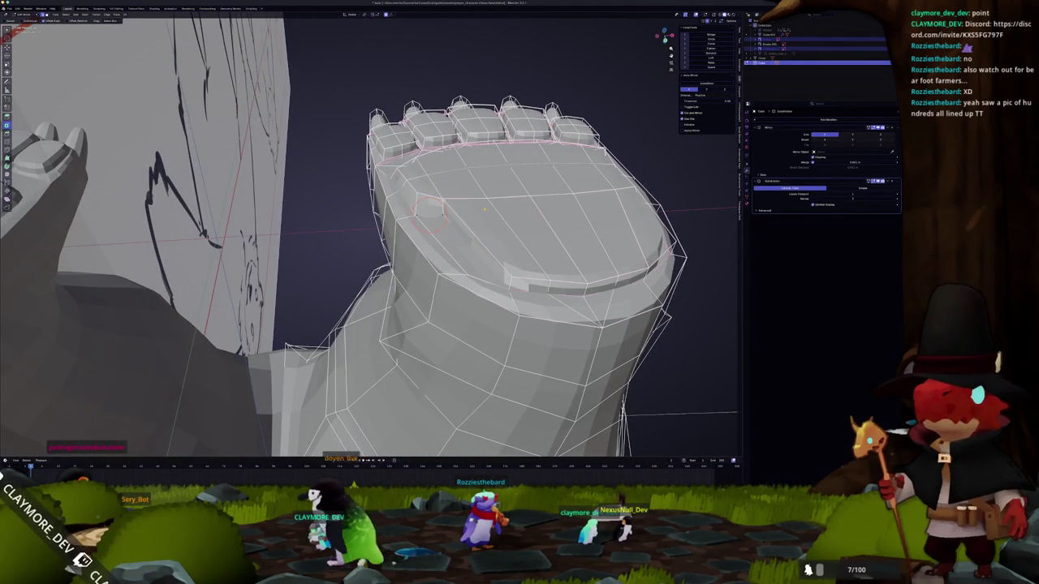
- Check both feet in Object Mode, then edge-slide an edge along the foot sole
key("Tab")
mouse_move(579, 185)
middle_mouse_down()
mouse_move(512, 236)
mouse_move(454, 203)
mouse_move(404, 217)
mouse_move(413, 166)
middle_mouse_up()
key("Tab")
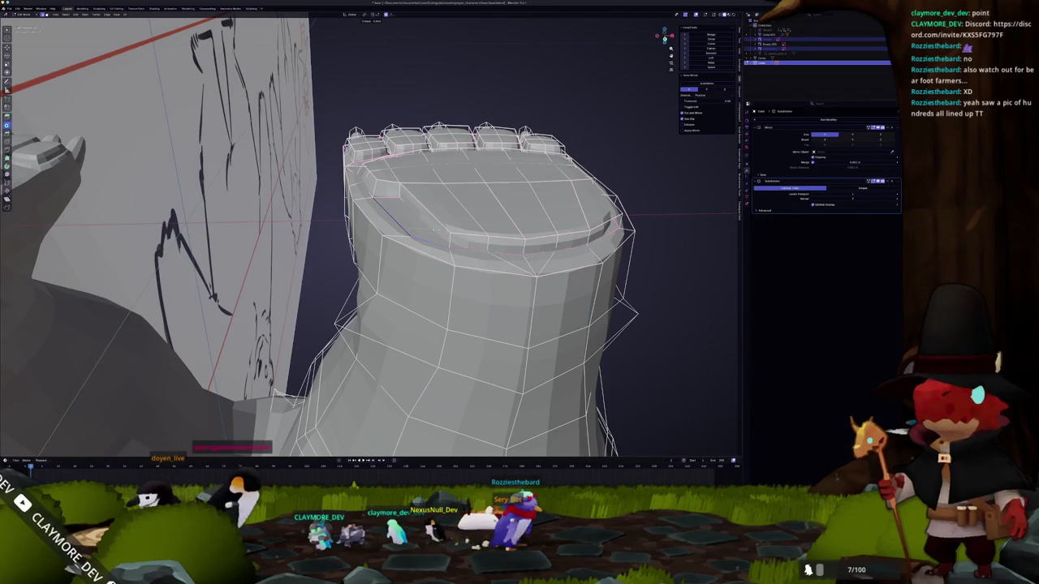
mouse_move(421, 230)
middle_mouse_down()
mouse_move(439, 241)
mouse_move(382, 232)
middle_mouse_up()
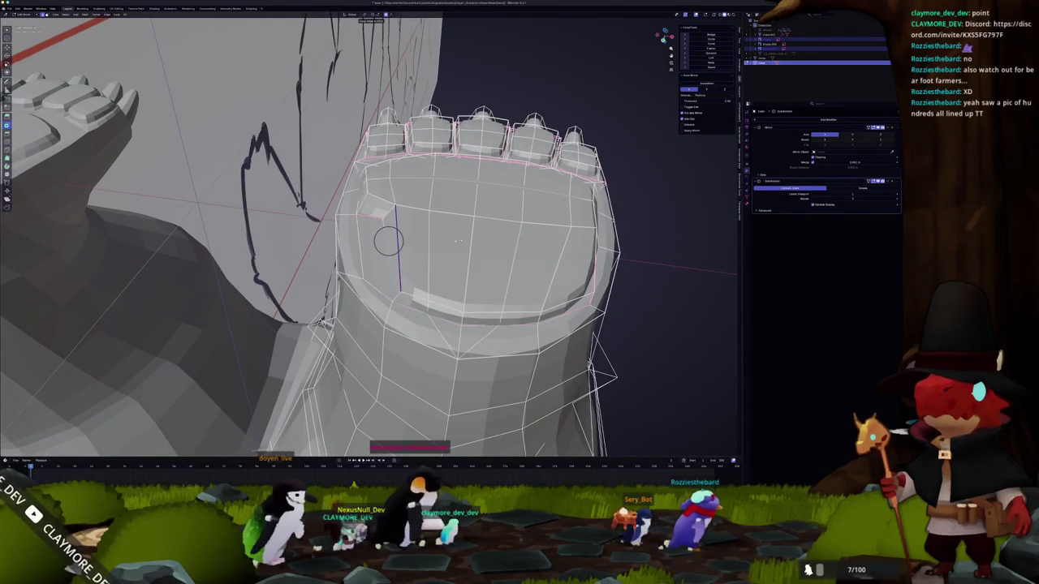
key("g")
key("g")
left_click(398, 242)
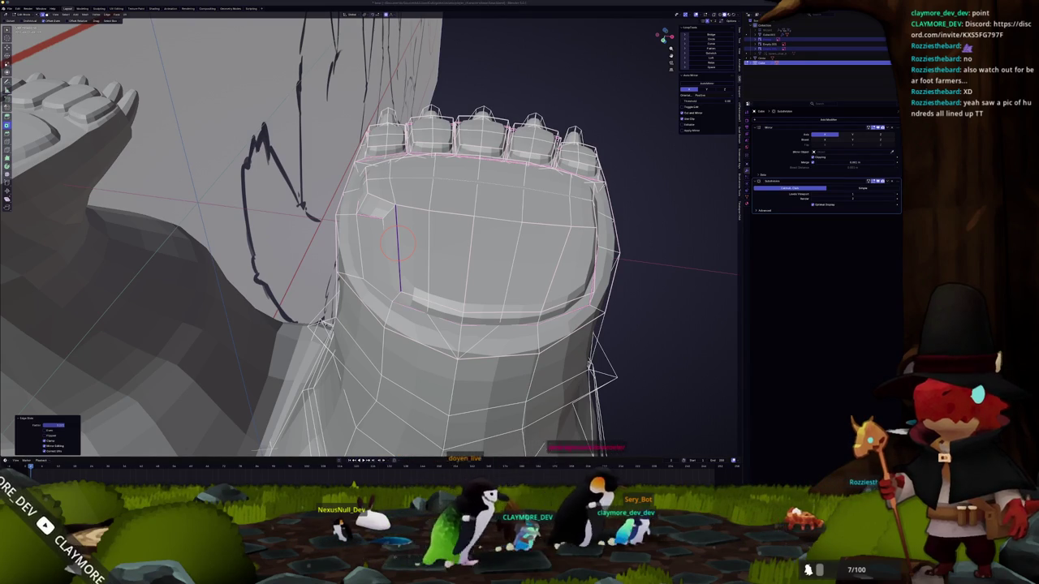
- Switch to another open application from the taskbar, dismissing the save prompt
right_click(550, 495)
left_click(552, 484)
left_click(434, 248)
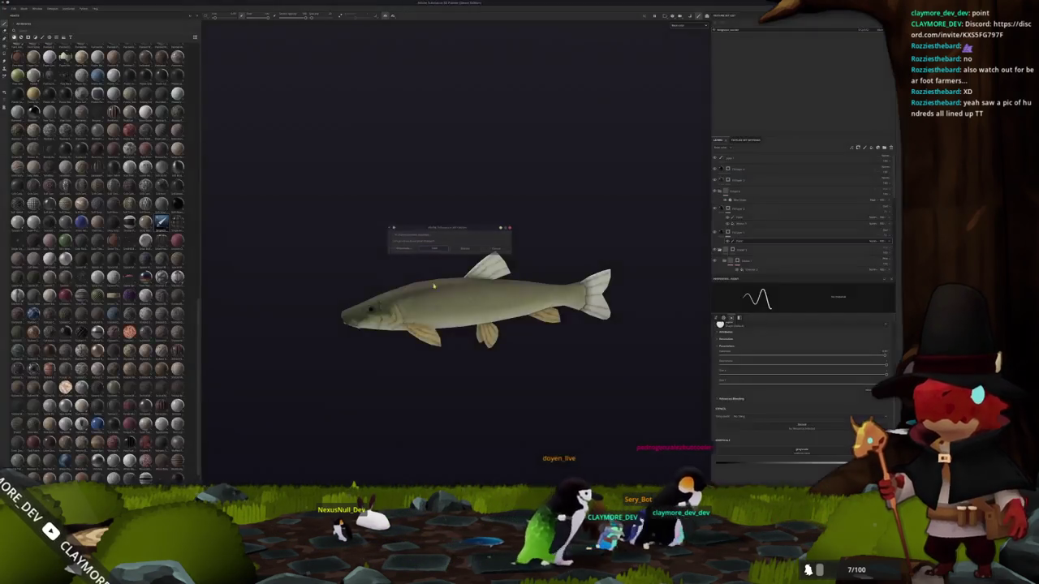
right_click(552, 487)
right_click(551, 487)
right_click(552, 487)
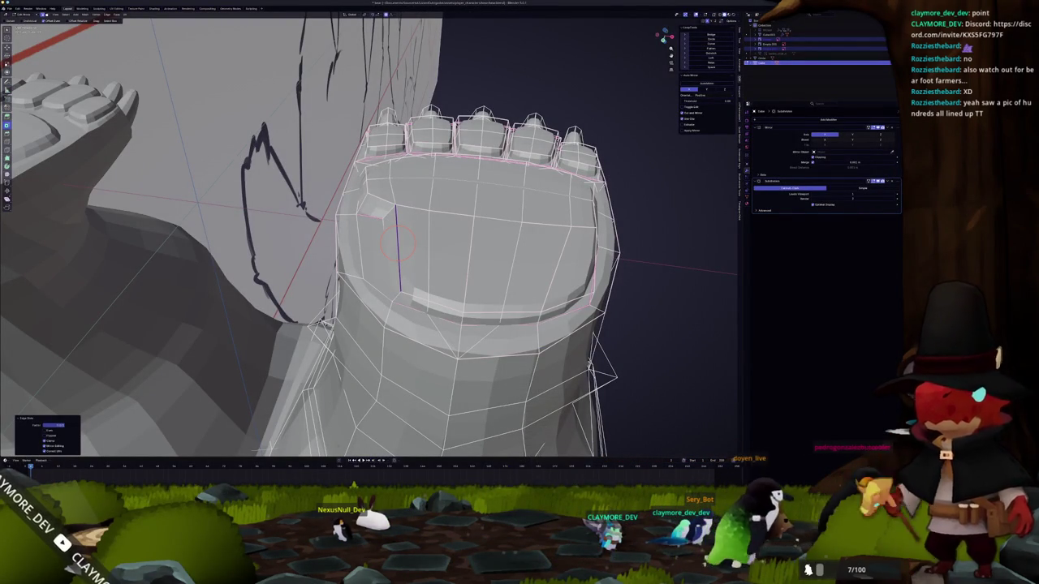
right_click(438, 485)
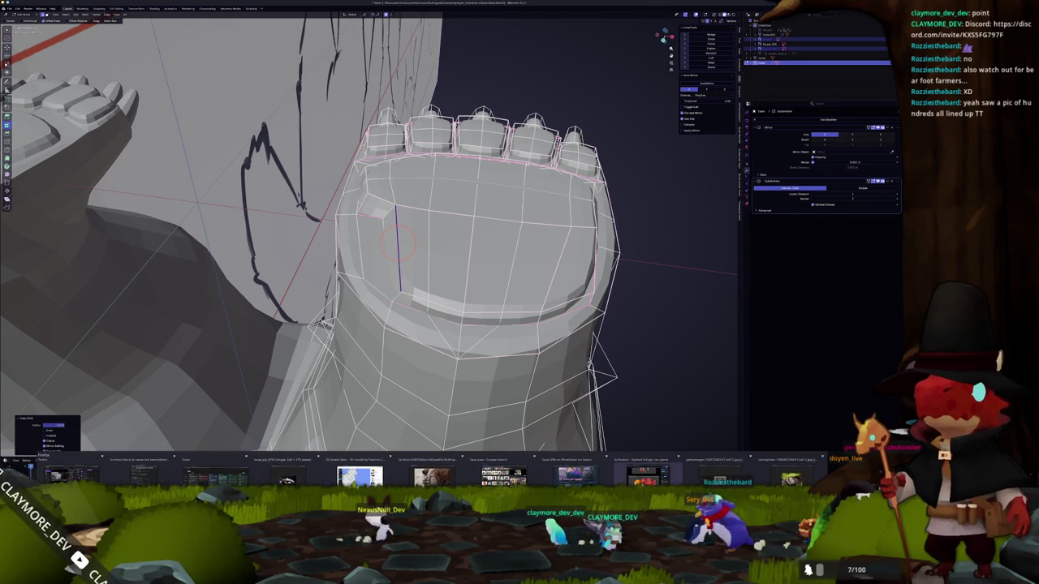
- Bookmark the foliage artist's ArtStation profile page from the browser tab menu
left_click(540, 475)
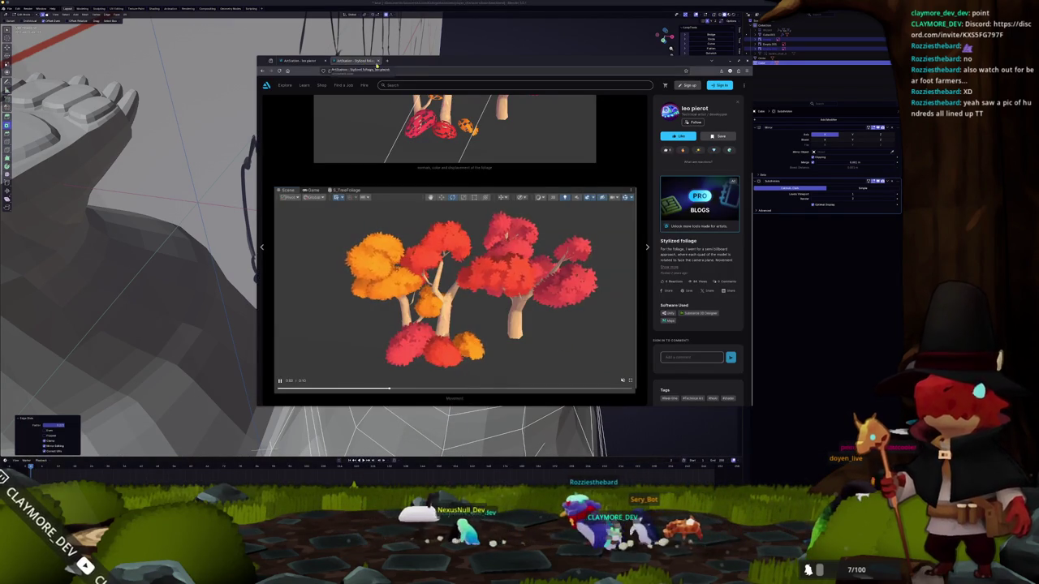
left_click(670, 111)
right_click(361, 61)
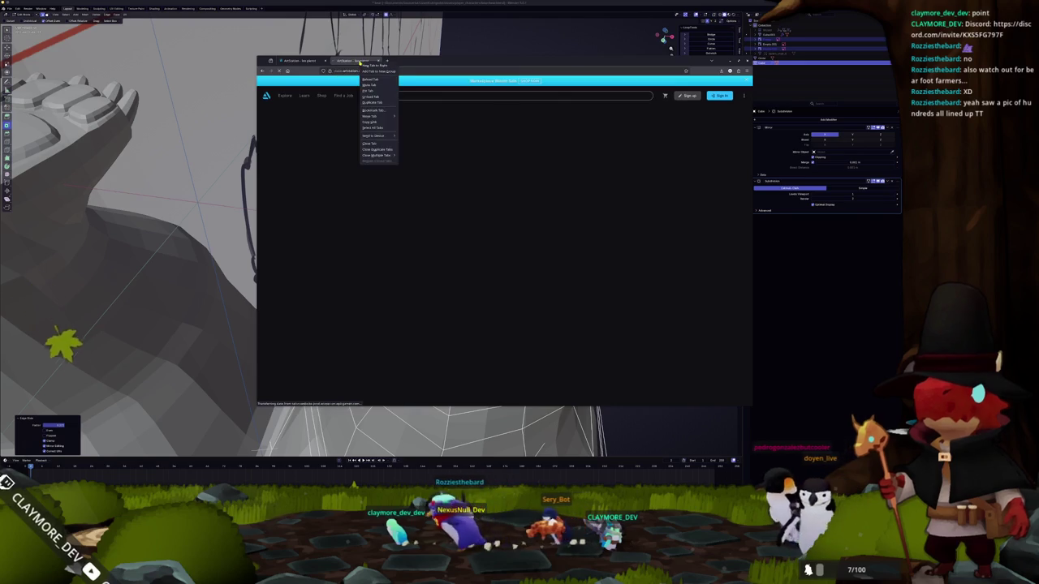
left_click(374, 110)
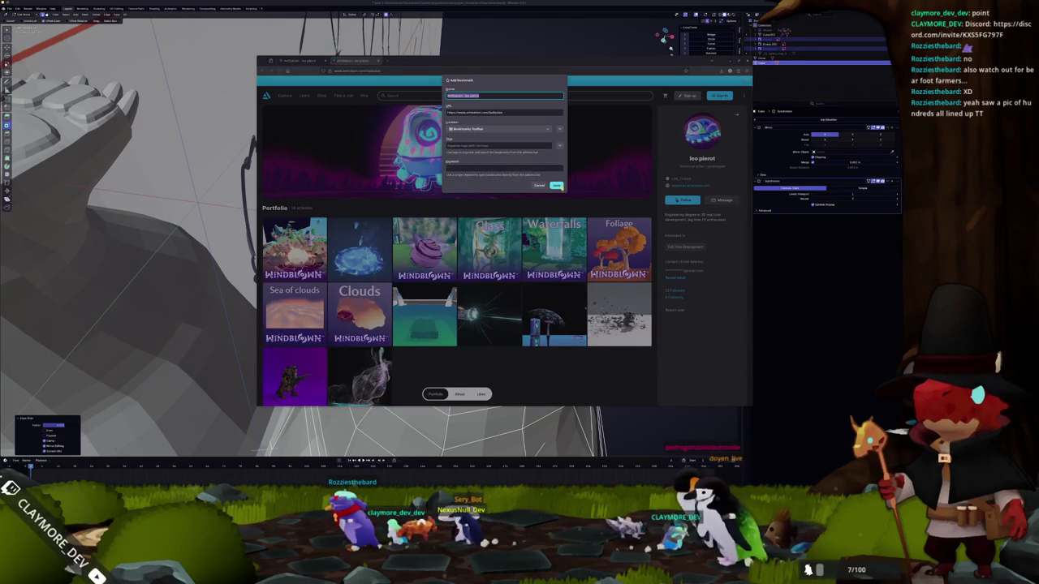
left_click(557, 186)
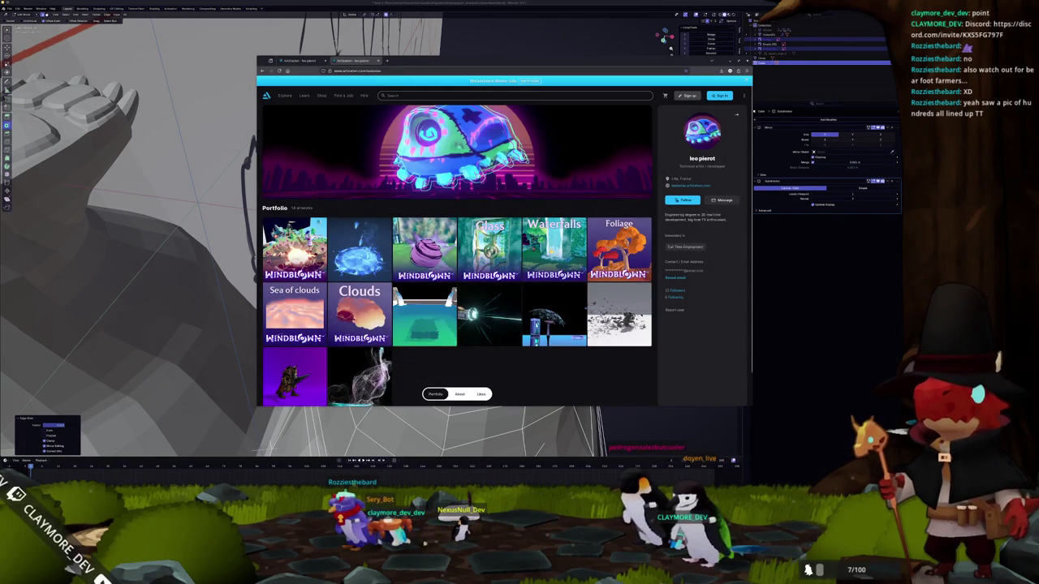
- Open the artist's Waterfalls project and scroll through its pond and waterfall shader renders
left_click(550, 254)
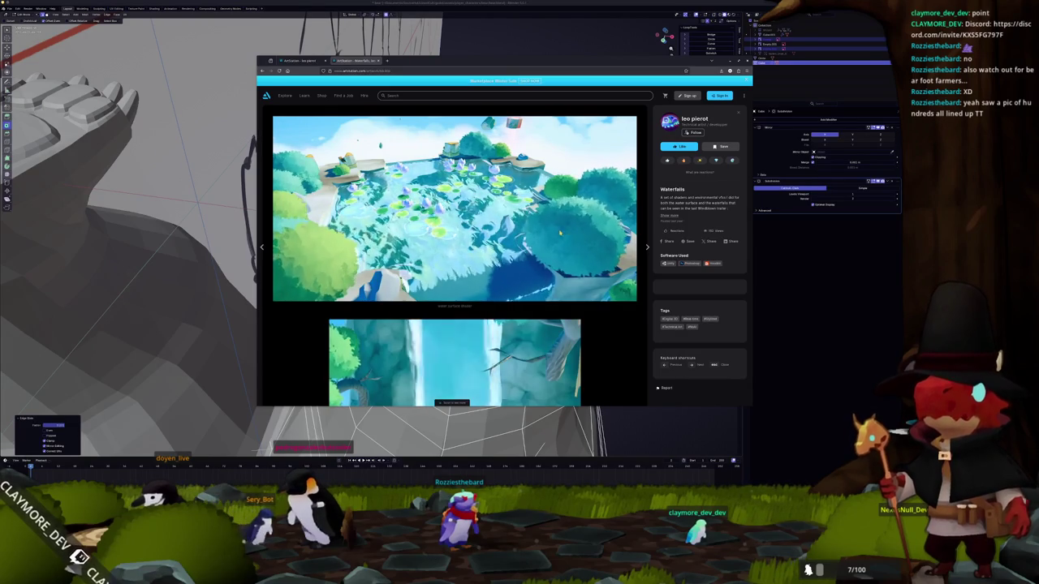
scroll(559, 232, "down", 3)
scroll(572, 276, "down", 2)
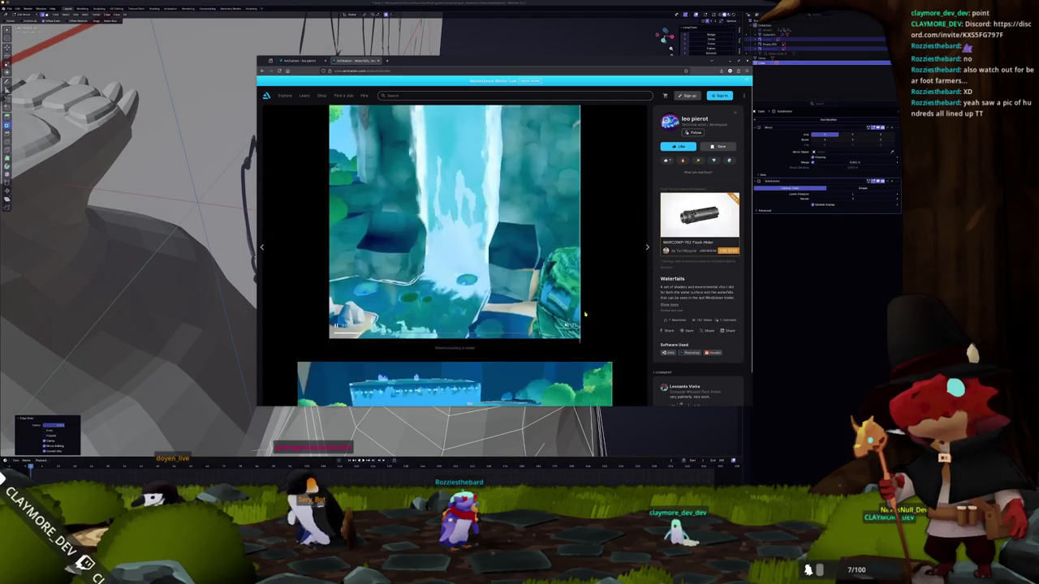
scroll(580, 315, "down", 2)
scroll(560, 316, "down", 2)
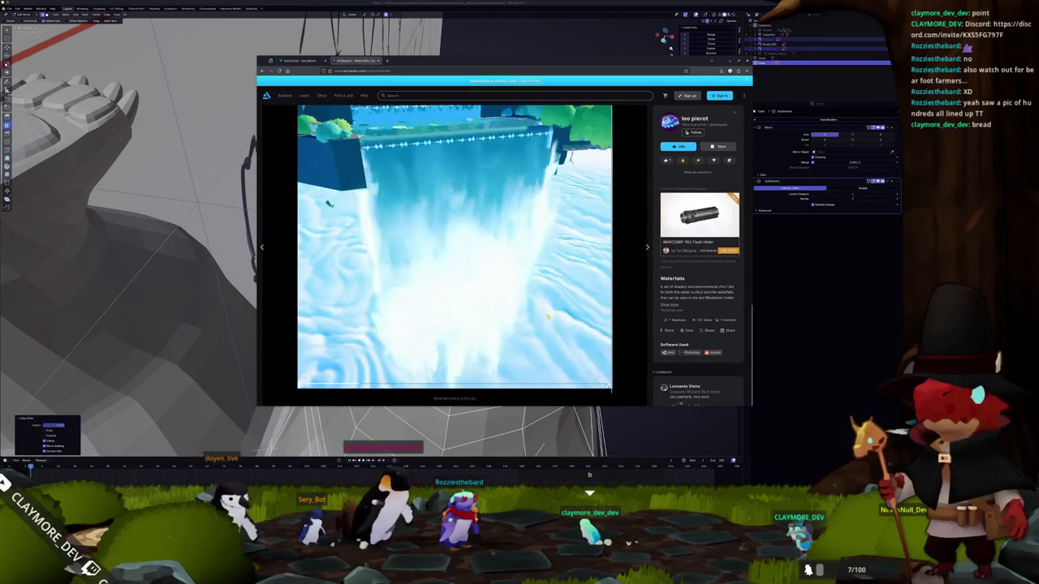
scroll(606, 387, "up", 1)
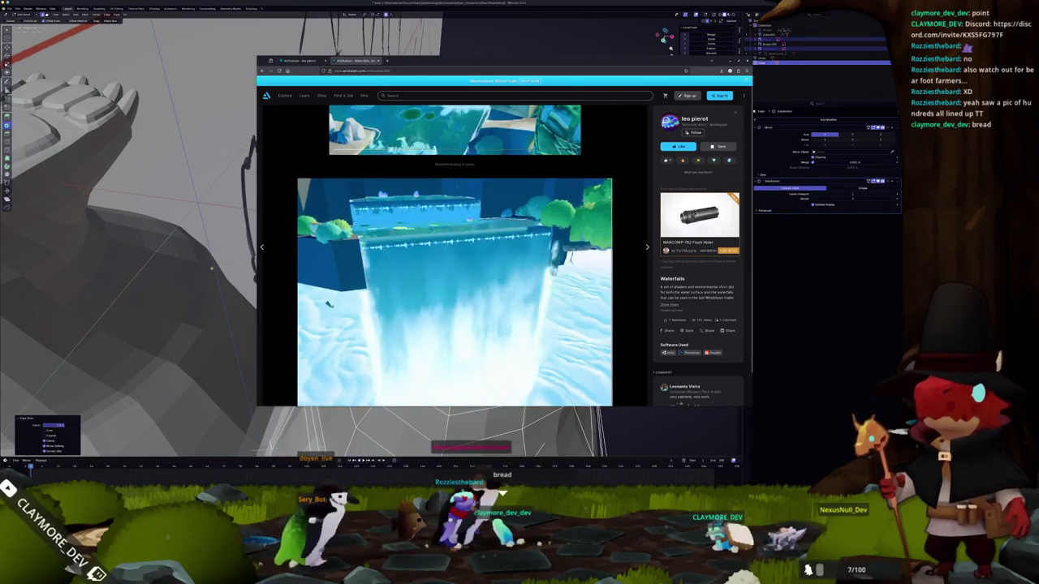
- Back in Blender, edge-slide a loop on the side of the foot near the toes
key("alt+Tab")
mouse_move(365, 243)
middle_mouse_down()
mouse_move(422, 228)
mouse_move(454, 235)
middle_mouse_up()
scroll(455, 235, "up", 2)
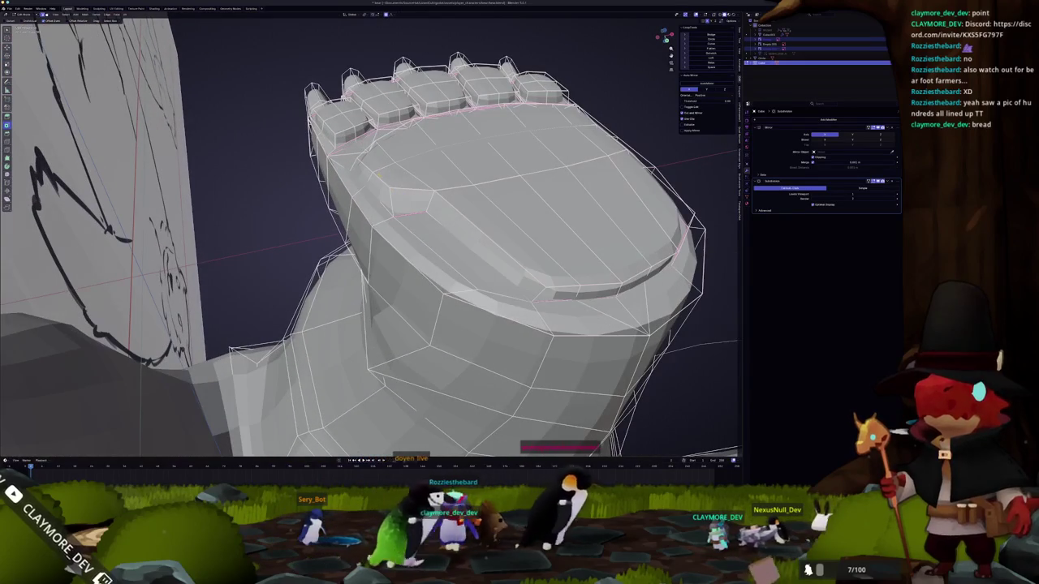
mouse_move(360, 165)
middle_mouse_down()
mouse_move(346, 219)
mouse_move(388, 307)
mouse_move(431, 92)
middle_mouse_up()
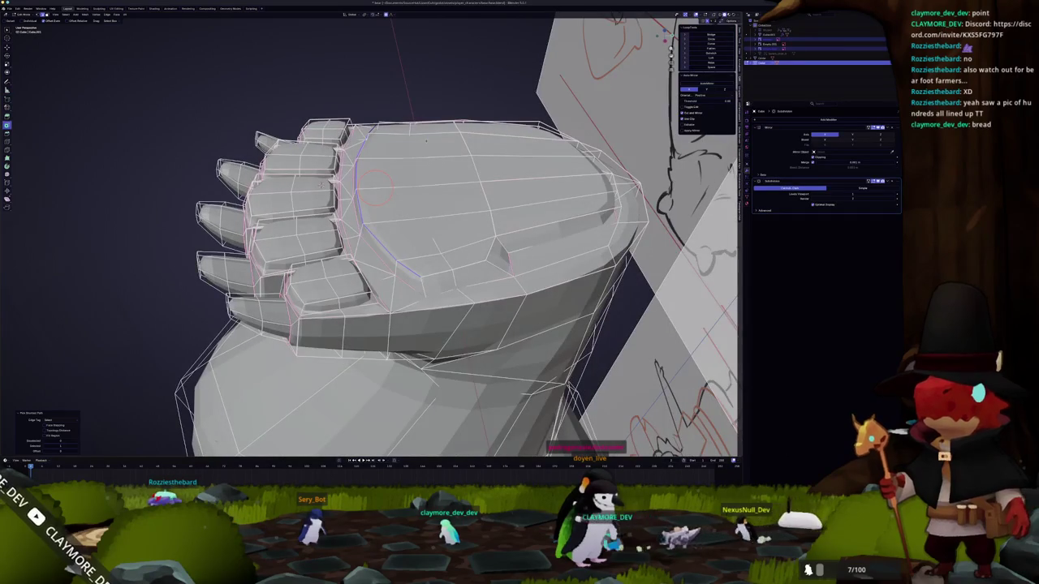
mouse_move(375, 189)
middle_mouse_down()
mouse_move(454, 235)
mouse_move(496, 249)
mouse_move(510, 240)
mouse_move(485, 231)
middle_mouse_up()
left_click(509, 240)
- Edge-slide the loops across the top of the foot, then check both legs against the references
mouse_move(420, 276)
middle_mouse_down()
mouse_move(475, 283)
mouse_move(475, 260)
mouse_move(482, 287)
mouse_move(363, 258)
mouse_move(349, 267)
middle_mouse_up()
left_click(459, 276)
left_click(475, 283)
key("g")
key("g")
left_click(471, 281)
scroll(408, 261, "down", 2)
key("Tab")
scroll(349, 268, "up", 2)
key("Tab")
middle_click_drag(308, 221, 339, 217)
- In front orthographic view, box-select the right foot's bottom faces and move them down
key("Tab")
key("KP_1")
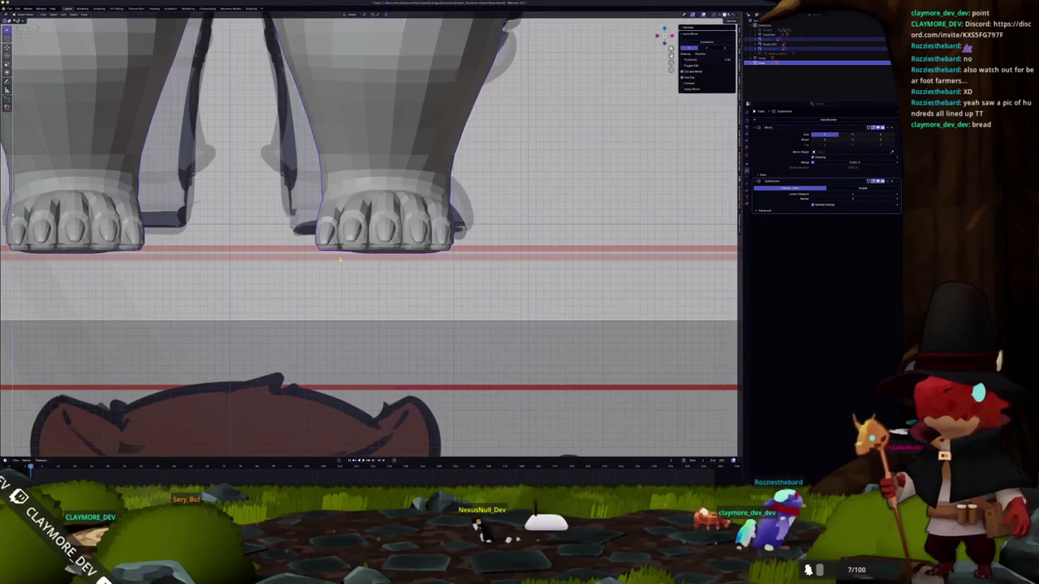
scroll(356, 252, "down", 3)
key("Tab")
scroll(367, 251, "up", 3)
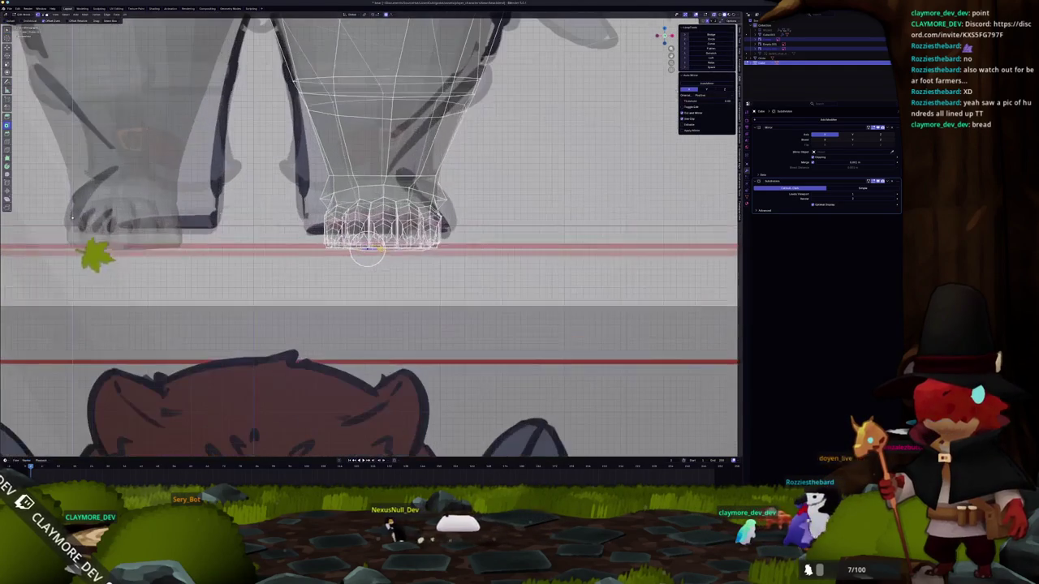
left_click_drag(367, 243, 381, 235)
middle_click_drag(382, 235, 430, 223)
key("g")
left_click(479, 237)
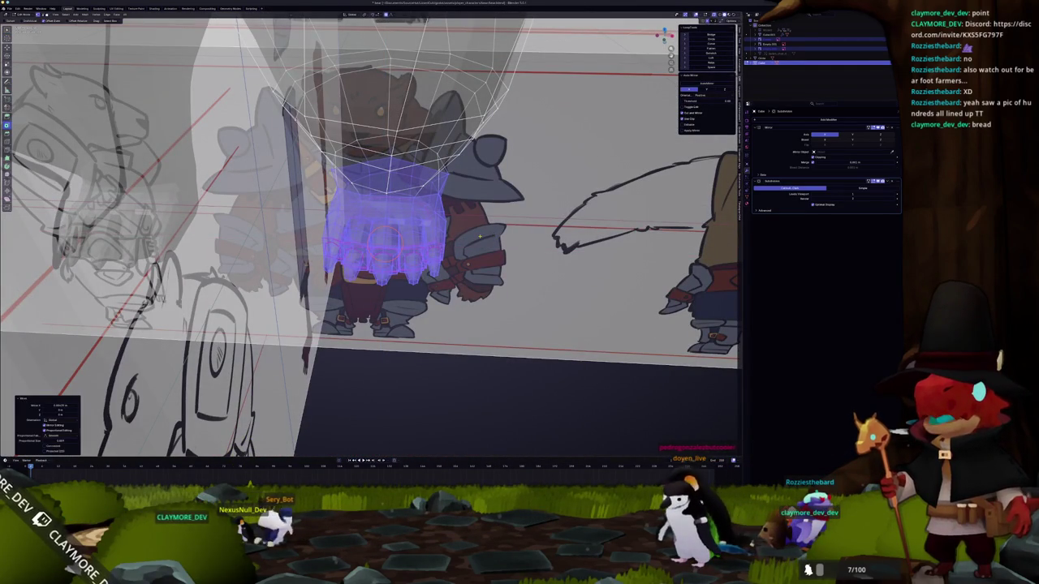
- Nudge the sole onto the reference ground line with proportional editing, then exit Edit Mode
key("KP_1")
key("g")
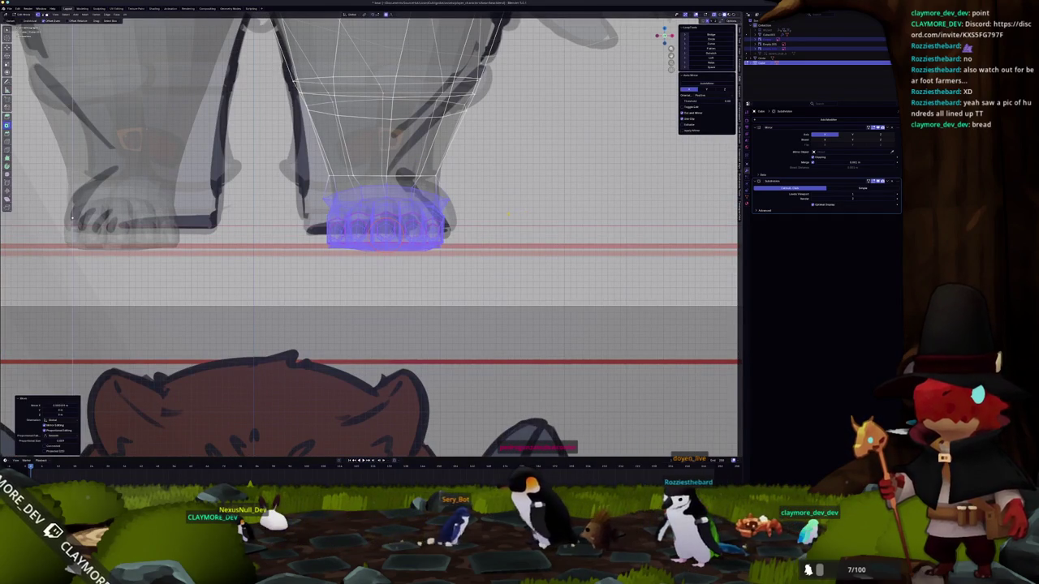
key("alt+a")
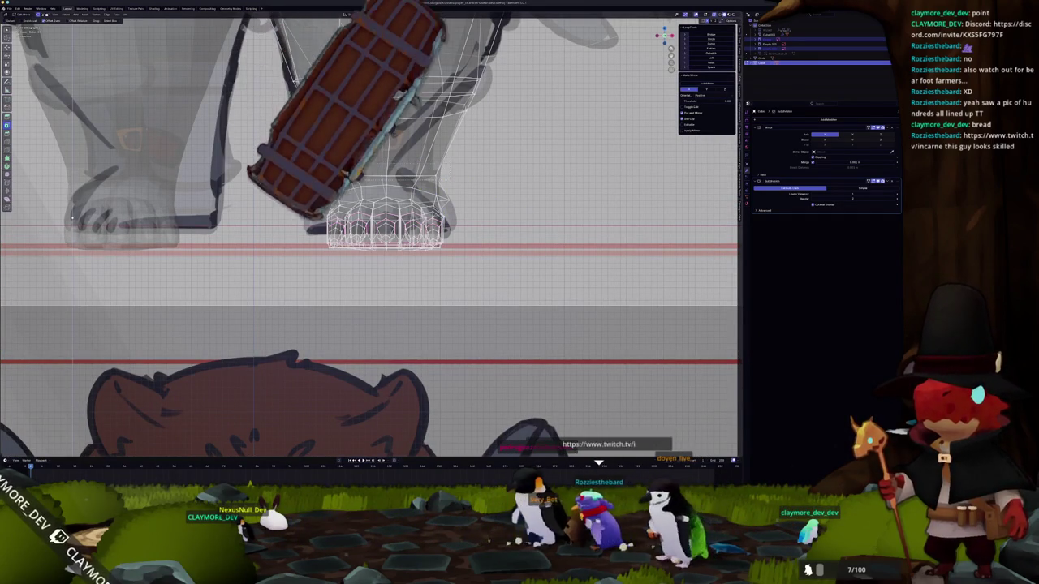
scroll(386, 162, "up", 1)
scroll(370, 227, "down", 2)
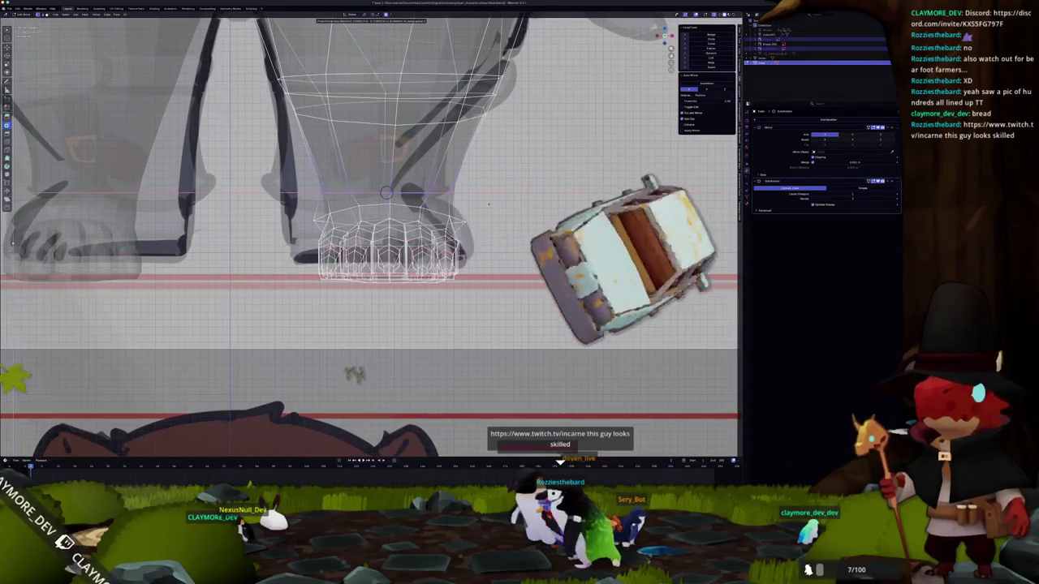
key("Tab")
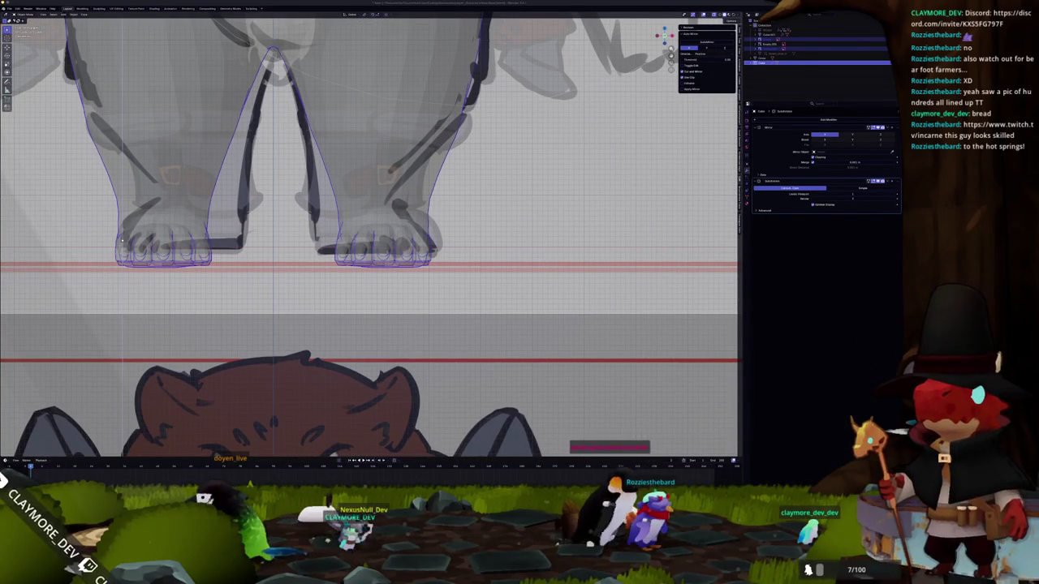
key("alt+Tab")
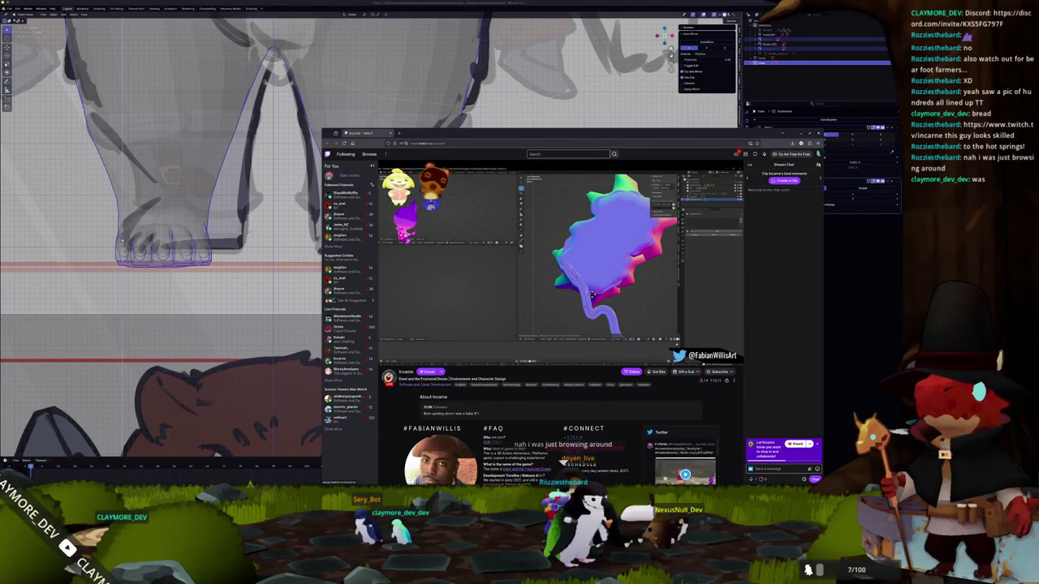
mouse_move(537, 314)
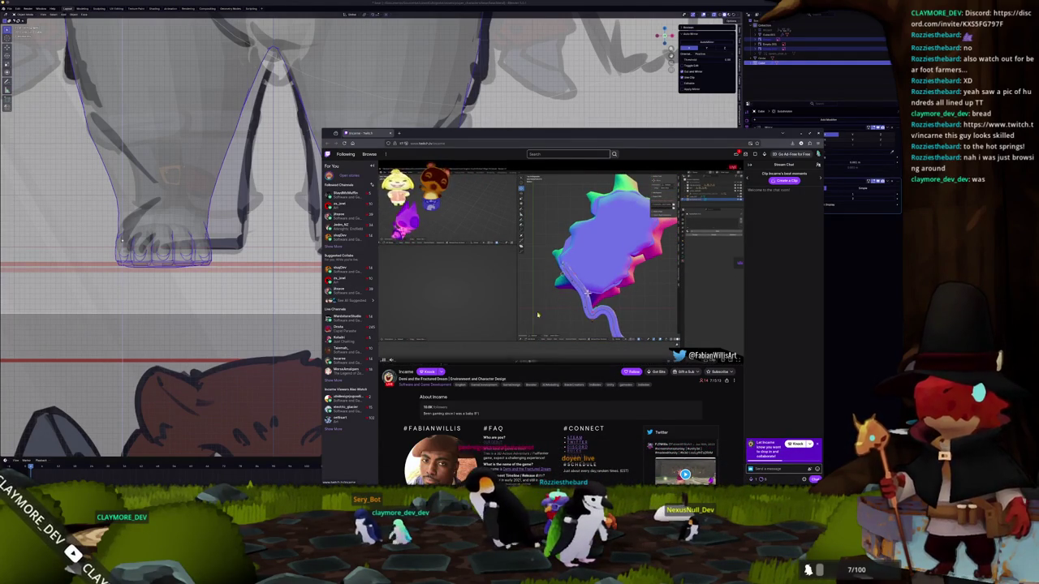
- Scroll the Twitch channel's About panels and follow its link to the Steam page for Demi and the Fractured Dream
scroll(512, 329, "down", 3)
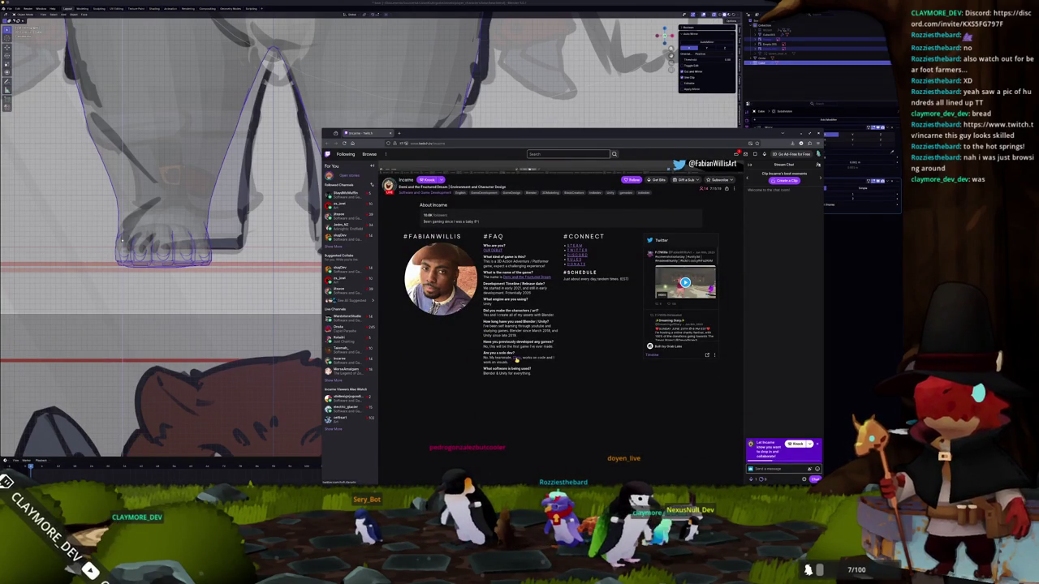
scroll(558, 356, "up", 1)
scroll(506, 259, "up", 2)
left_click(468, 278)
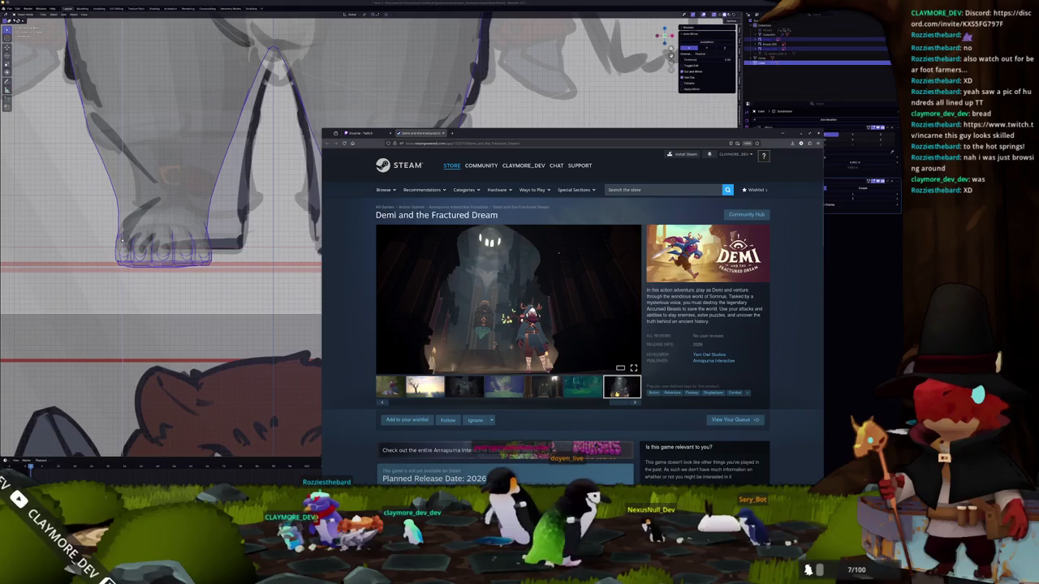
- Skim the Demi store page, then scroll through Annapurna Interactive's New Releases on Steam
scroll(614, 403, "down", 5)
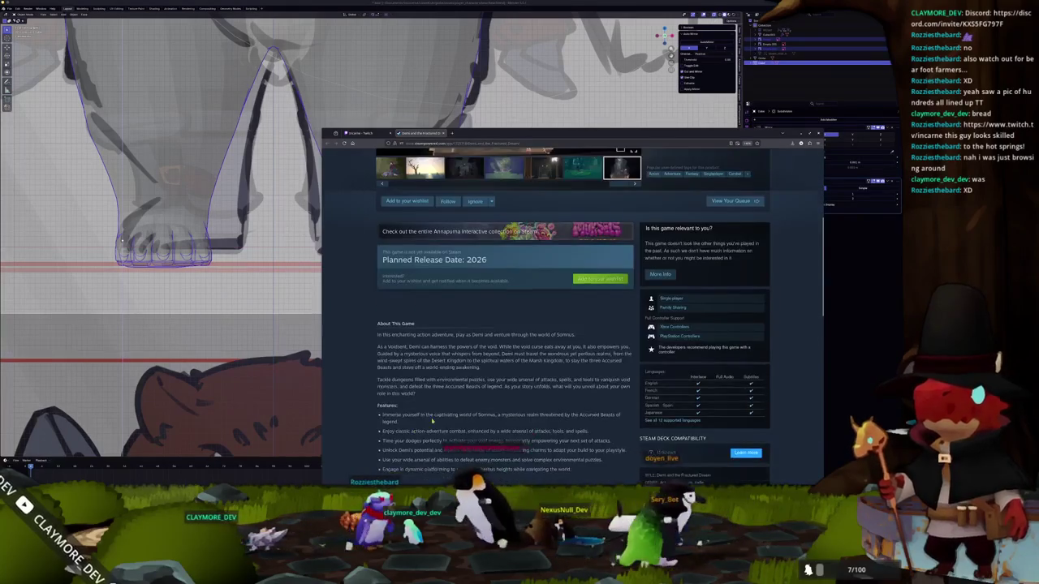
scroll(516, 355, "up", 4)
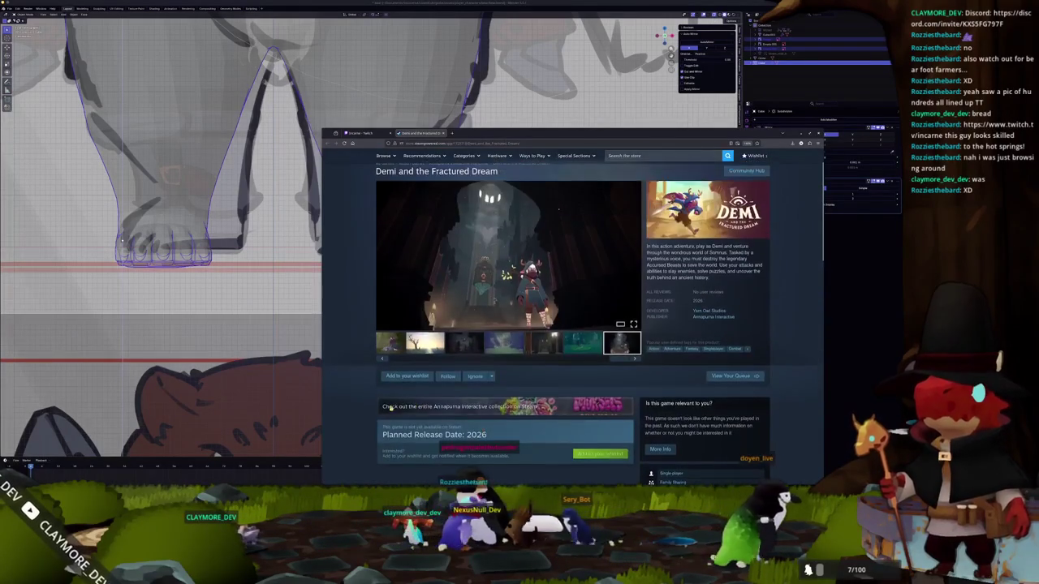
scroll(379, 402, "down", 3)
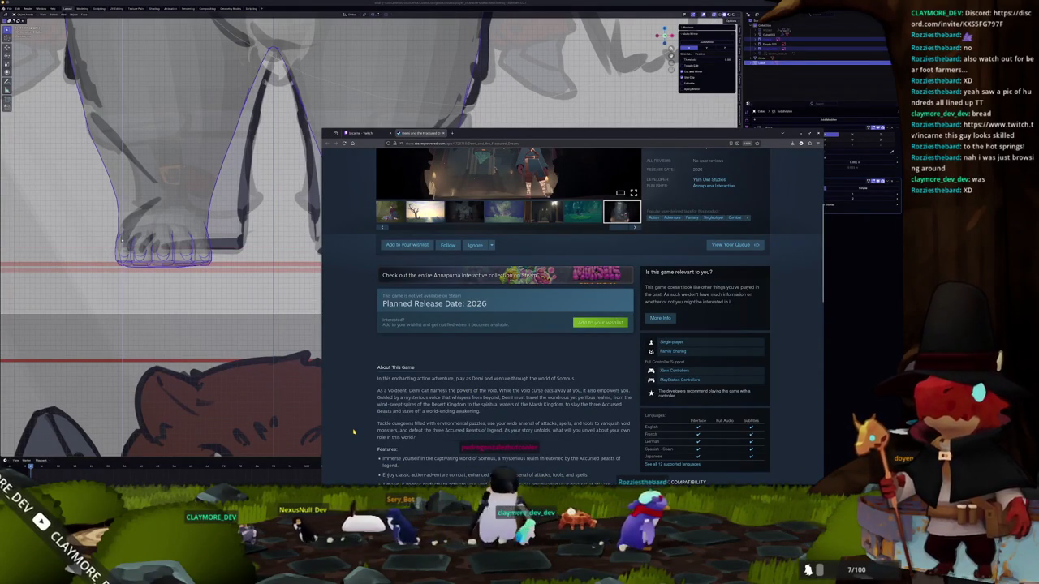
scroll(357, 405, "up", 4)
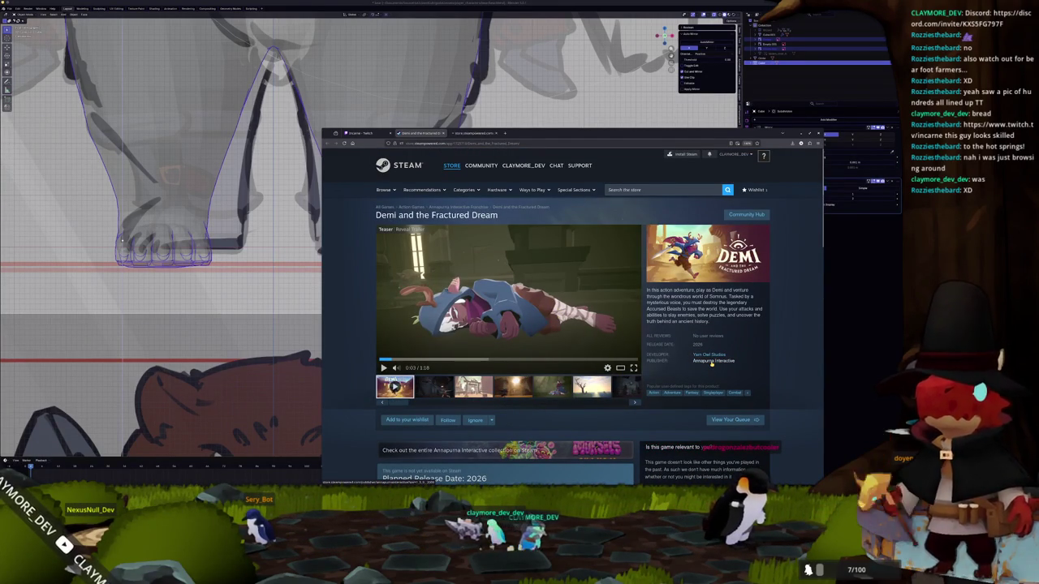
left_click(475, 133)
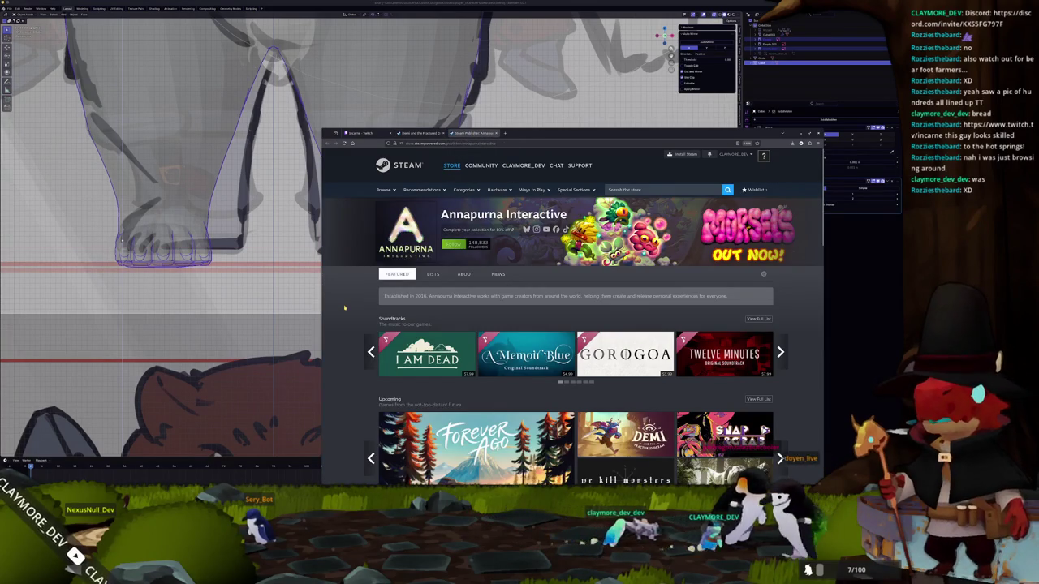
scroll(345, 306, "down", 5)
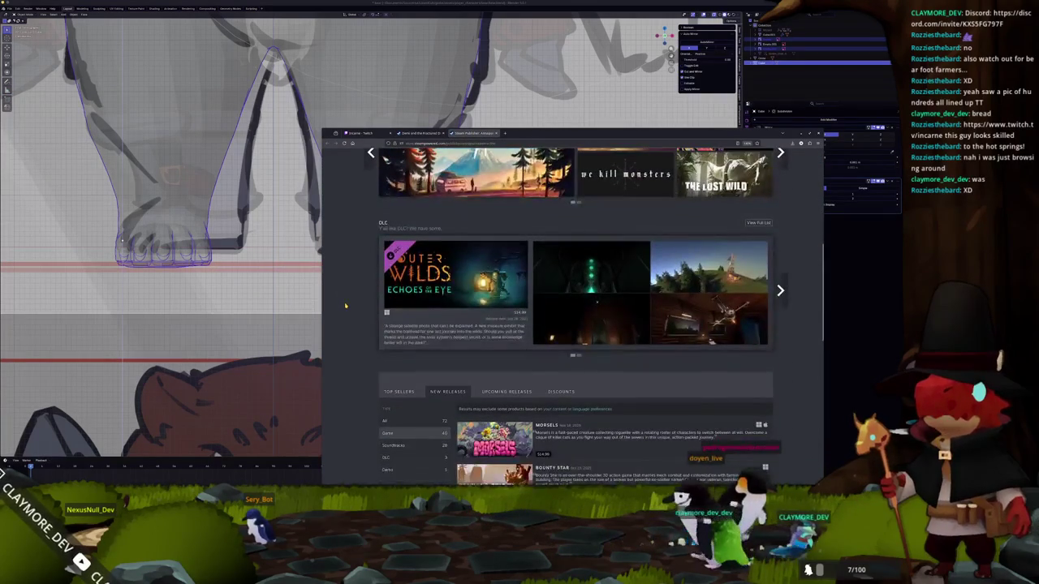
scroll(345, 306, "down", 1)
scroll(345, 306, "down", 2)
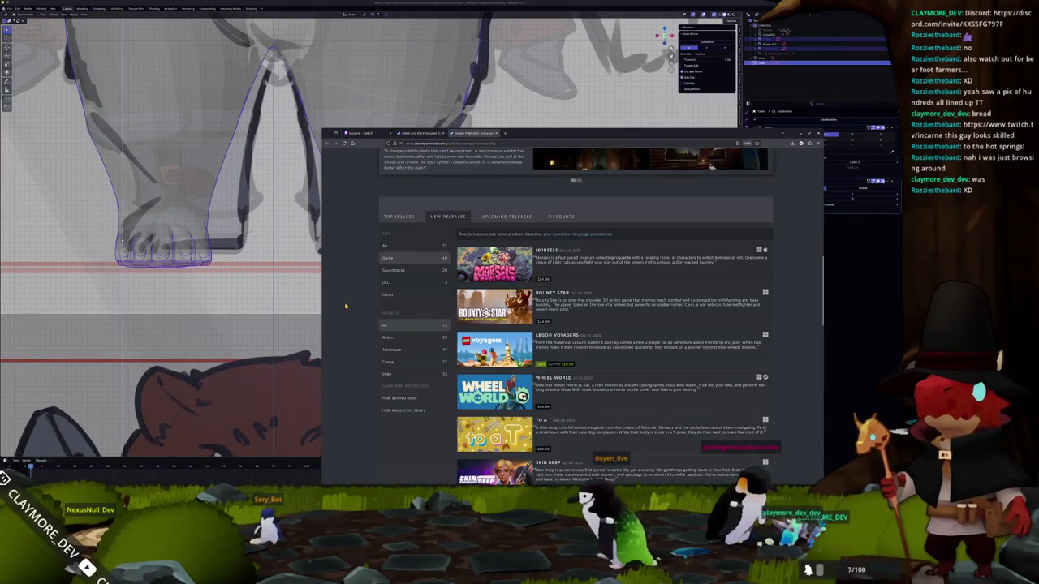
scroll(345, 306, "down", 1)
scroll(346, 307, "down", 1)
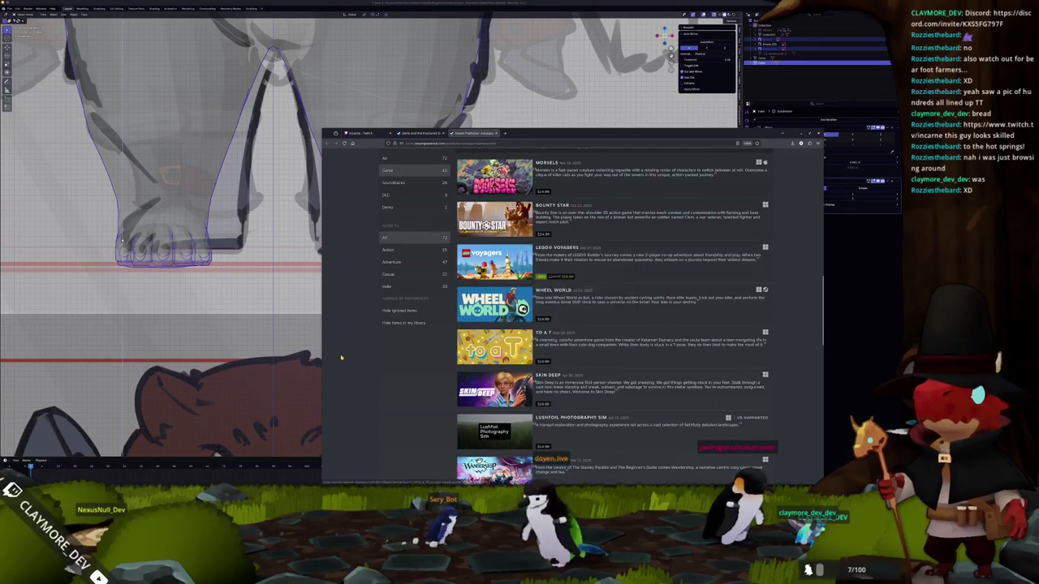
scroll(348, 349, "down", 3)
scroll(347, 349, "down", 2)
scroll(349, 348, "down", 1)
scroll(349, 348, "up", 5)
scroll(349, 348, "up", 5)
- Revisit the Twitch channel, then close the Twitch and Demi tabs and the browser
left_click(365, 134)
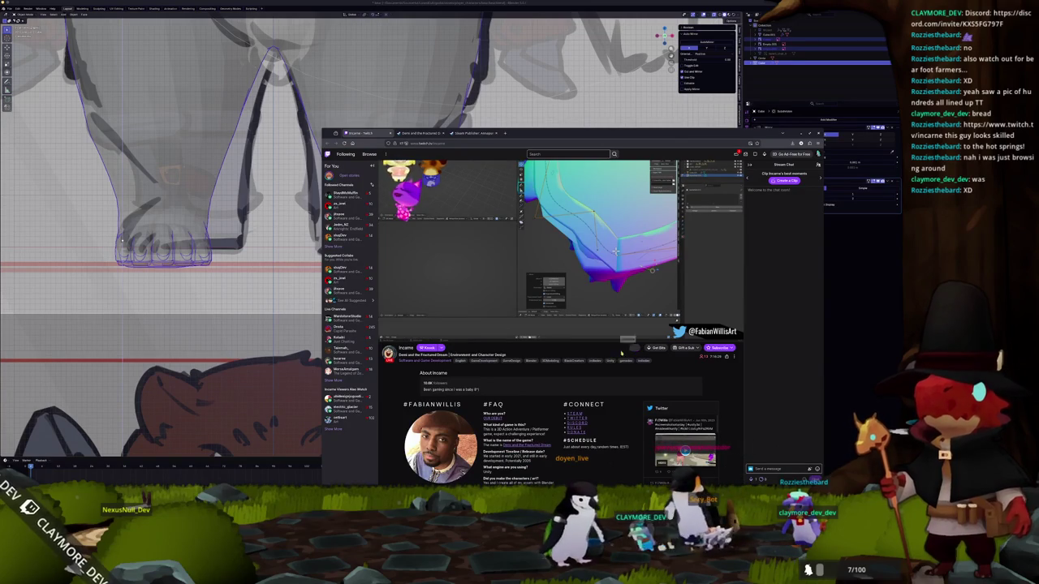
scroll(573, 351, "down", 1)
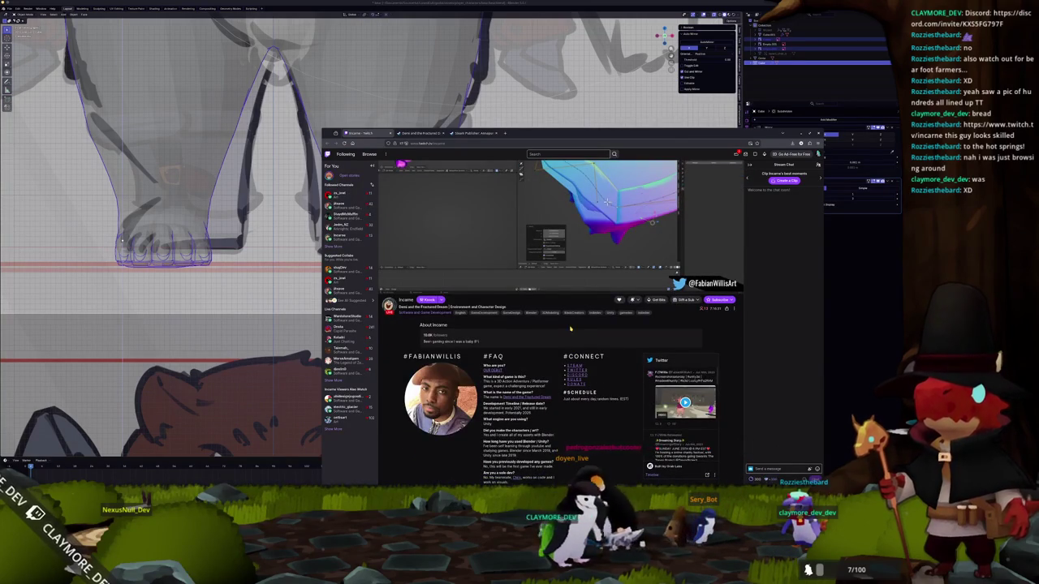
scroll(571, 328, "up", 2)
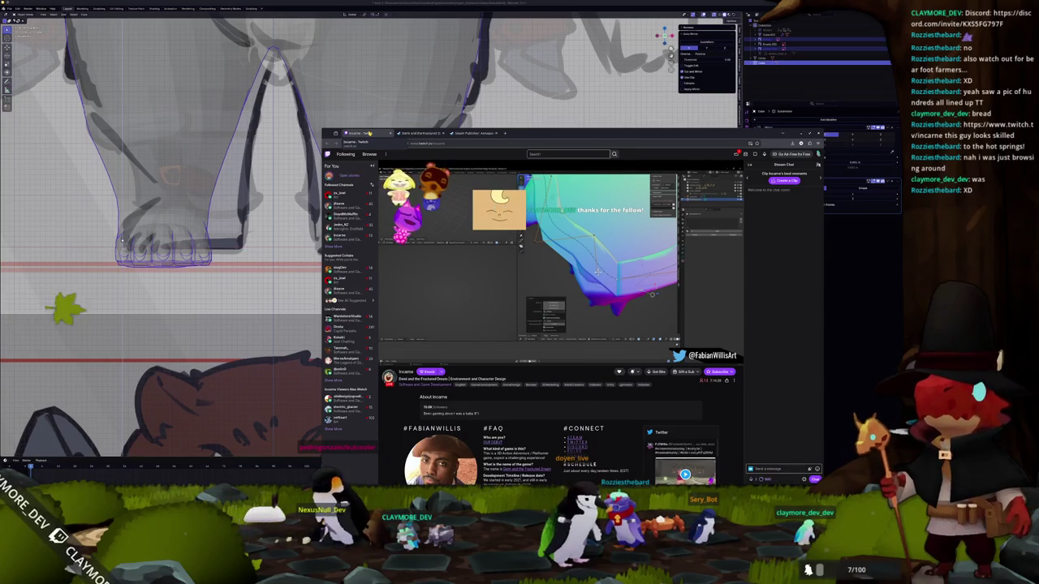
left_click(385, 132)
left_click(378, 132)
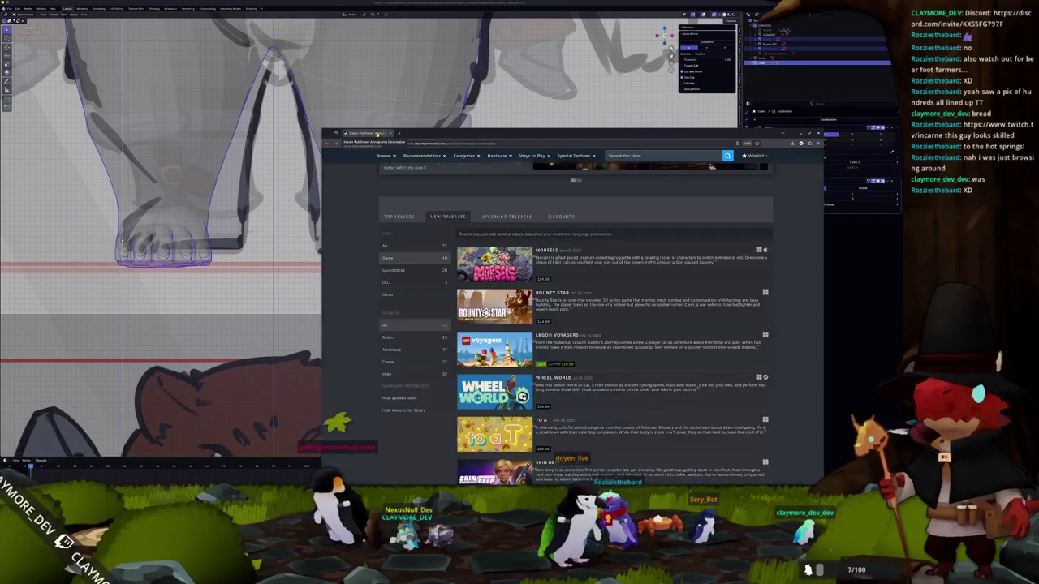
left_click(377, 133)
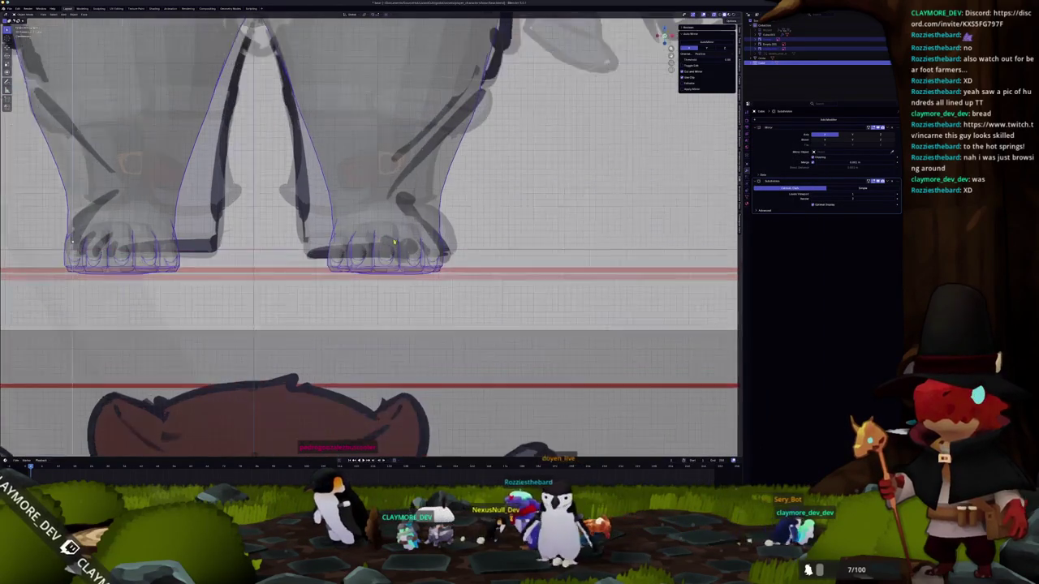
- Turn on X-ray, re-enter Edit Mode on the bear mesh and snap to the numpad 3 side ortho view
scroll(405, 276, "up", 3)
scroll(381, 267, "down", 3)
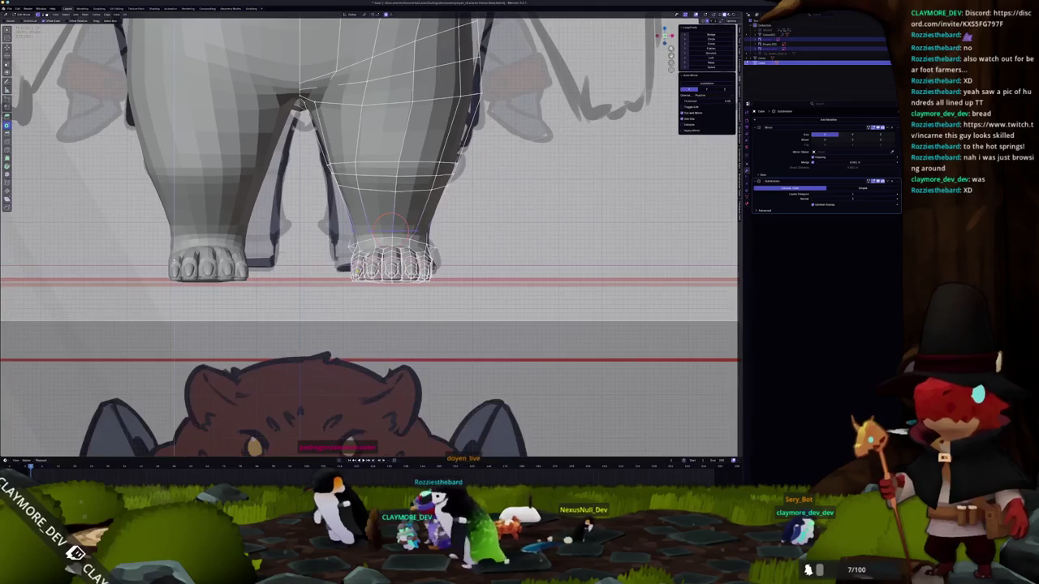
scroll(382, 268, "up", 2)
scroll(382, 268, "up", 2)
mouse_move(367, 261)
middle_mouse_down("shift")
mouse_move(403, 289)
mouse_move(609, 207)
mouse_move(538, 49)
mouse_move(439, 162)
middle_mouse_up("shift")
key("alt+z")
key("alt+z")
key("Tab")
middle_click_drag(369, 290, 369, 341)
mouse_move(459, 290)
middle_mouse_down()
mouse_move(422, 317)
mouse_move(318, 204)
mouse_move(444, 311)
mouse_move(439, 317)
middle_mouse_up()
key("Tab")
mouse_move(361, 352)
middle_mouse_down()
mouse_move(428, 354)
mouse_move(393, 339)
mouse_move(404, 334)
middle_mouse_up()
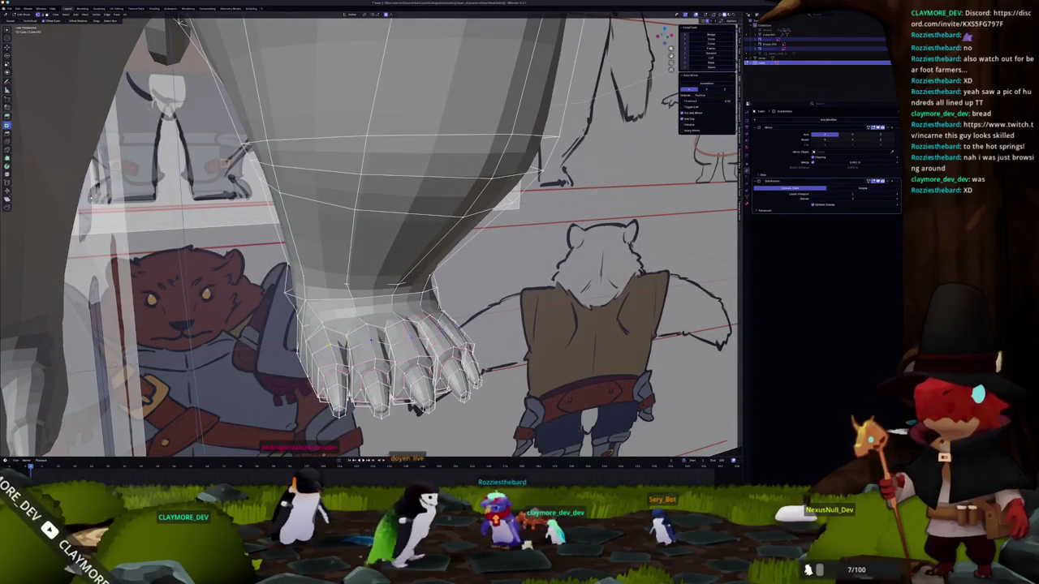
key("KP_3")
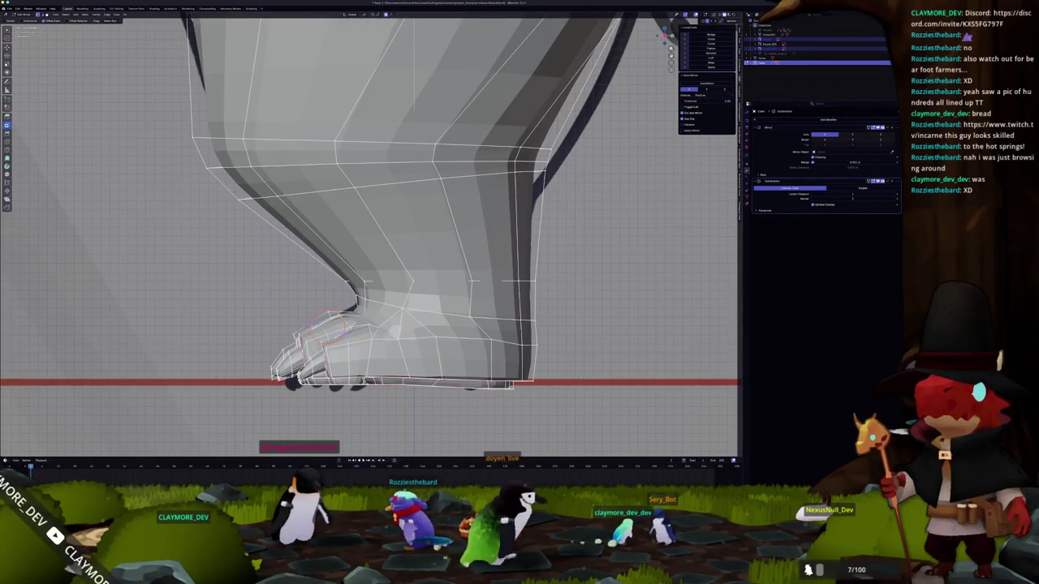
- Pull the toe tips into a smoother curve with proportional-editing grabs, resizing the falloff
key("g")
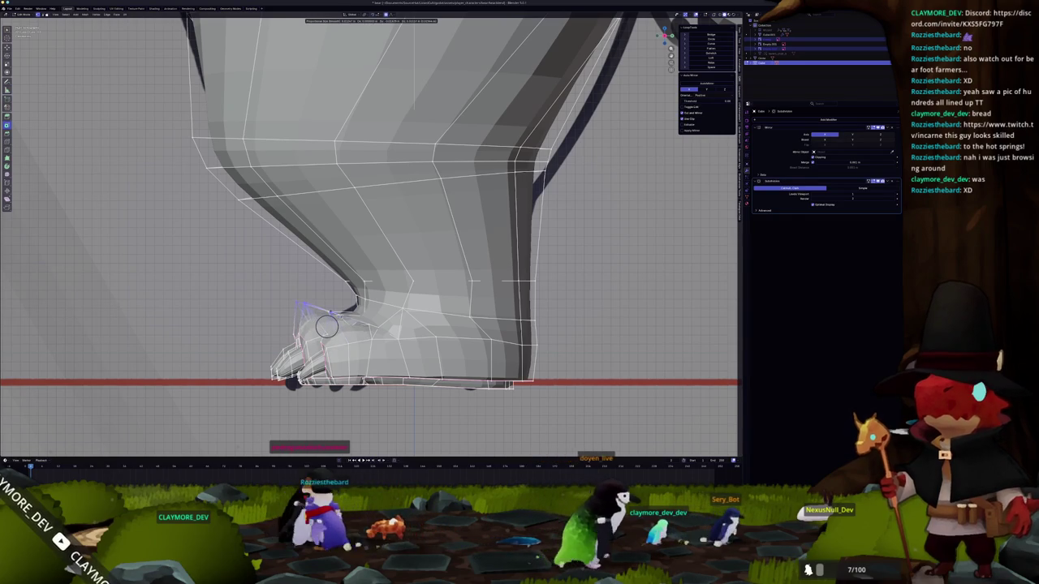
left_click(327, 327)
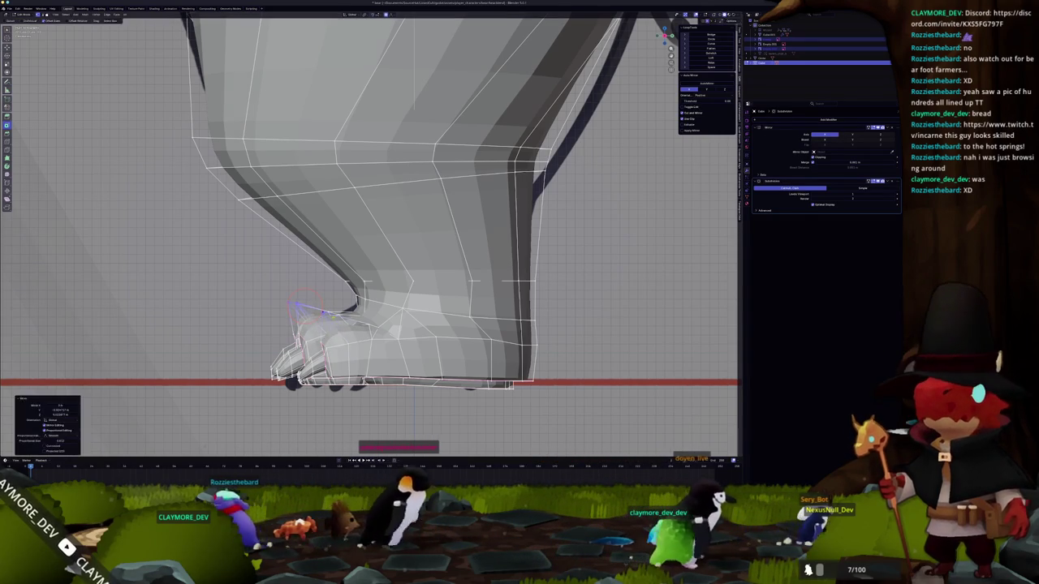
key("Tab")
scroll(316, 294, "down", 3)
scroll(315, 294, "up", 2)
key("Tab")
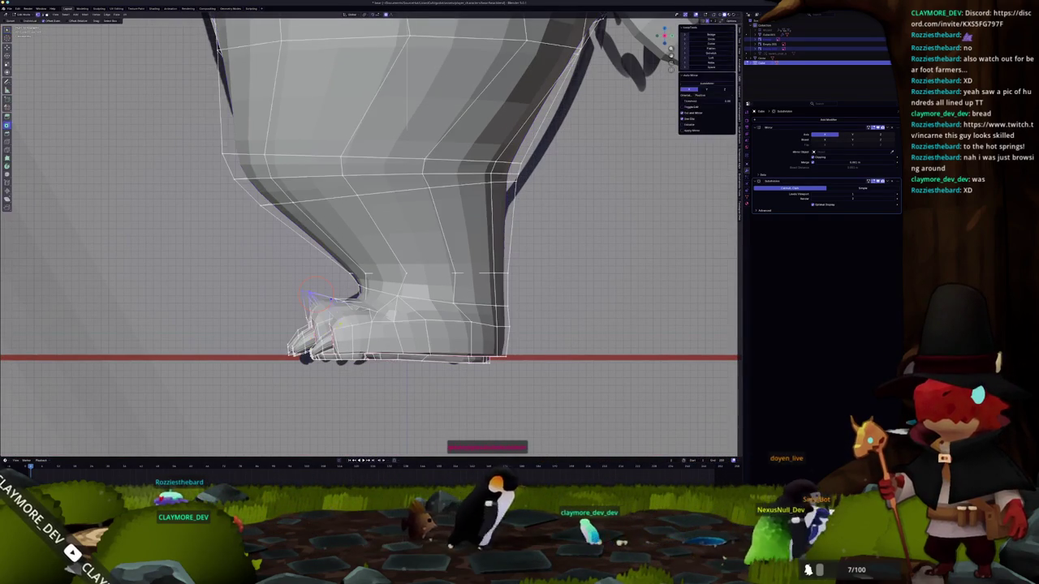
key("g")
scroll(316, 294, "down", 5)
scroll(316, 294, "down", 3)
scroll(316, 293, "down", 5)
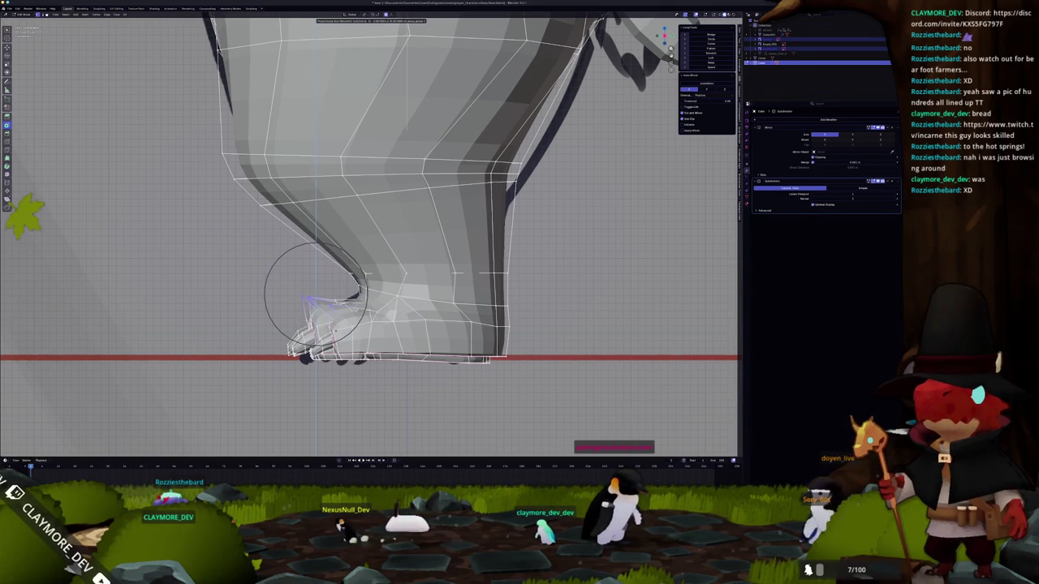
left_click(316, 294)
- Soft-move the foot vertices from two perspective angles, then check the legs in front view
middle_click_drag(316, 294, 341, 268)
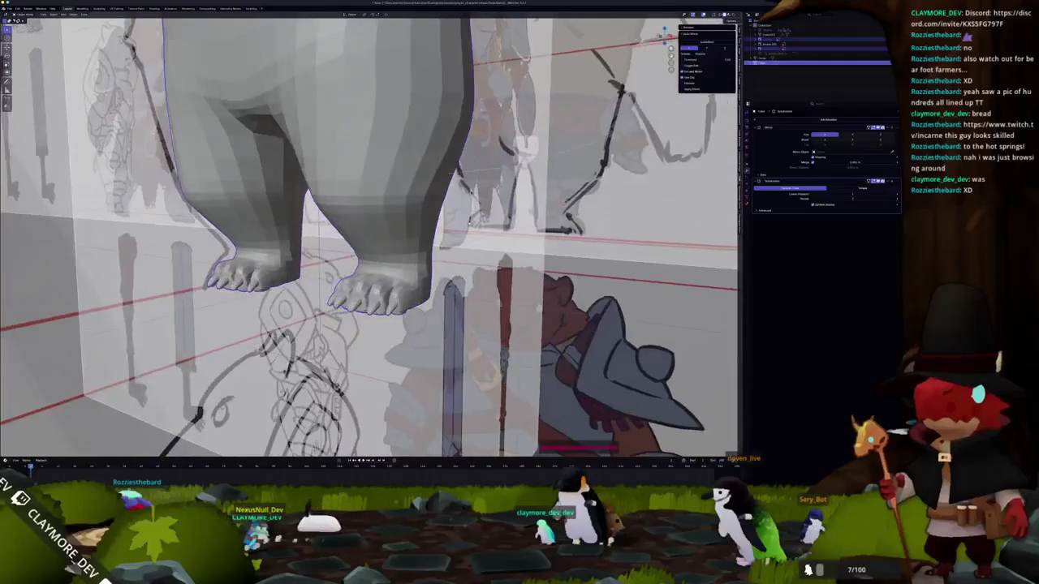
key("Tab")
scroll(382, 324, "up", 3)
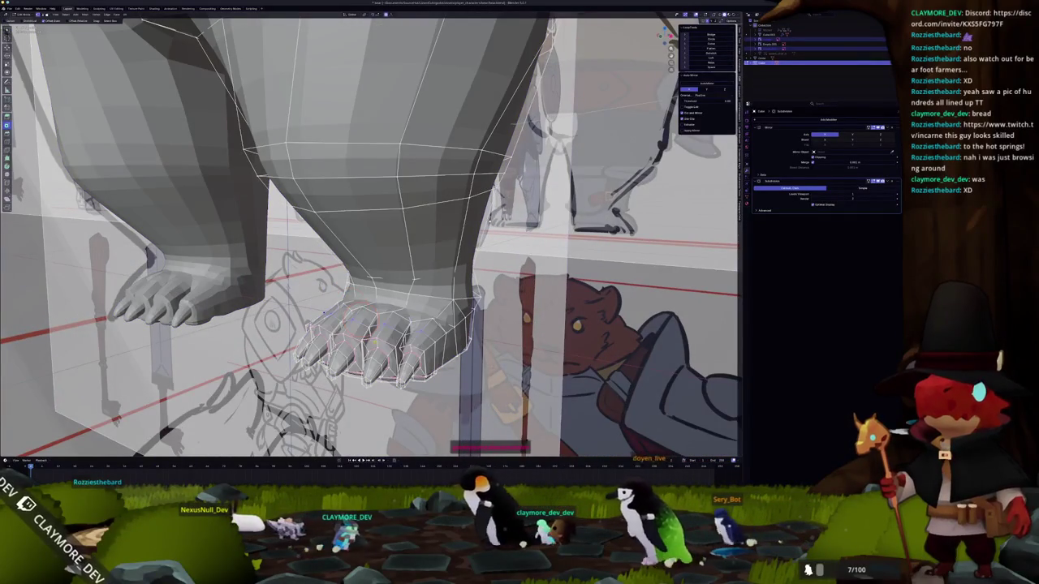
middle_click_drag(381, 325, 339, 315)
key("g")
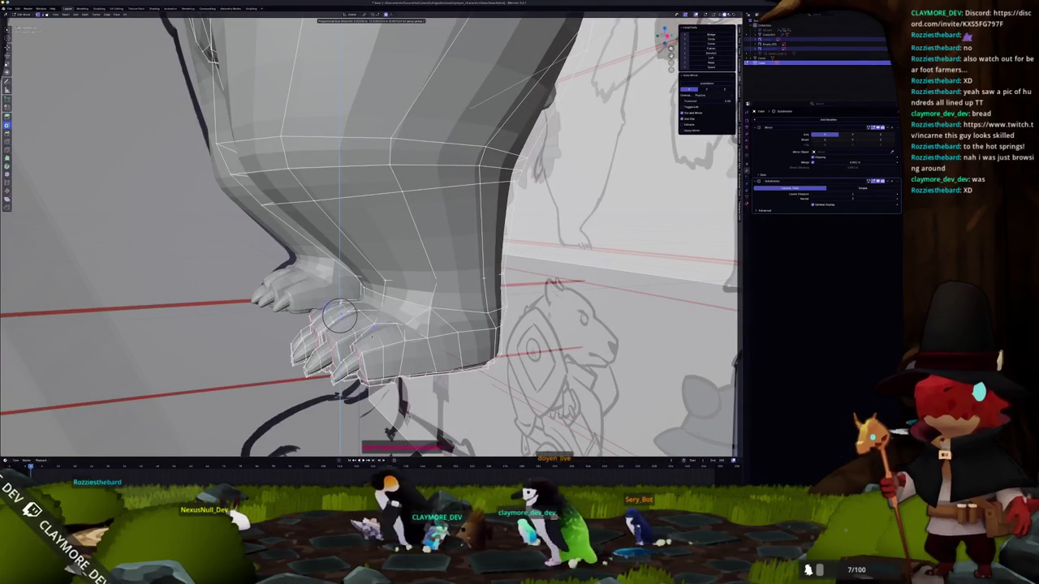
left_click(340, 315)
middle_click_drag(139, 365, 239, 417)
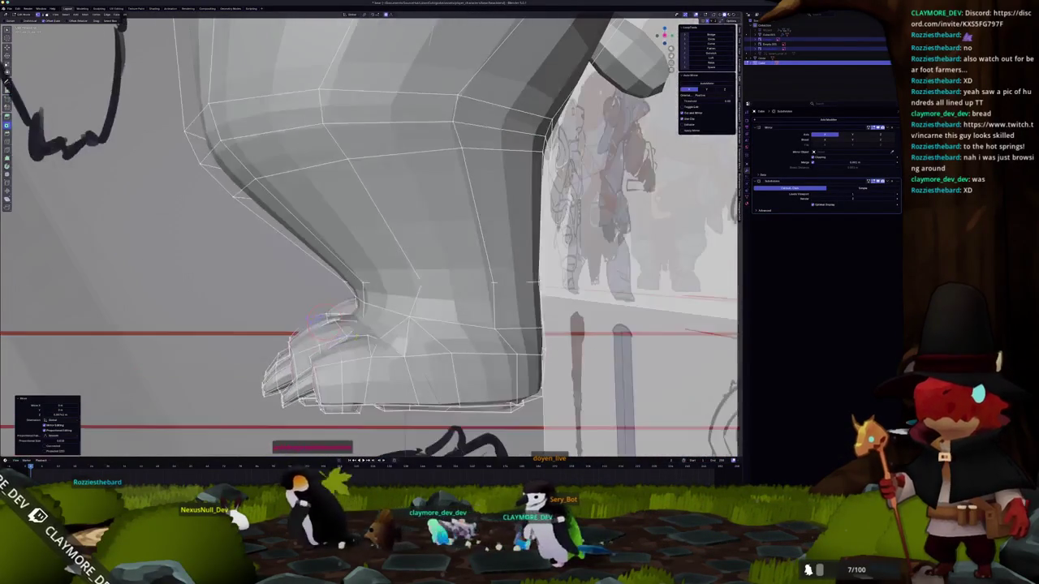
key("g")
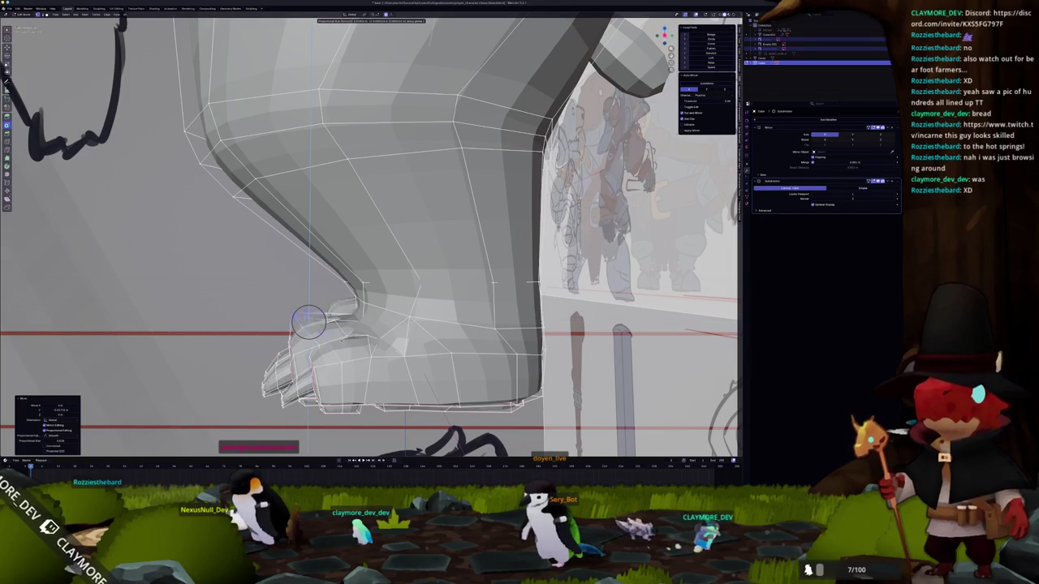
left_click(308, 322)
middle_click_drag(308, 322, 363, 353)
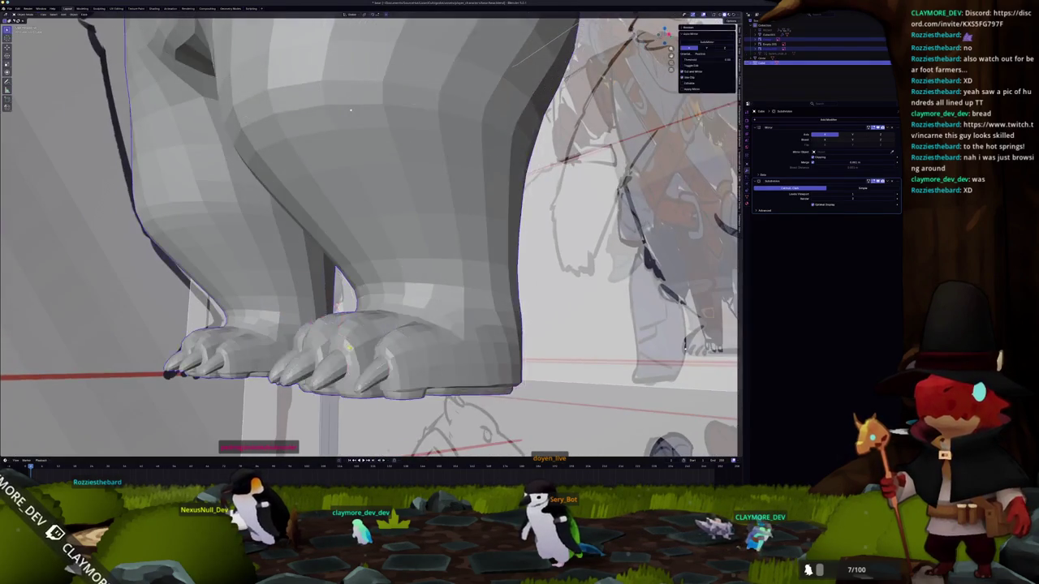
key("KP_1")
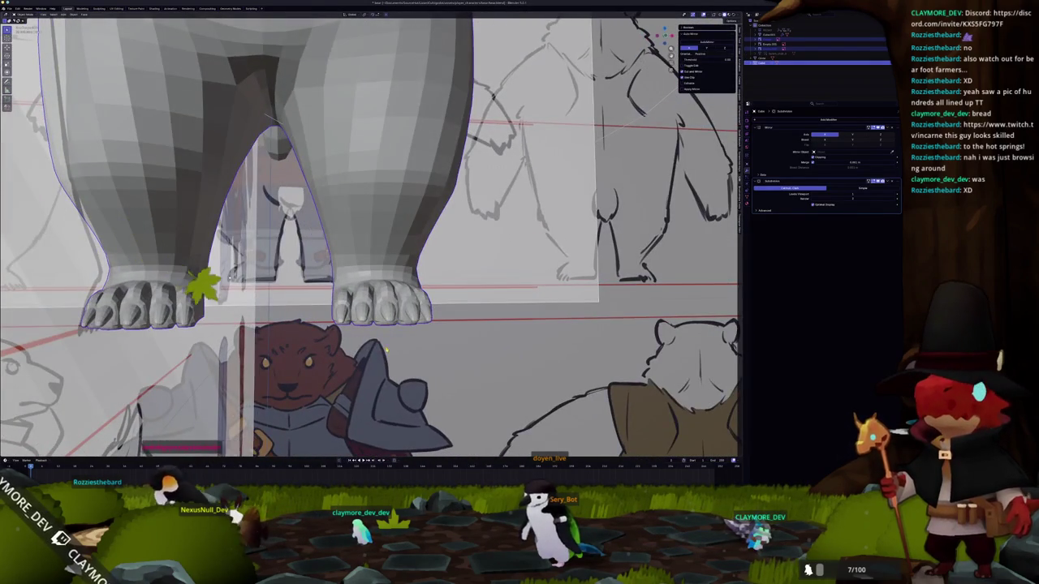
scroll(386, 350, "up", 2)
- Briefly try Sculpt Mode, return to Edit Mode, then exit to review the feet from above
left_click(384, 373)
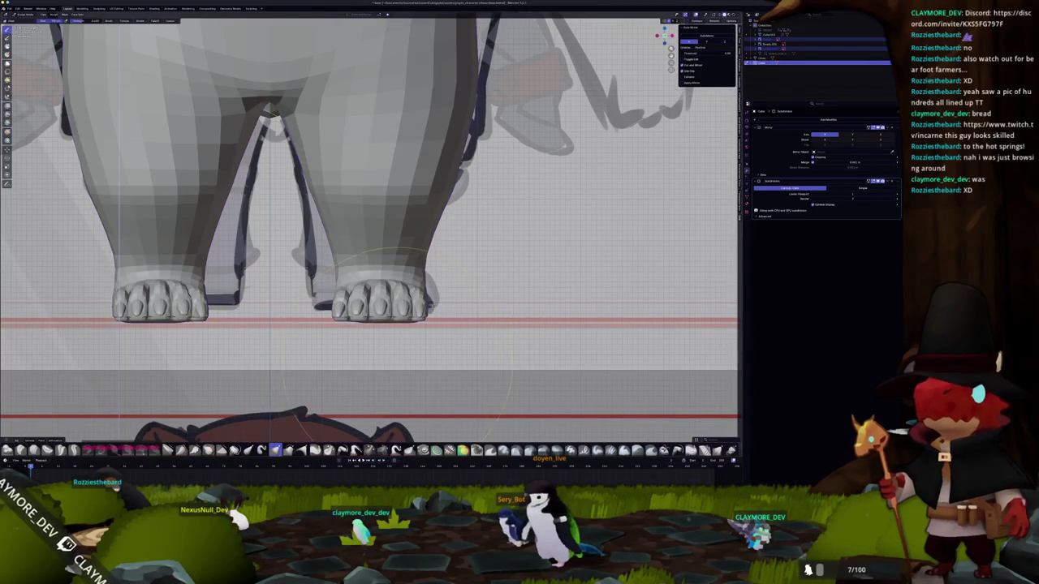
scroll(377, 286, "up", 2)
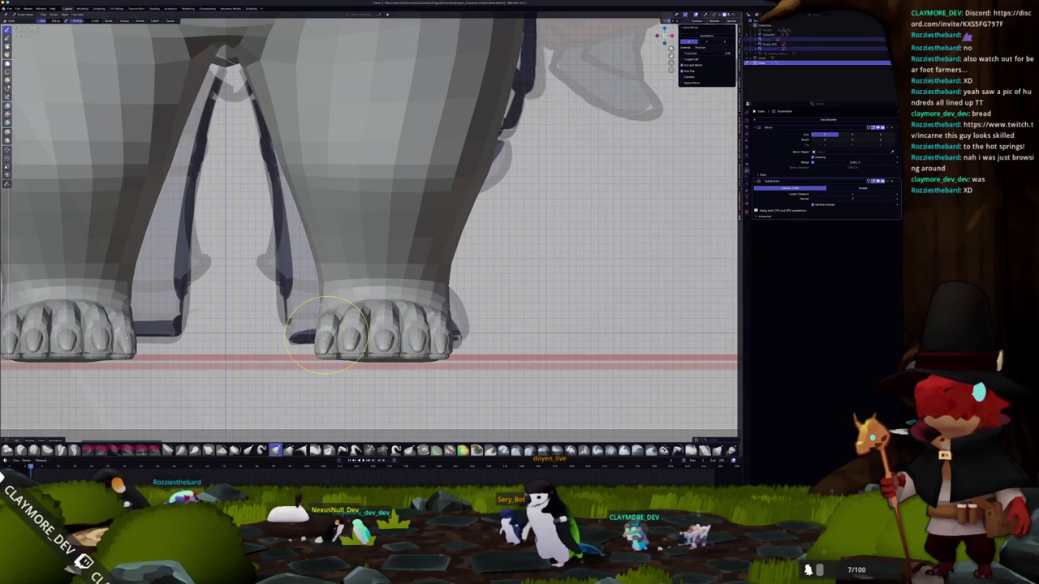
key("Tab")
scroll(326, 333, "down", 2)
scroll(326, 325, "up", 3)
mouse_move(326, 325)
middle_mouse_down()
mouse_move(318, 308)
mouse_move(337, 311)
middle_mouse_up()
key("g")
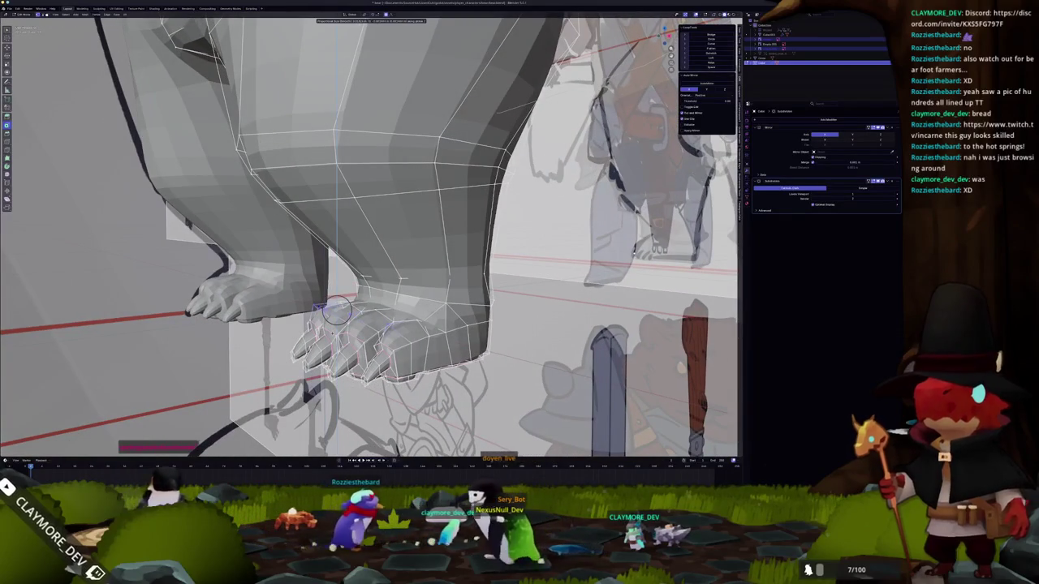
key("Escape")
key("Tab")
scroll(337, 310, "down", 2)
mouse_move(336, 310)
middle_mouse_down()
mouse_move(349, 243)
mouse_move(312, 85)
mouse_move(357, 268)
middle_mouse_up()
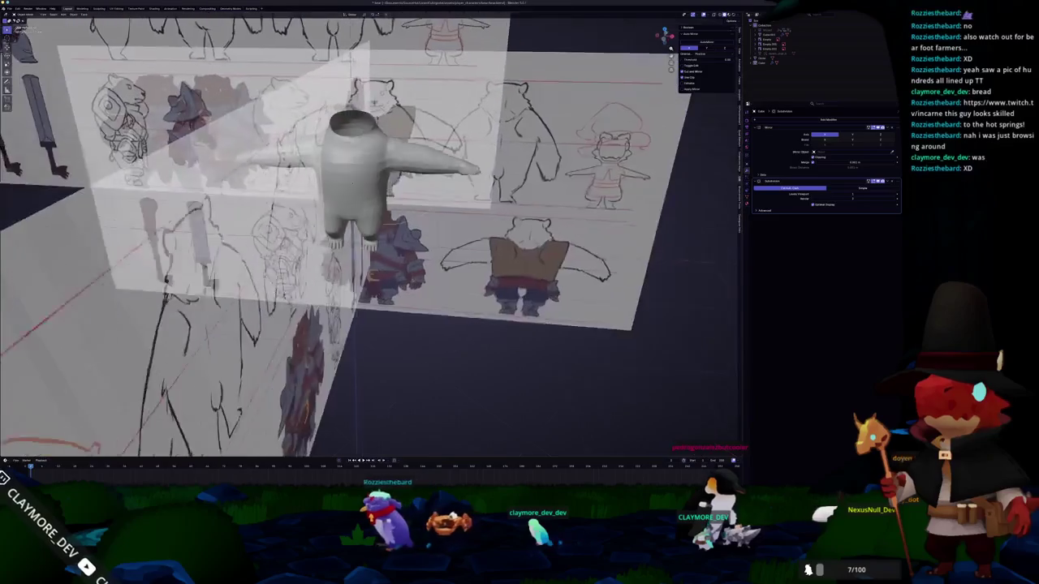
- Zoom in on the bear's legs from the front and enter Edit Mode to show the leg, foot and tail loops
scroll(357, 268, "up", 2)
middle_click_drag(354, 186, 357, 199)
scroll(357, 199, "up", 2)
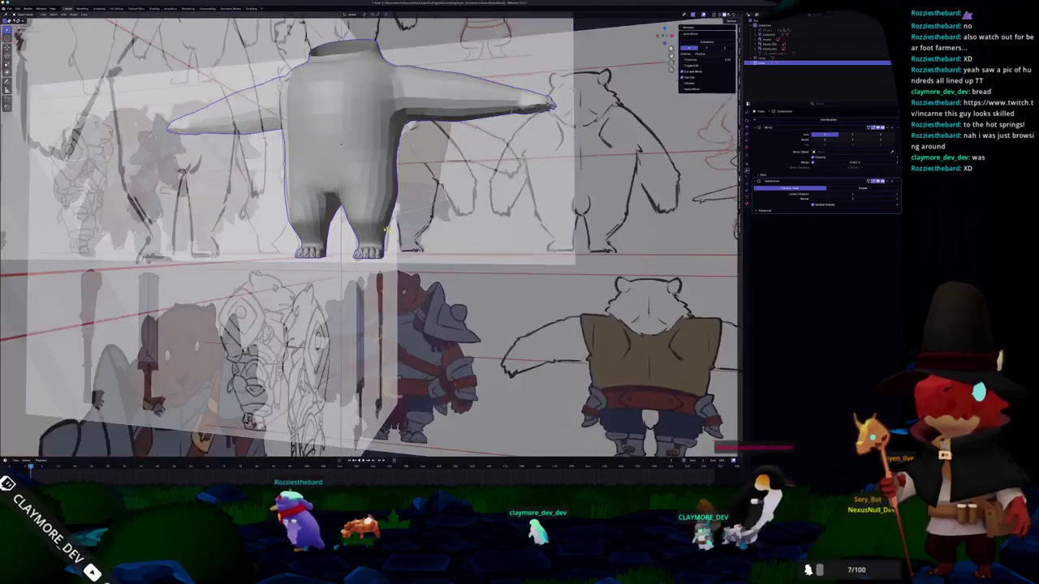
scroll(357, 203, "up", 2)
key("Tab")
mouse_move(328, 104)
middle_mouse_down()
mouse_move(331, 144)
mouse_move(374, 213)
mouse_move(373, 195)
mouse_move(406, 167)
mouse_move(323, 178)
middle_mouse_up()
scroll(374, 195, "up", 2)
scroll(384, 168, "up", 2)
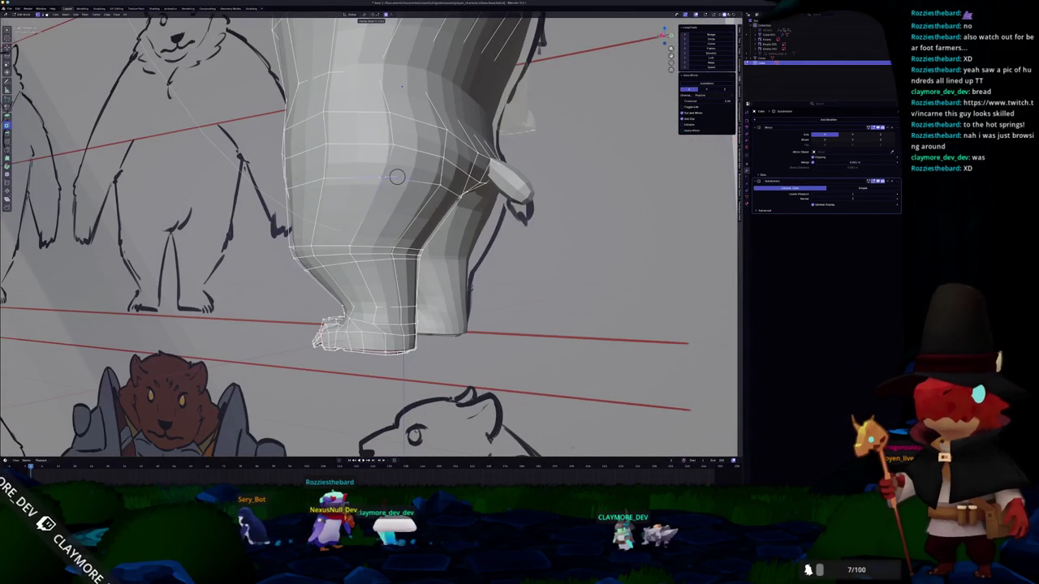
- Orbit around the bear and reference planes to face the front foot closely
middle_click_drag(387, 177, 299, 180)
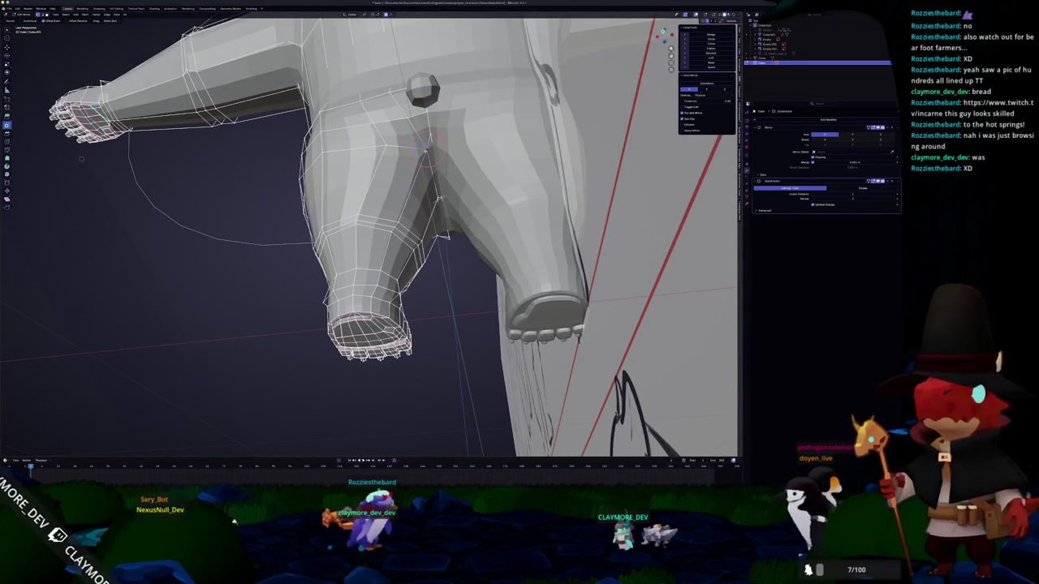
scroll(426, 149, "down", 5)
middle_click_drag(425, 148, 381, 162)
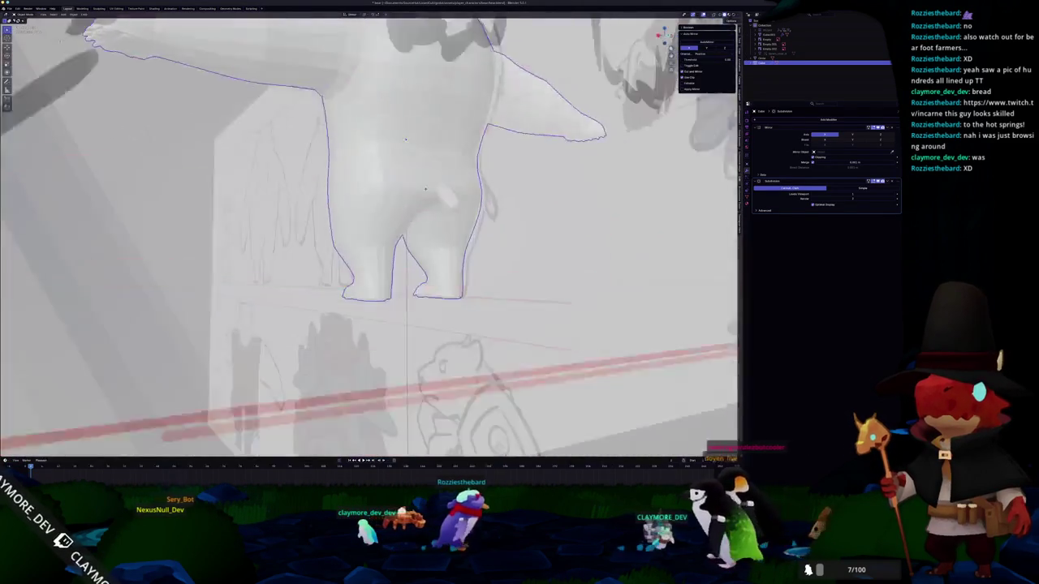
scroll(369, 235, "down", 5)
middle_click_drag(369, 236, 430, 211)
scroll(396, 335, "down", 2)
mouse_move(395, 335)
middle_mouse_down()
mouse_move(401, 317)
mouse_move(395, 334)
mouse_move(389, 308)
middle_mouse_up()
scroll(389, 325, "up", 3)
scroll(389, 325, "up", 2)
middle_click_drag(334, 212, 460, 329)
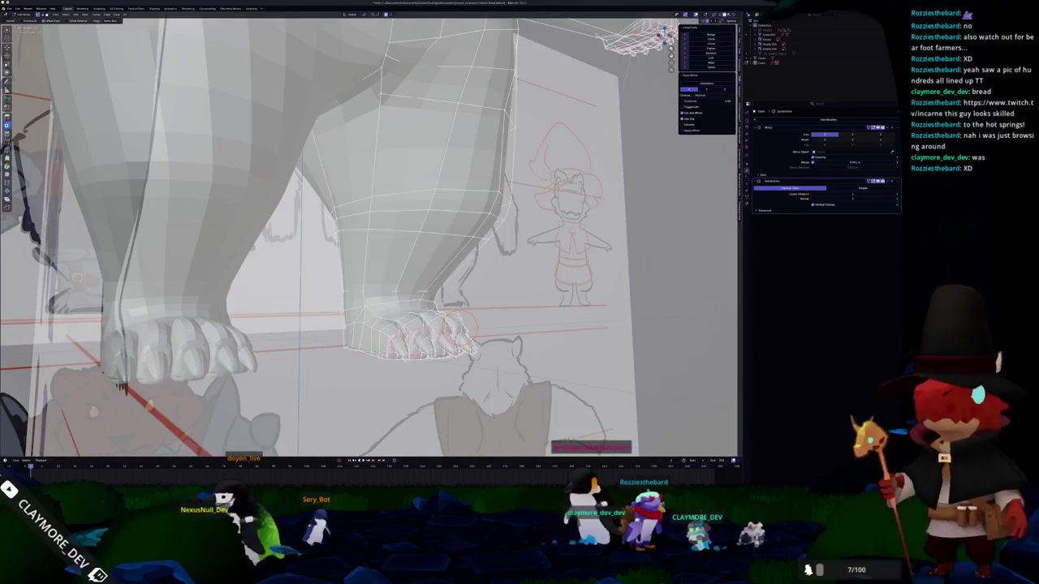
scroll(380, 331, "up", 2)
mouse_move(380, 330)
middle_mouse_down()
mouse_move(425, 250)
mouse_move(408, 243)
middle_mouse_up()
- Circle-select the front foot's toe vertices with an enlarged brush, then view both feet in Object Mode
key("c")
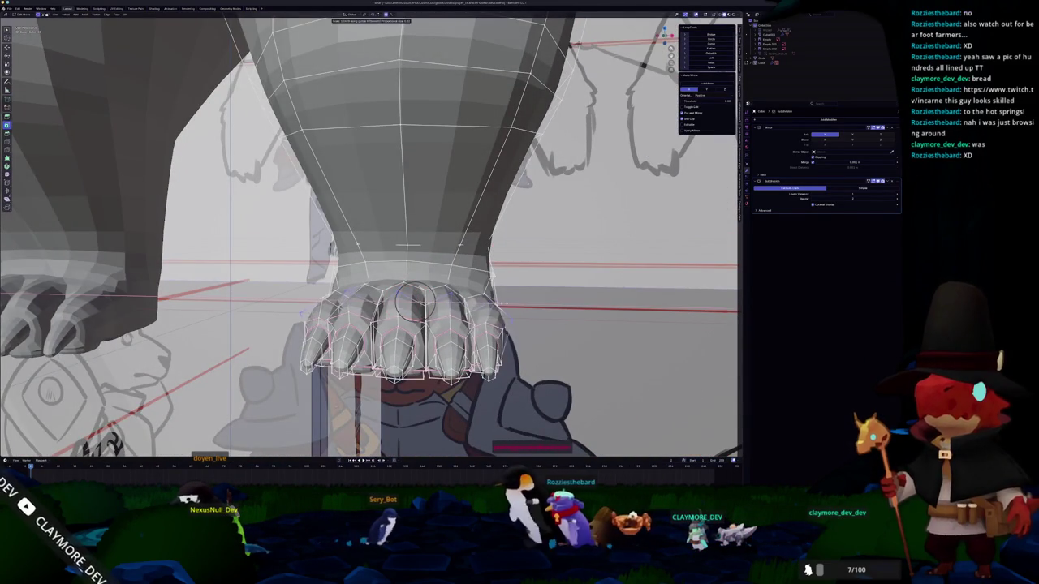
scroll(415, 301, "down", 5)
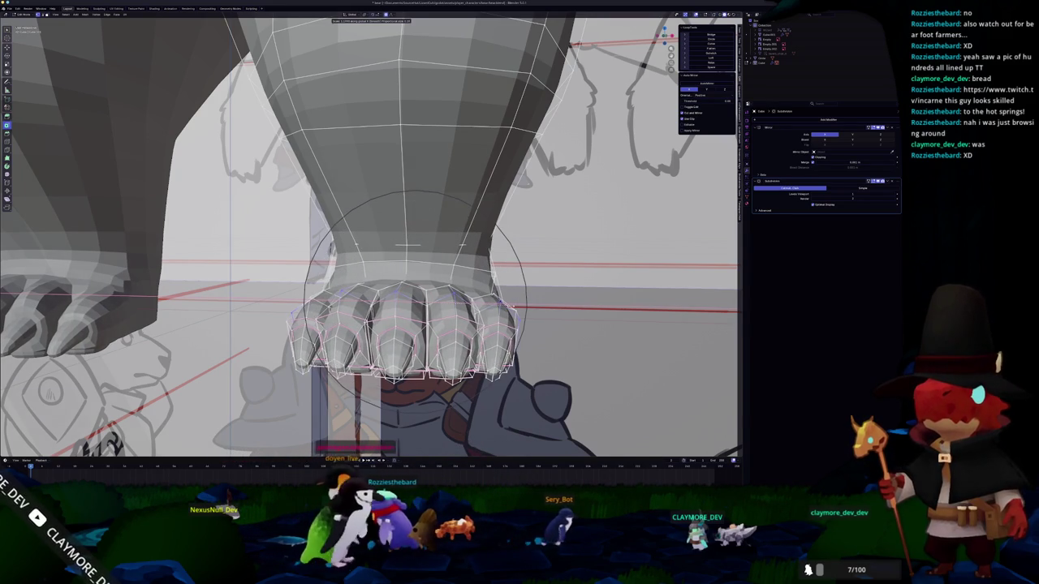
key("Tab")
mouse_move(498, 311)
middle_mouse_down()
mouse_move(439, 331)
mouse_move(396, 322)
mouse_move(433, 340)
middle_mouse_up()
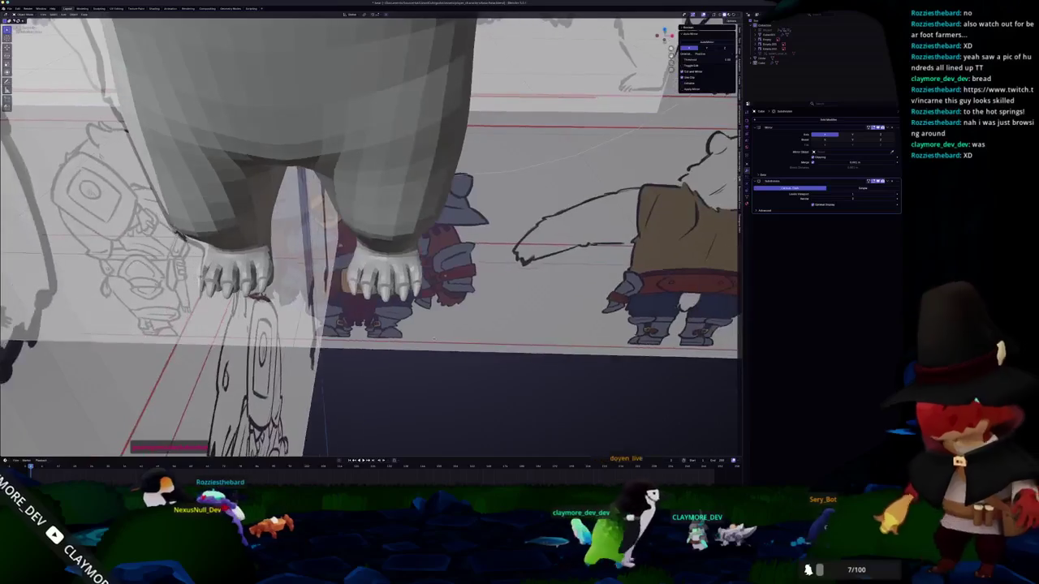
- Select the bear's leg mesh, then orbit and zoom to inspect the legs and feet from below
middle_click_drag(434, 339, 419, 242)
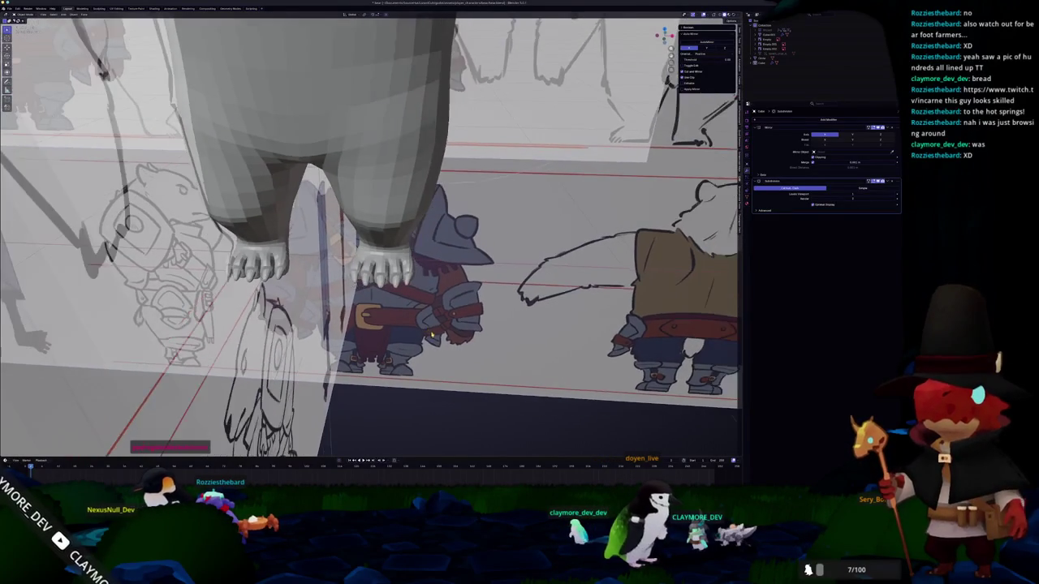
left_click(419, 242)
mouse_move(476, 321)
middle_mouse_down()
mouse_move(398, 352)
mouse_move(395, 330)
middle_mouse_up()
scroll(486, 315, "down", 5)
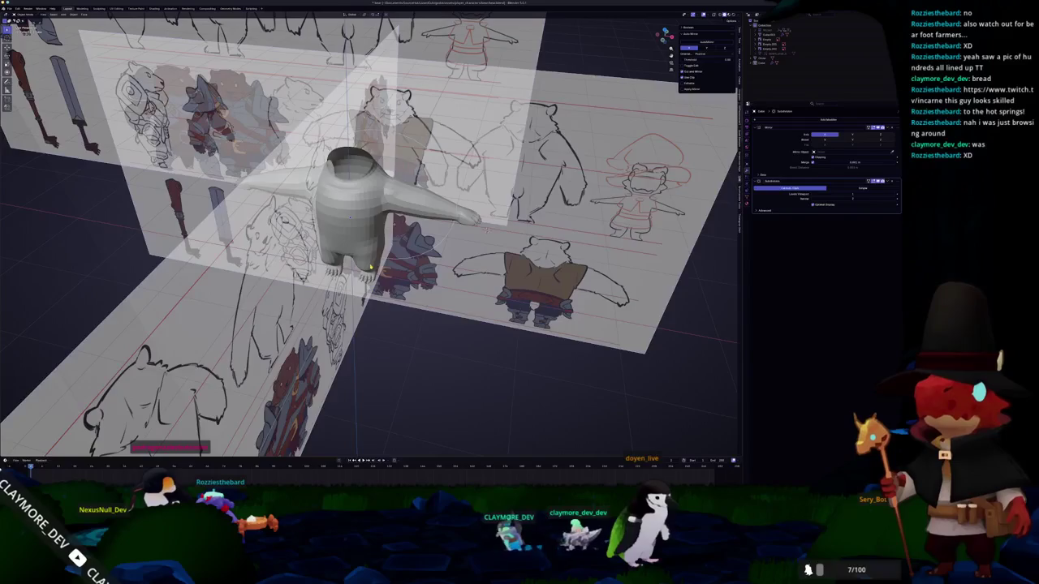
middle_click_drag(486, 229, 480, 199)
scroll(362, 244, "up", 5)
mouse_move(362, 245)
middle_mouse_down()
mouse_move(358, 195)
mouse_move(319, 203)
mouse_move(322, 227)
middle_mouse_up()
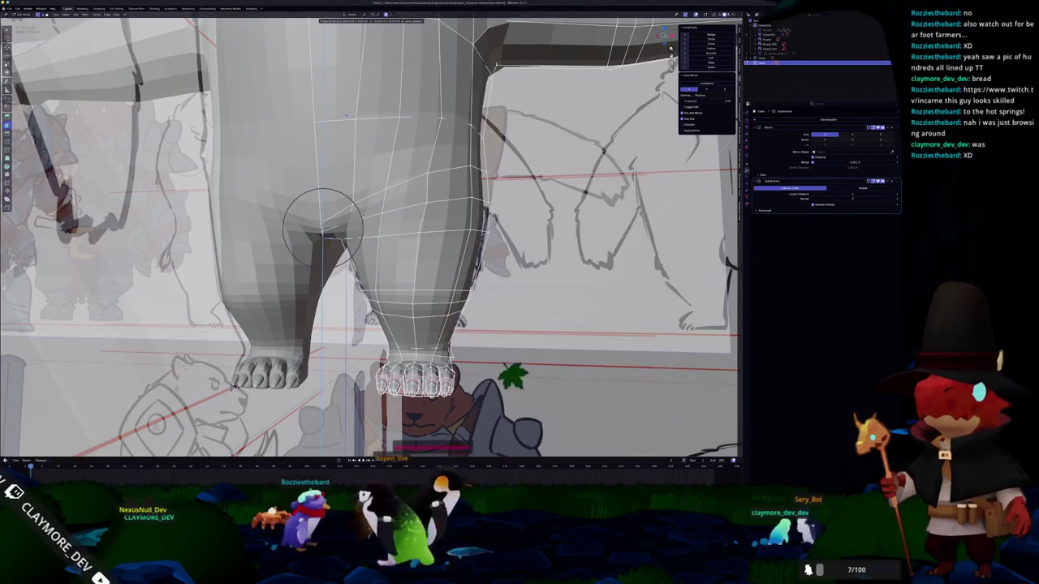
- Toggle Edit Mode on the leg while orbiting, then view from the side and select the side reference plane
key("Tab")
mouse_move(322, 227)
middle_mouse_down()
mouse_move(339, 171)
mouse_move(385, 219)
mouse_move(307, 226)
mouse_move(365, 195)
mouse_move(382, 244)
middle_mouse_up()
key("Tab")
scroll(374, 227, "down", 3)
key("Tab")
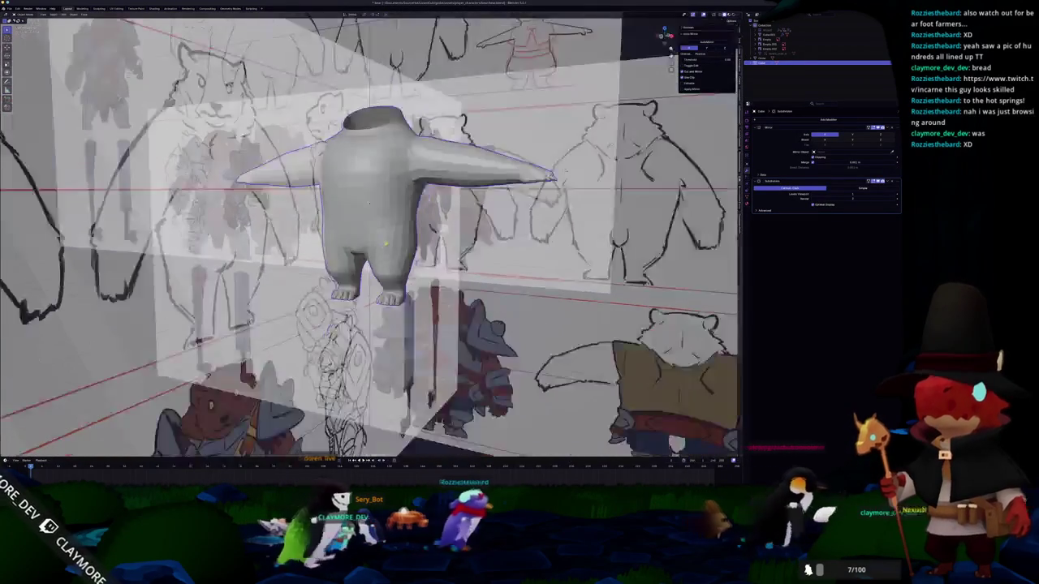
mouse_move(402, 235)
middle_mouse_down()
mouse_move(340, 236)
mouse_move(399, 240)
mouse_move(411, 37)
mouse_move(381, 219)
middle_mouse_up()
left_click(779, 45)
- Move the side reference plane further left and orbit to a near-frontal view of the sheets
scroll(373, 228, "down", 2)
key("g")
key("Return")
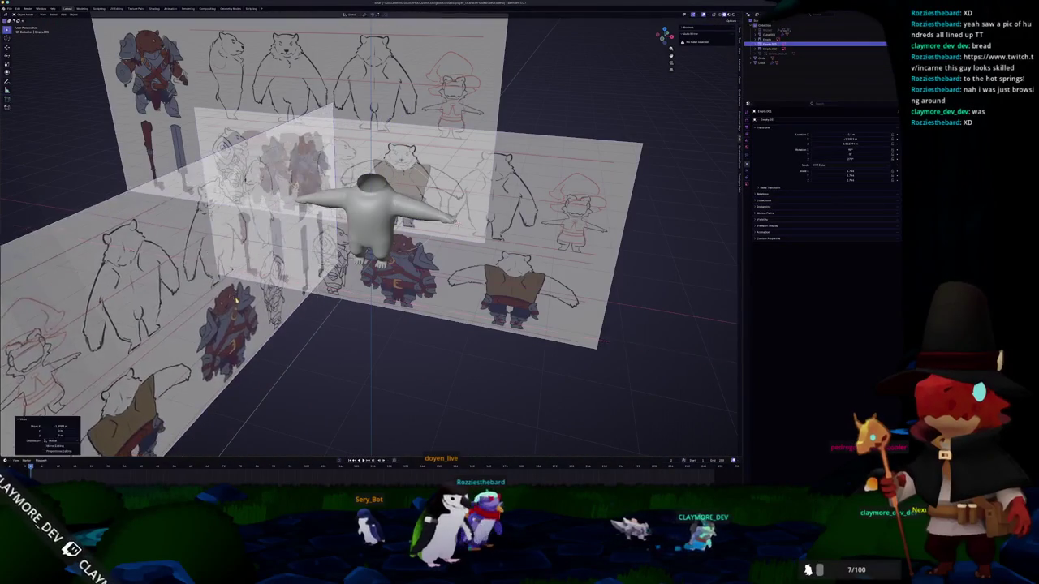
middle_click_drag(328, 334, 358, 324)
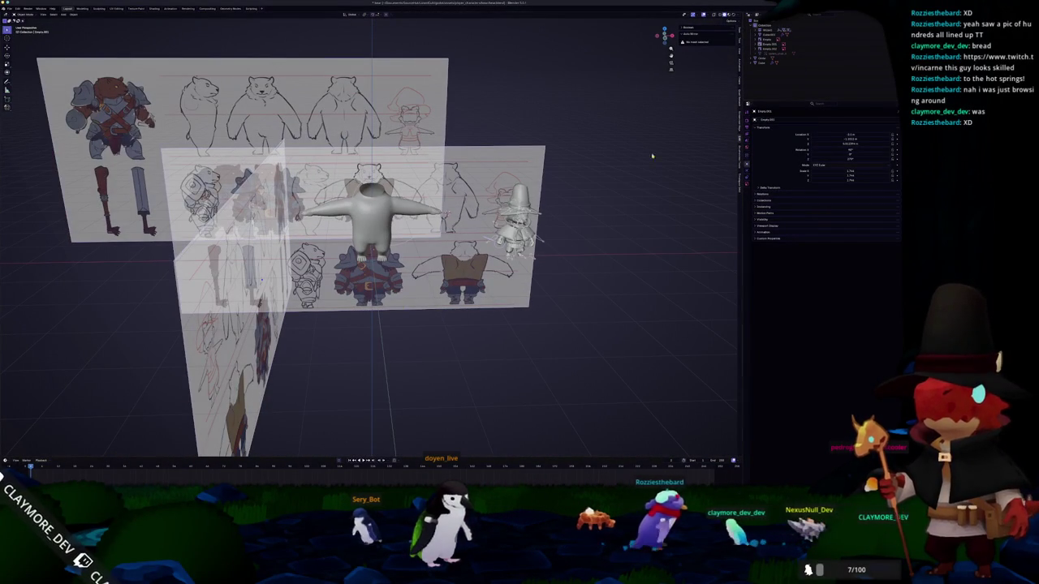
scroll(534, 259, "up", 2)
scroll(647, 274, "up", 2)
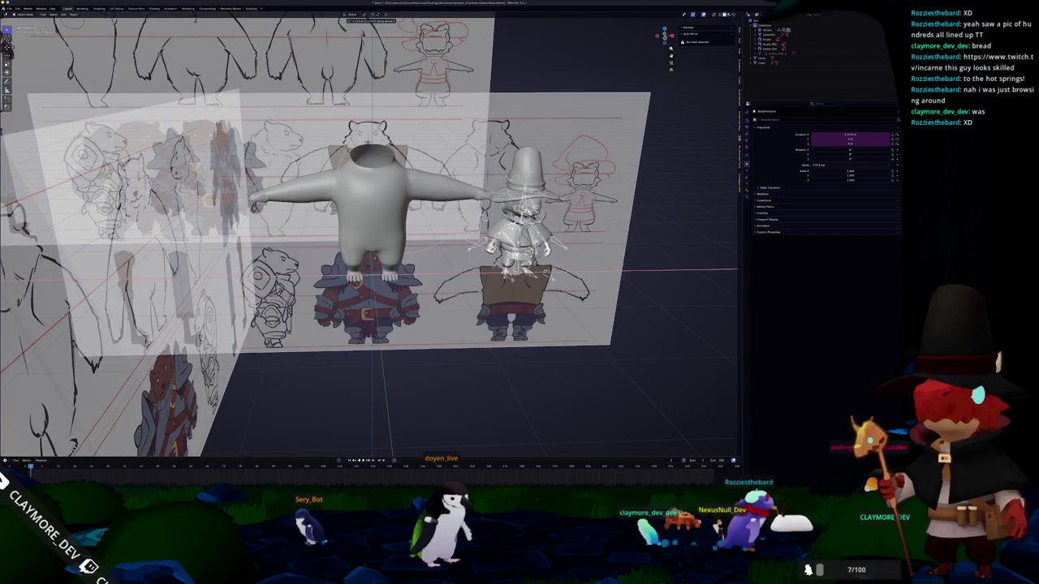
- Adjust the wizard model in Edit Mode and zoom to check its position
key("Tab")
middle_click_drag(528, 243, 520, 247)
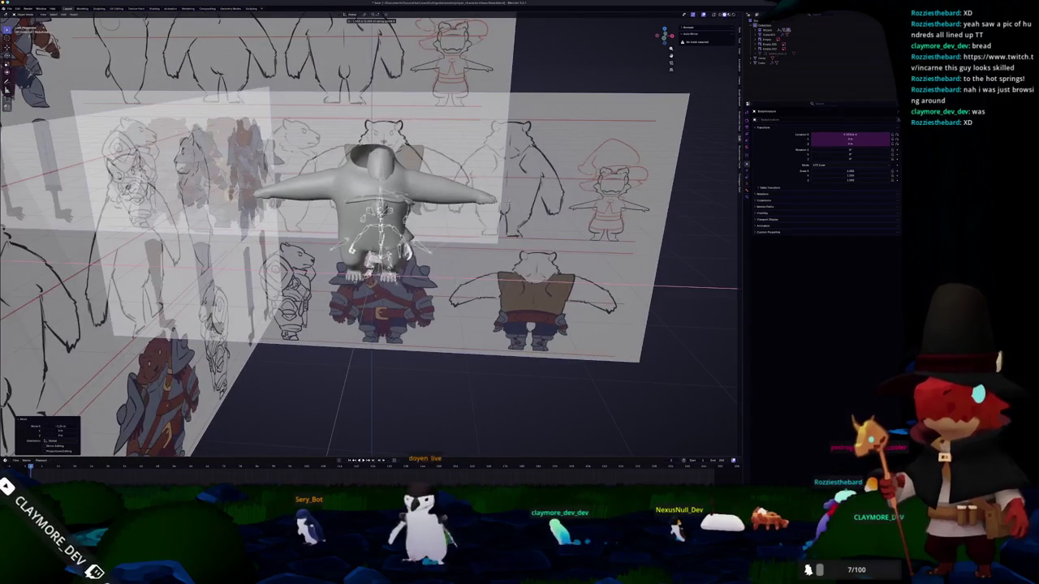
scroll(420, 316, "down", 3)
scroll(420, 317, "down", 4)
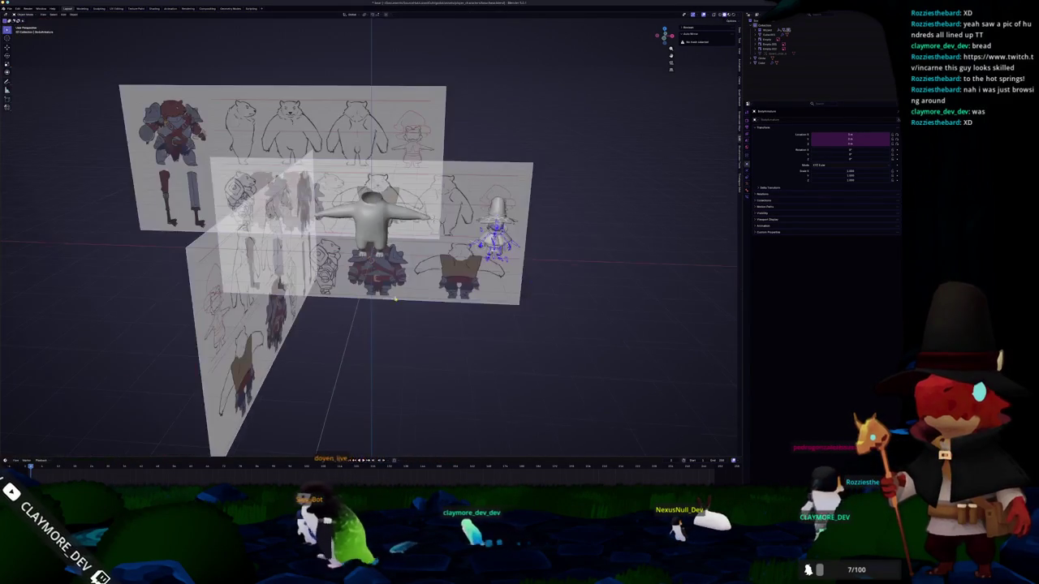
scroll(424, 332, "up", 3)
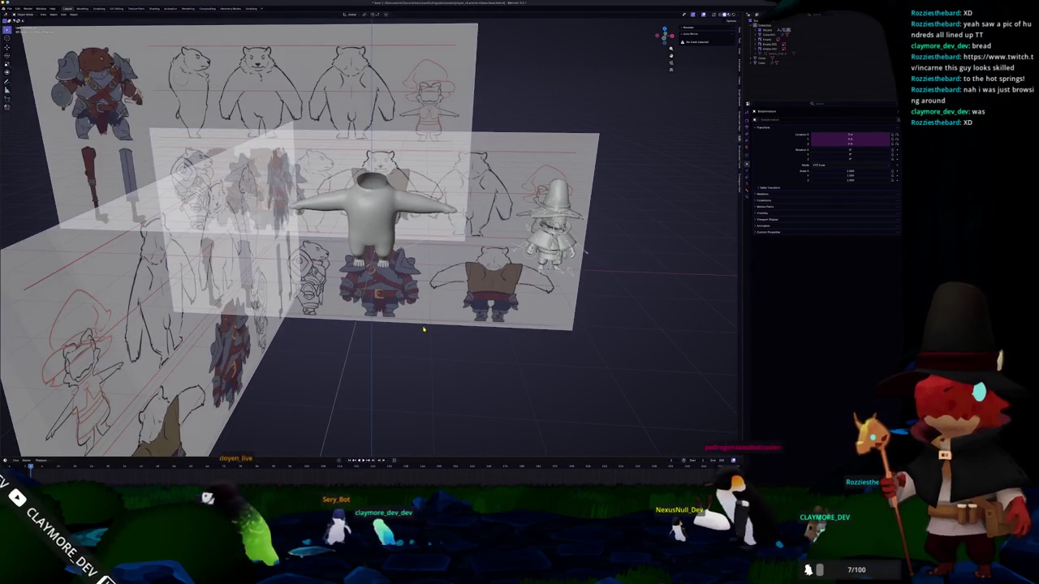
- Compare the body in front ortho view, then add level-1 Subdivision and mirror the body
key("KP_1")
scroll(423, 329, "up", 3)
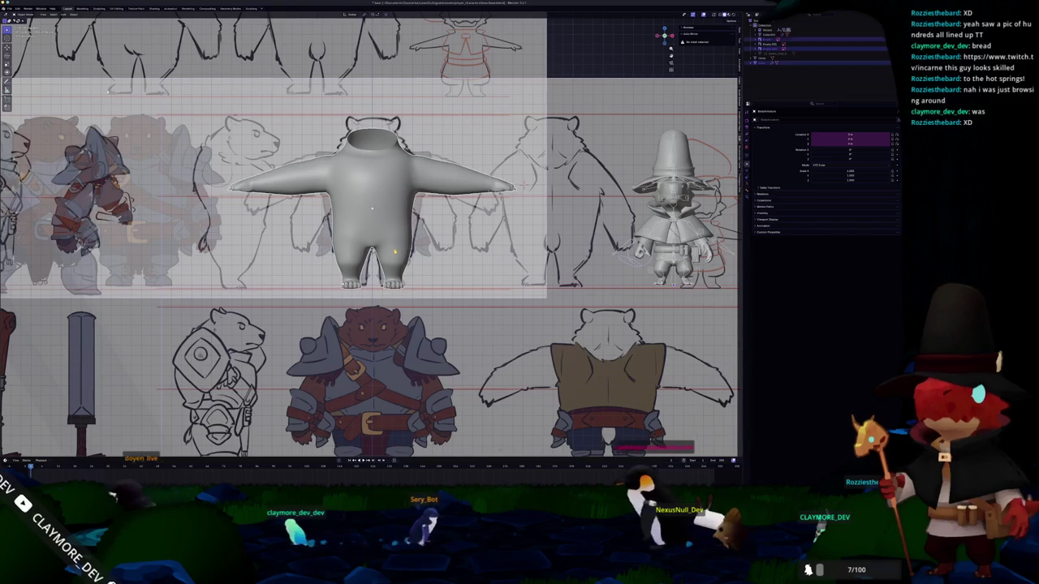
mouse_move(436, 256)
middle_mouse_down()
mouse_move(400, 288)
mouse_move(309, 272)
mouse_move(367, 301)
mouse_move(299, 364)
middle_mouse_up()
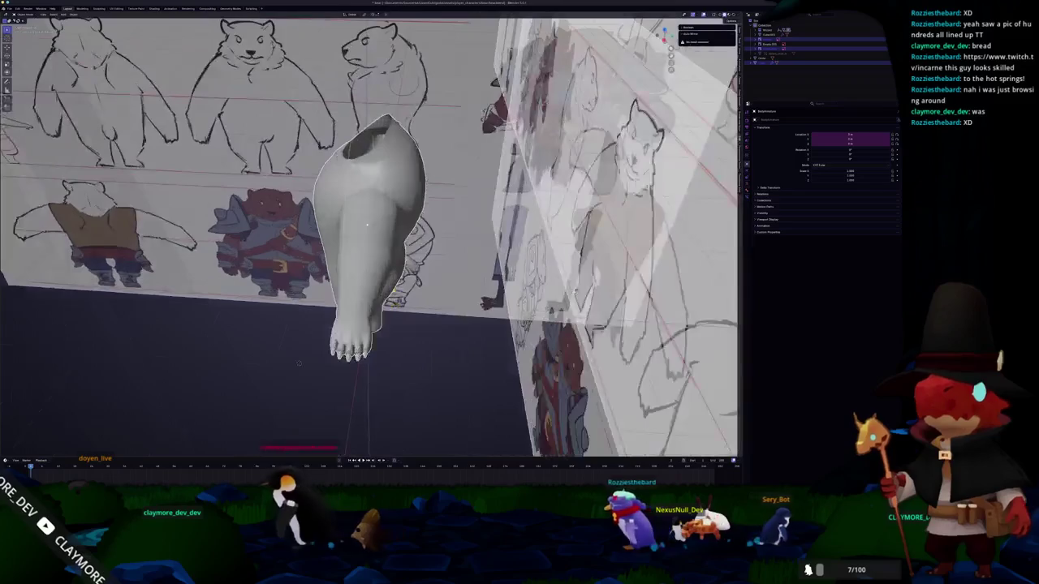
key("ctrl+1")
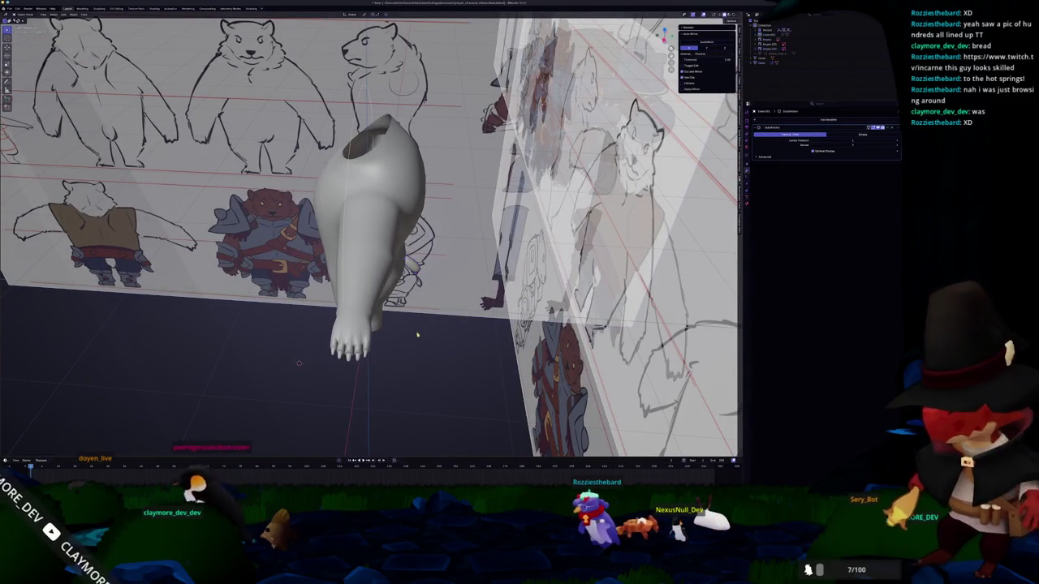
key("ctrl+shift+m")
- Orbit the smoothed bear body from front, top and angled side views to check both arms
mouse_move(298, 364)
middle_mouse_down()
mouse_move(362, 281)
mouse_move(467, 296)
middle_mouse_up()
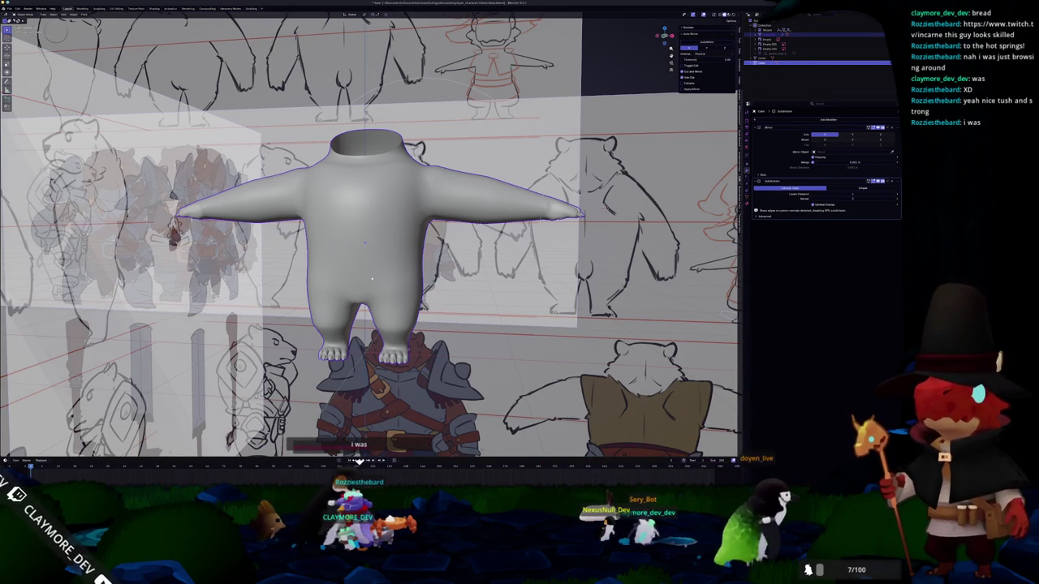
mouse_move(372, 244)
middle_mouse_down()
mouse_move(418, 308)
mouse_move(406, 243)
middle_mouse_up()
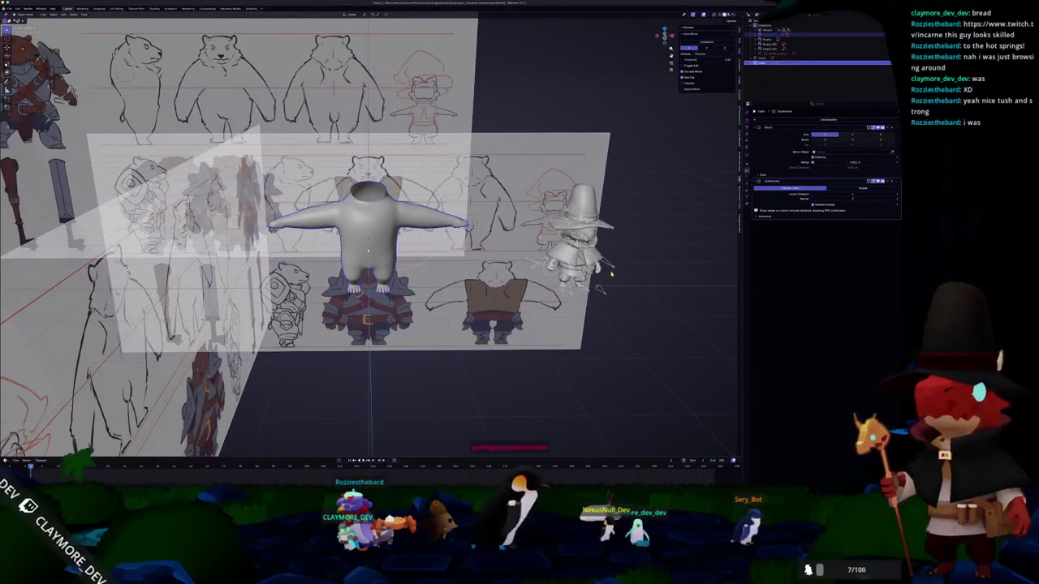
scroll(611, 276, "up", 2)
middle_click_drag(471, 315, 422, 286)
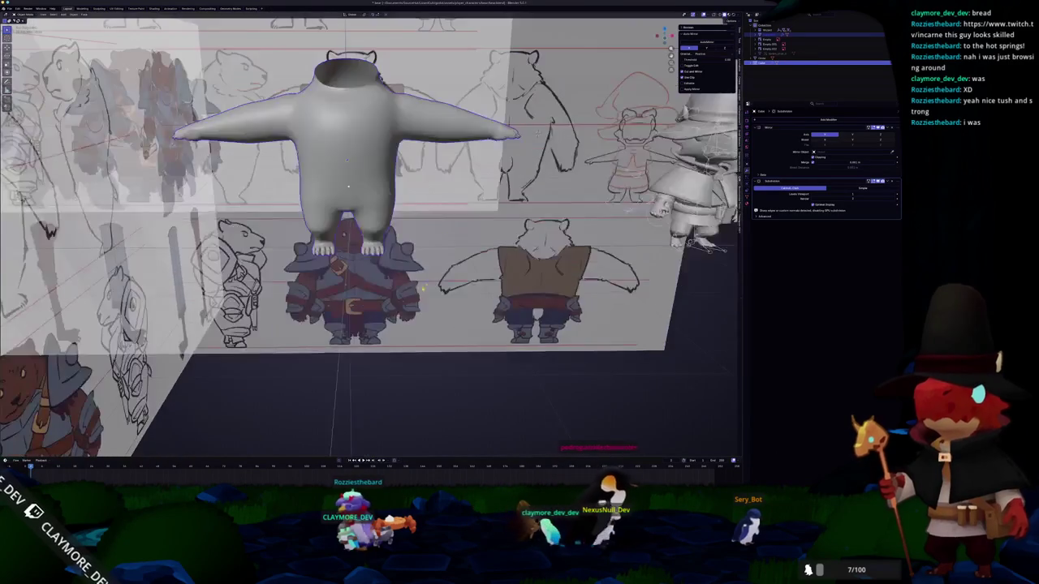
mouse_move(348, 187)
middle_mouse_down()
mouse_move(379, 187)
mouse_move(354, 397)
mouse_move(421, 363)
middle_mouse_up()
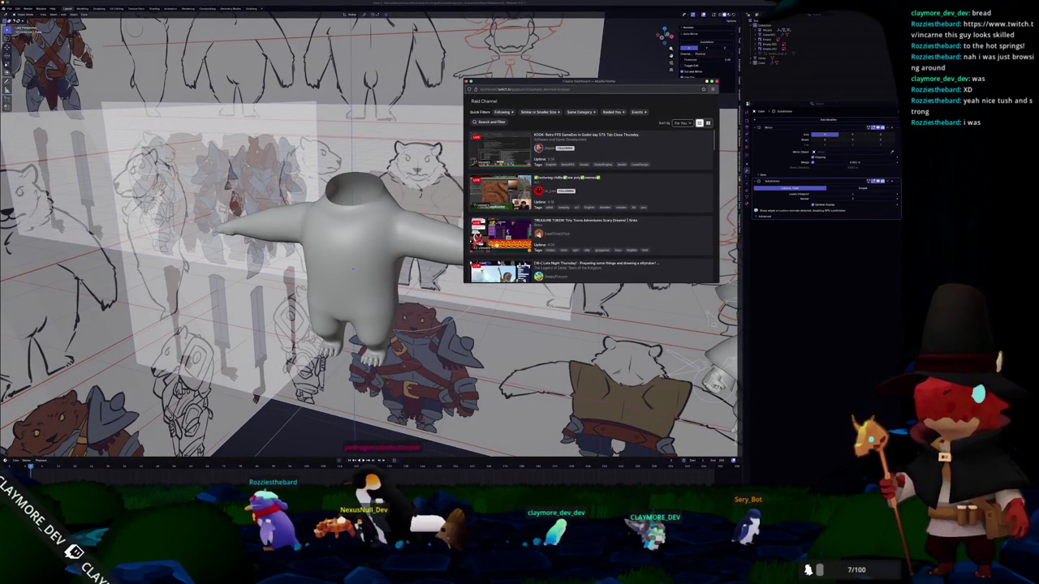
- Enlarge the Firefox raid channel window and zoom in on the page
left_click_drag(465, 283, 360, 444)
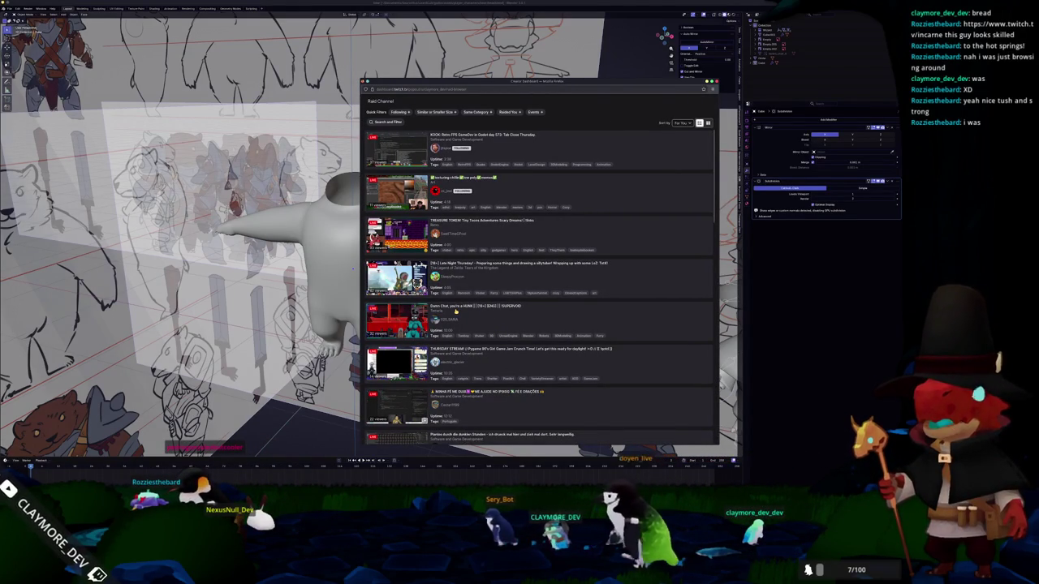
scroll(511, 318, "up", 1, "ctrl")
scroll(519, 320, "up", 1, "ctrl")
scroll(535, 321, "up", 1, "ctrl")
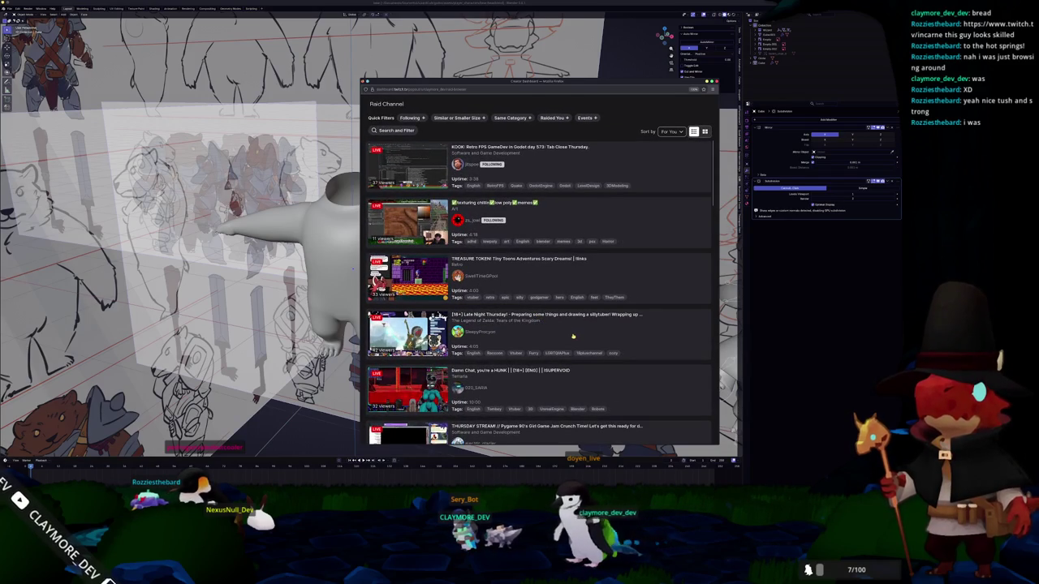
scroll(573, 336, "up", 1, "ctrl")
scroll(577, 337, "up", 1, "ctrl")
- Scroll down the Raid Channel list, preview the dandy's world model stream, then return to the list
scroll(578, 339, "down", 1)
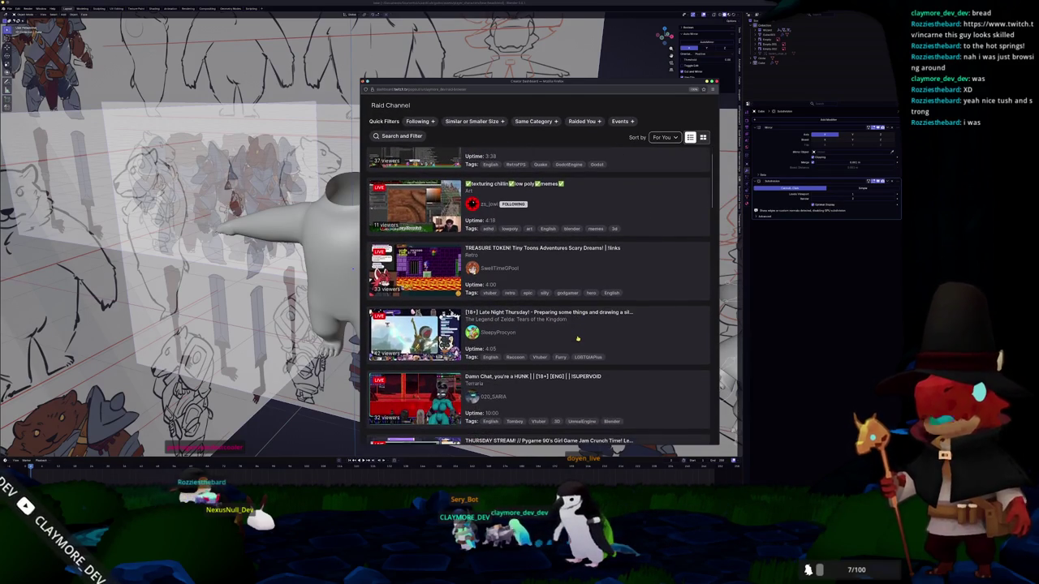
scroll(578, 341, "down", 1)
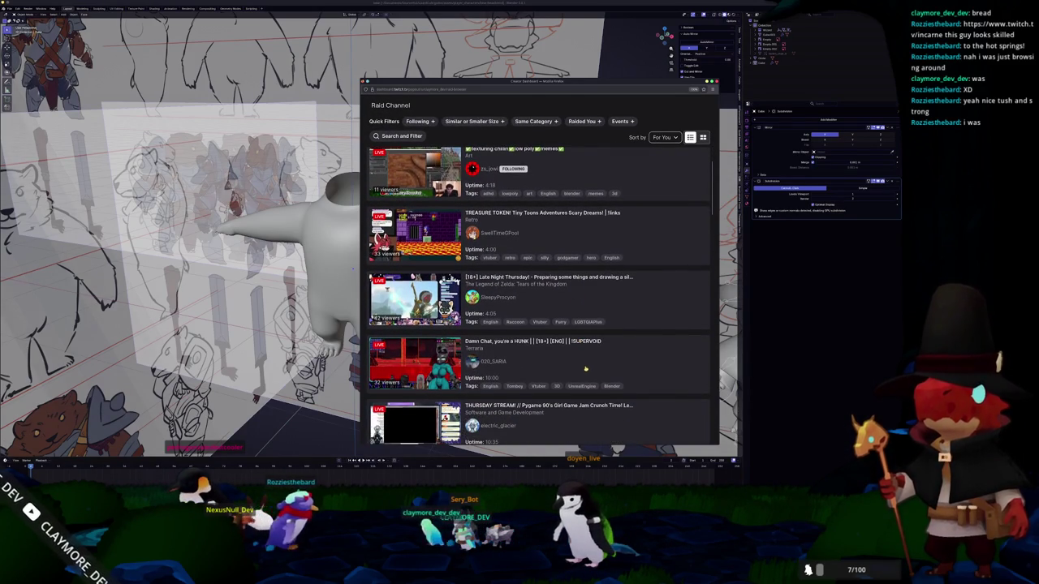
scroll(586, 369, "down", 1)
scroll(587, 369, "down", 1)
scroll(589, 368, "down", 1)
scroll(591, 367, "down", 1)
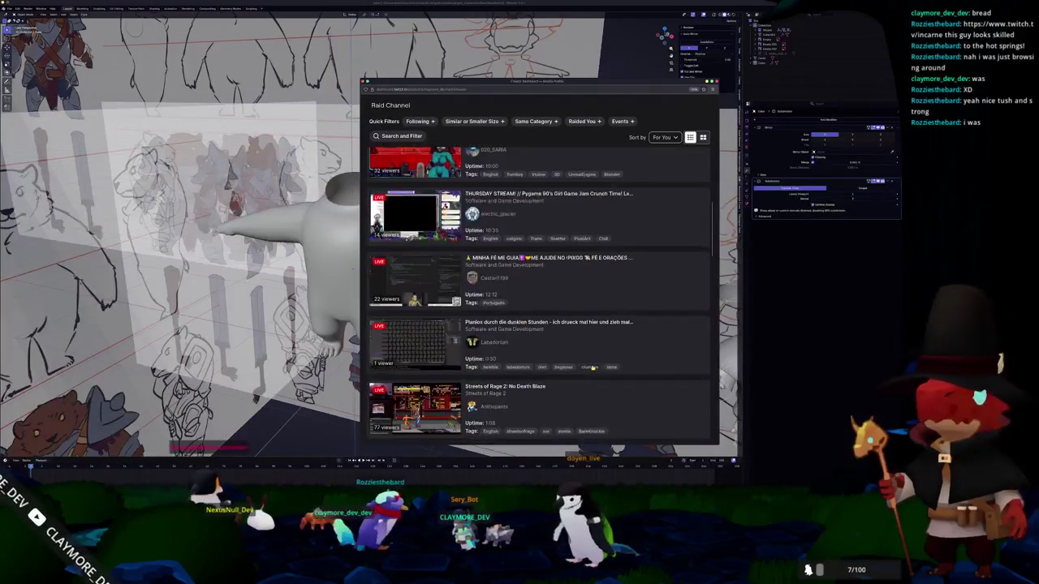
scroll(592, 368, "down", 1)
scroll(592, 368, "down", 1)
scroll(591, 367, "down", 1)
scroll(591, 367, "down", 1)
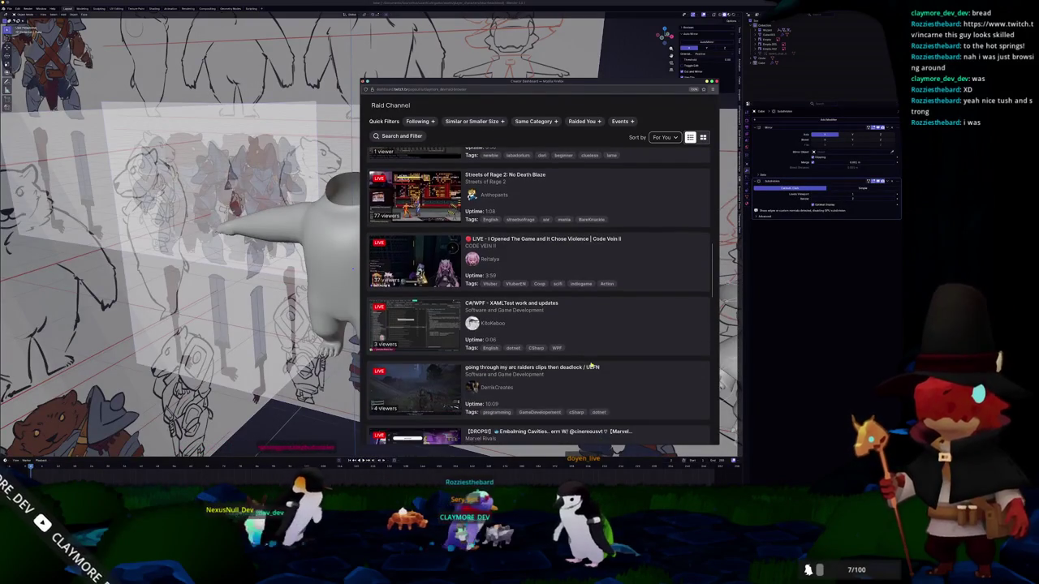
scroll(617, 354, "down", 1)
scroll(617, 354, "down", 1)
scroll(617, 355, "down", 1)
scroll(616, 355, "down", 1)
scroll(617, 355, "down", 1)
scroll(613, 357, "down", 1)
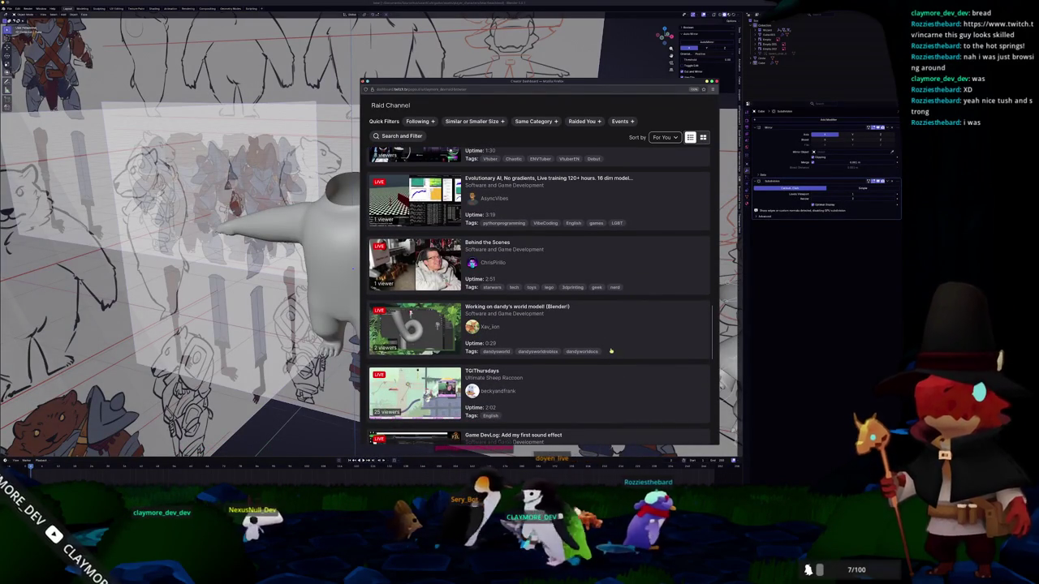
scroll(613, 333, "down", 1)
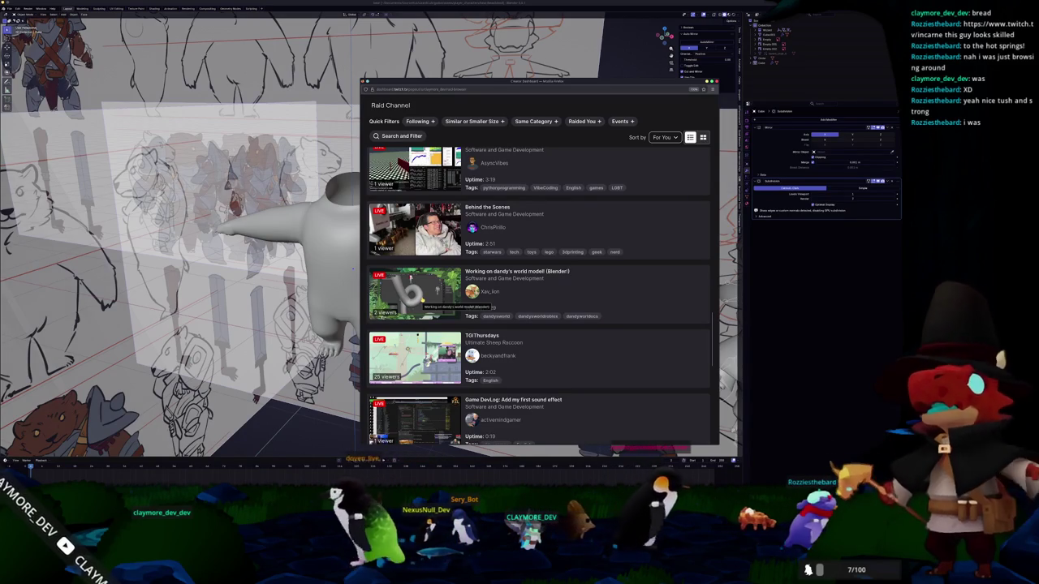
left_click(529, 281)
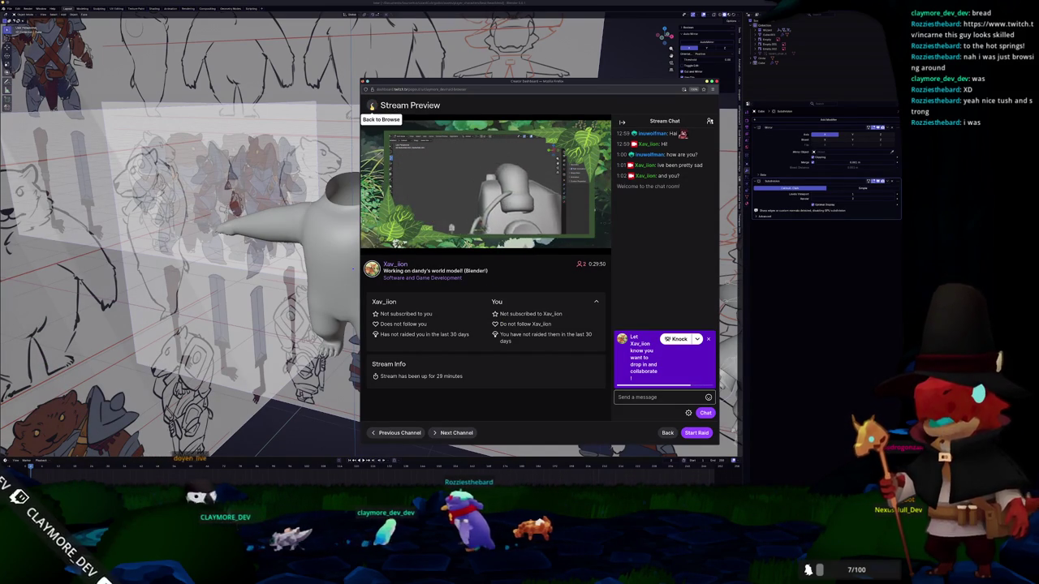
left_click(371, 105)
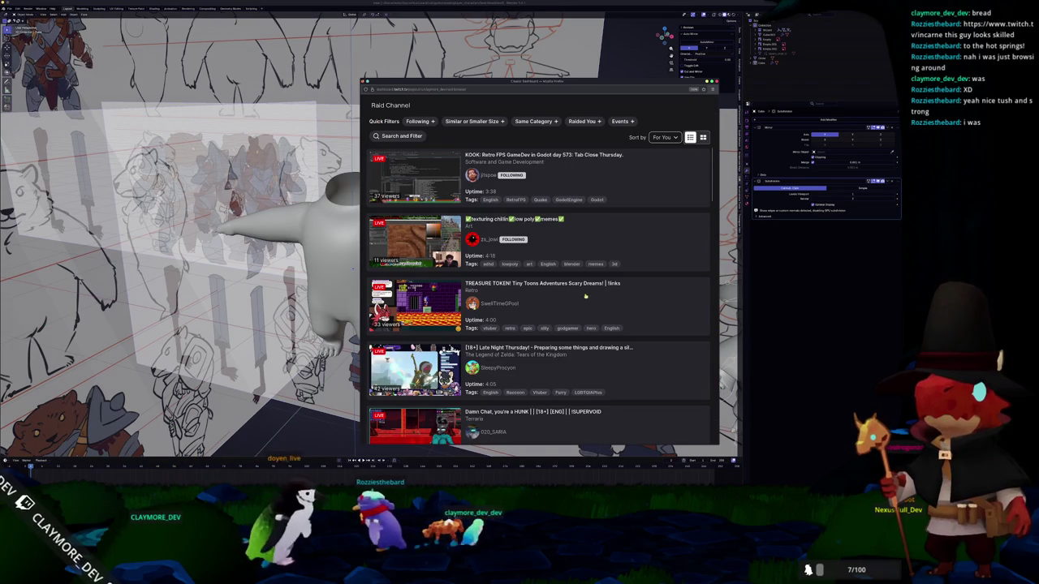